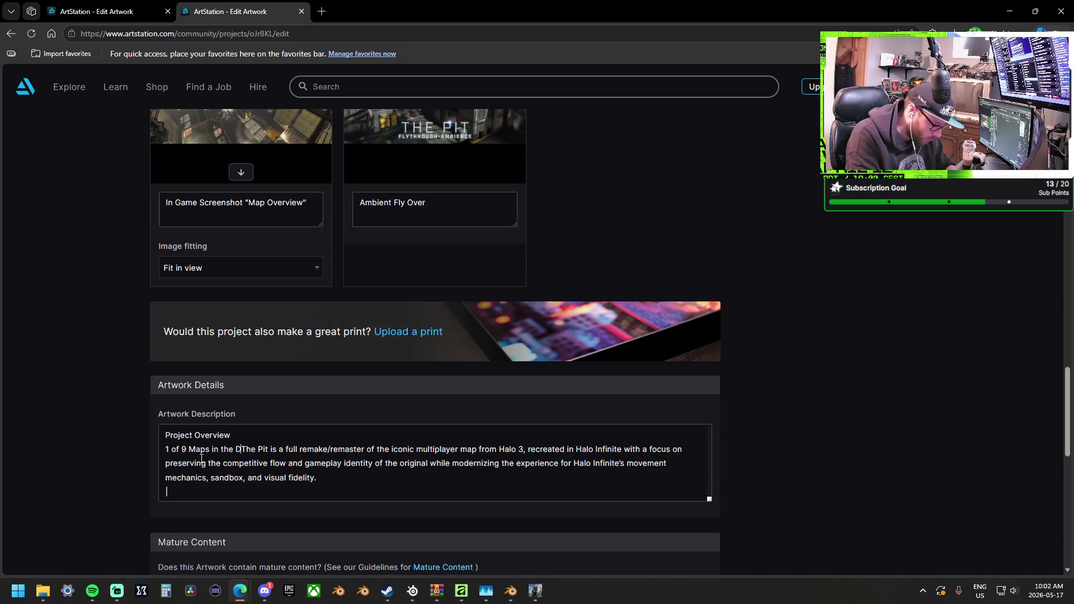
Type 'Delta Arena Update; The' and change the line's opening '1 of 9 Maps' to 'Map 1/9'.
type("elta Arena ")
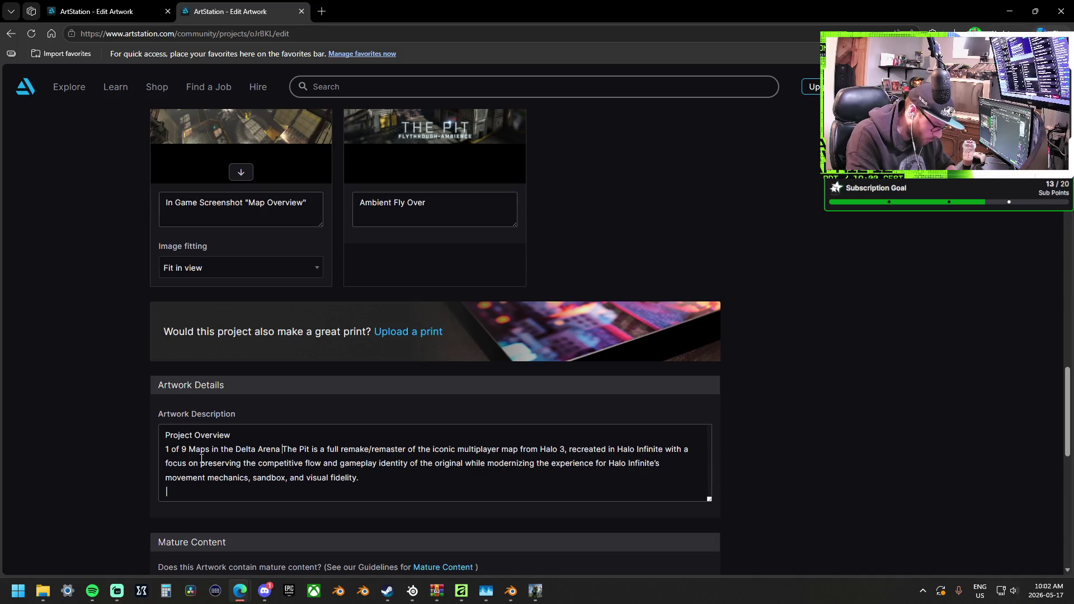
type("Update;")
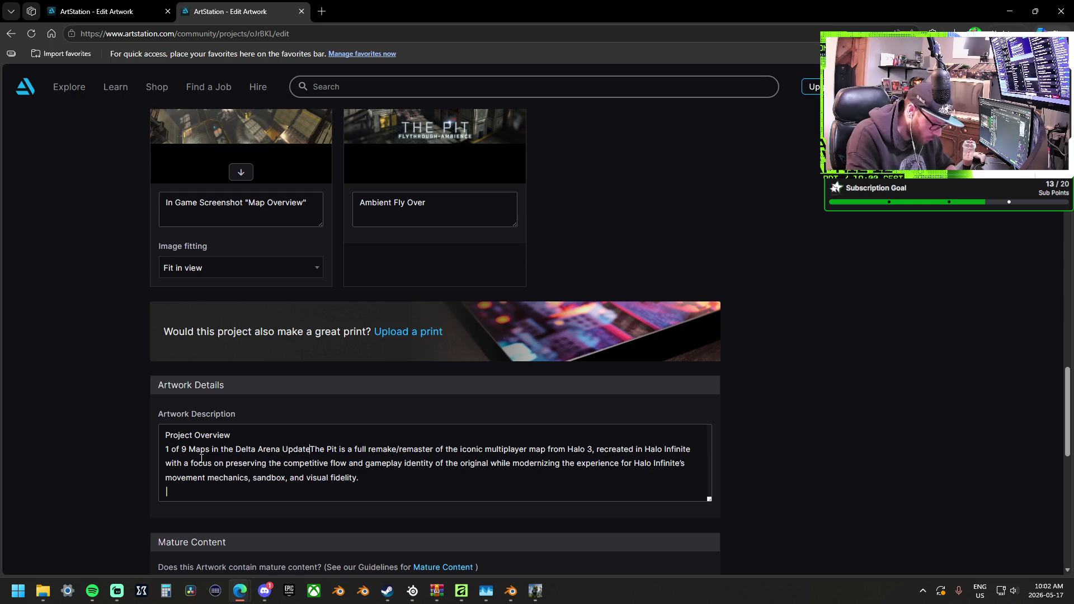
type(" The")
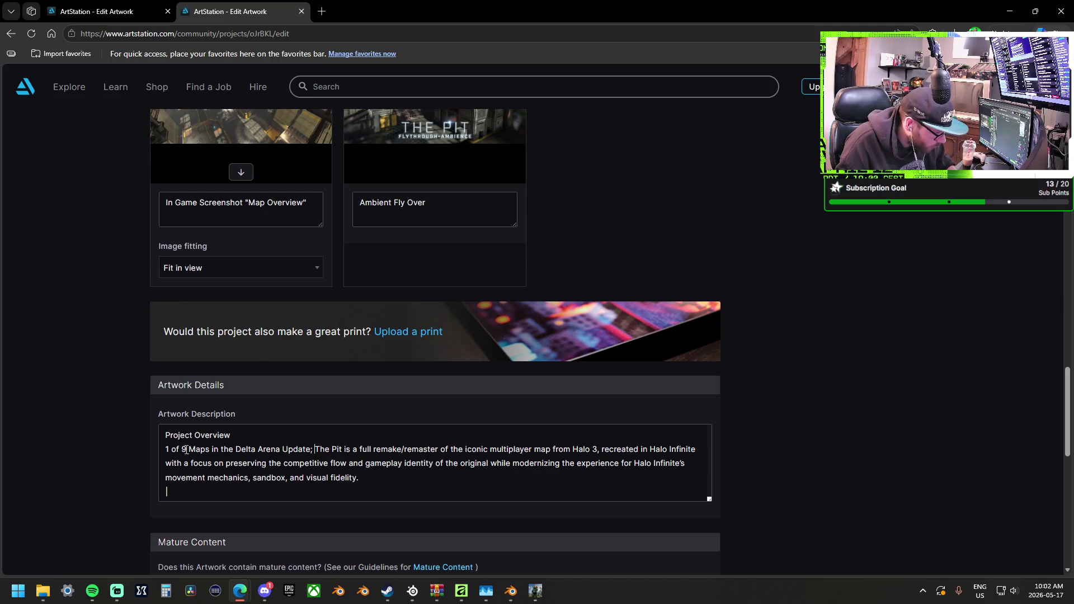
left_click(187, 449)
left_click_drag(187, 449, 159, 450)
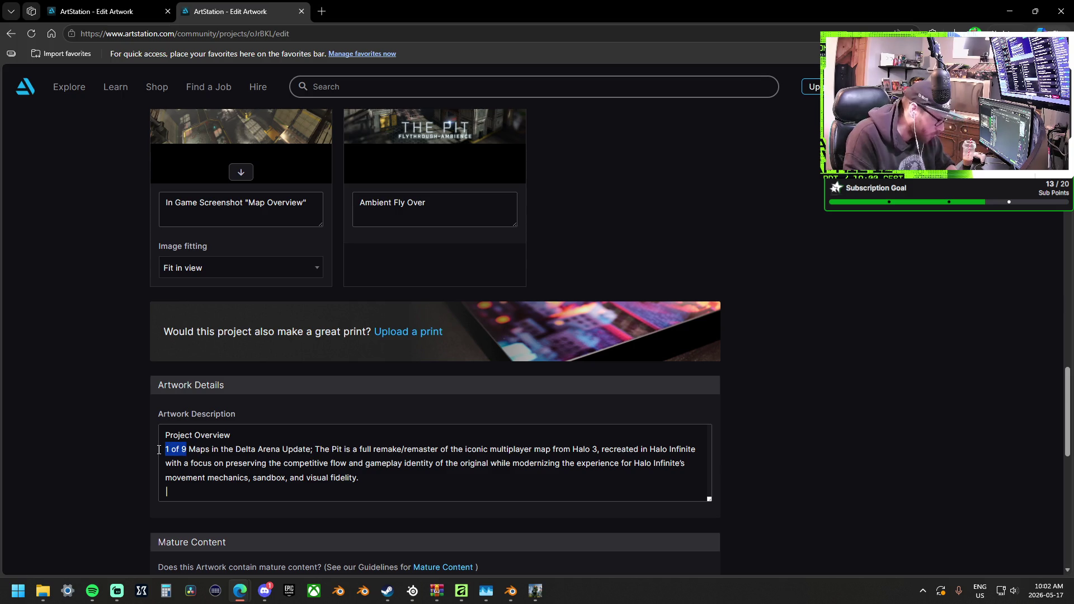
key("BackSpace")
key("Delete")
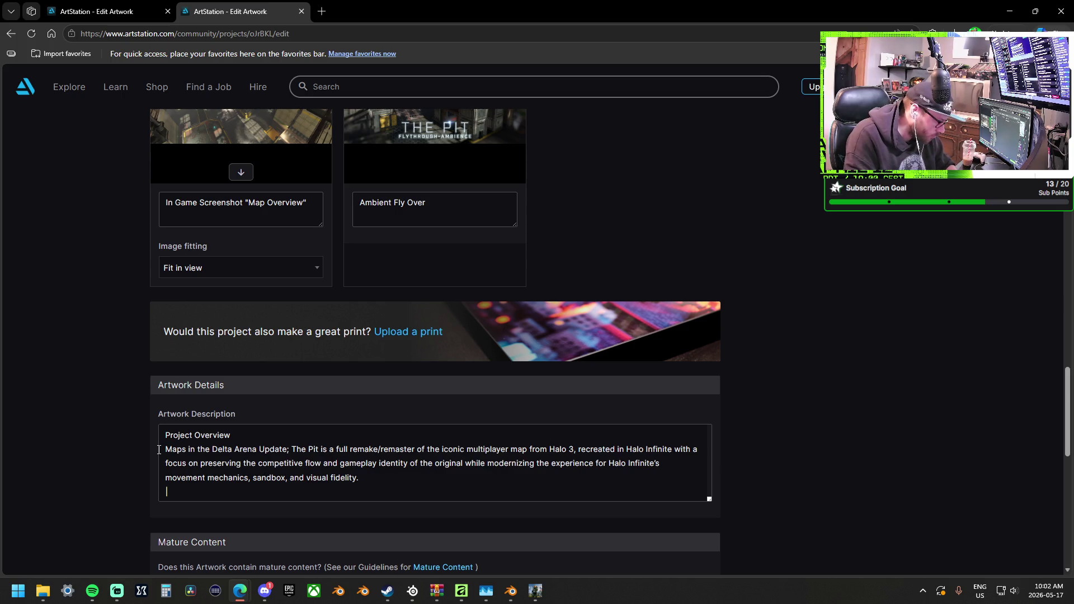
key("BackSpace")
type("1/9")
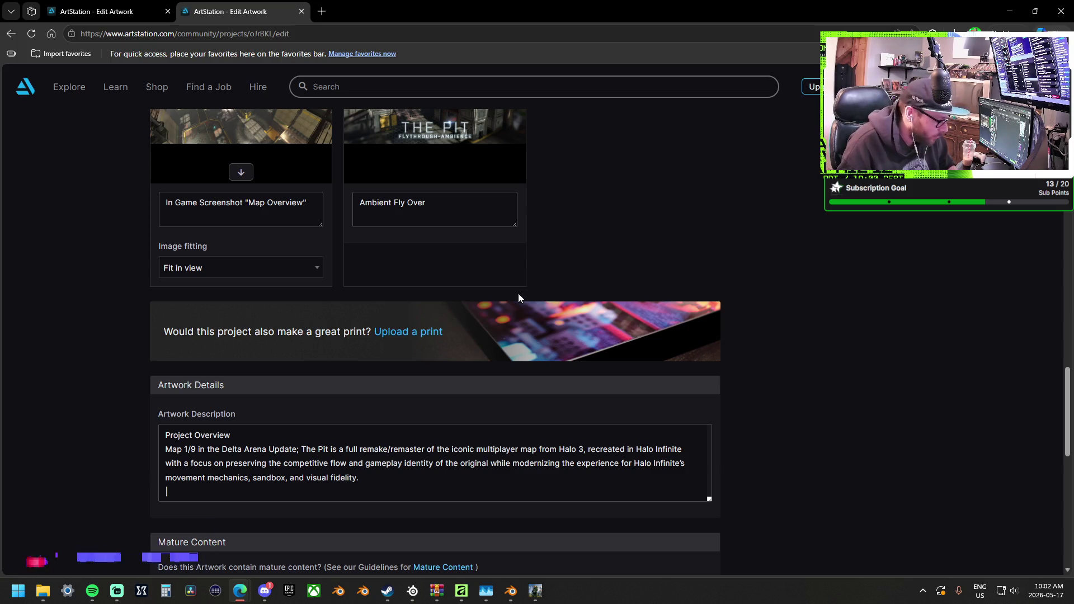
Add Blender to the Software Used list by searching 'blen'.
scroll(353, 440, "up", 20)
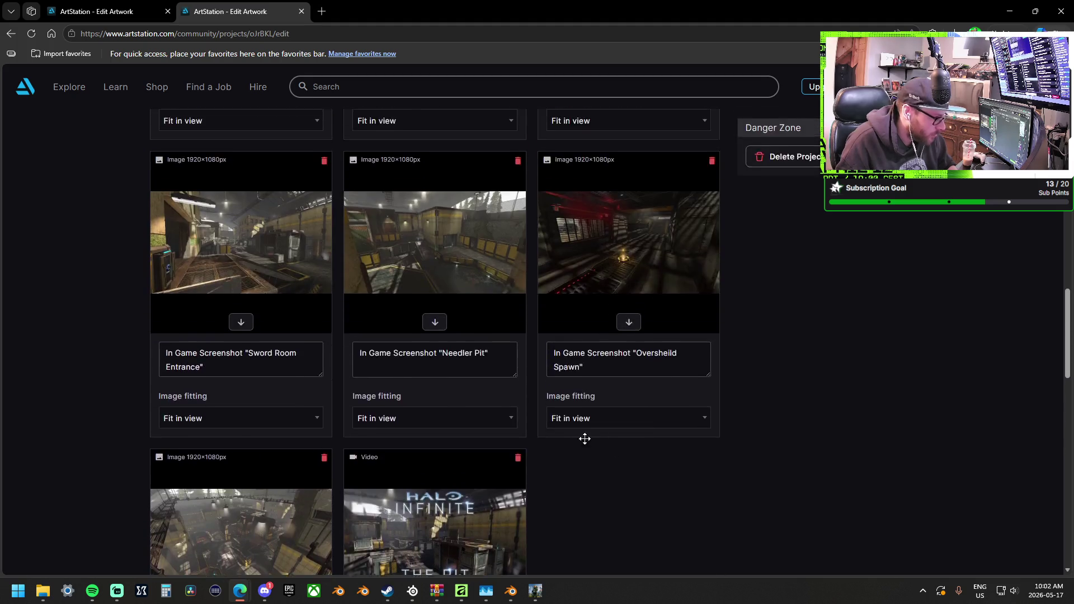
scroll(600, 430, "up", 8)
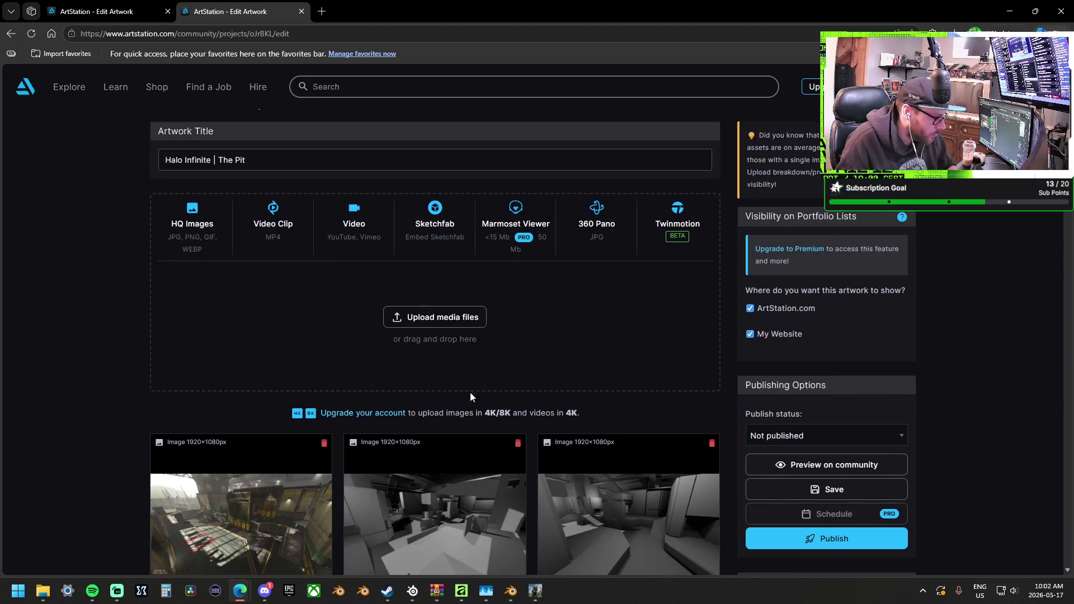
scroll(264, 324, "down", 9)
scroll(261, 321, "down", 18)
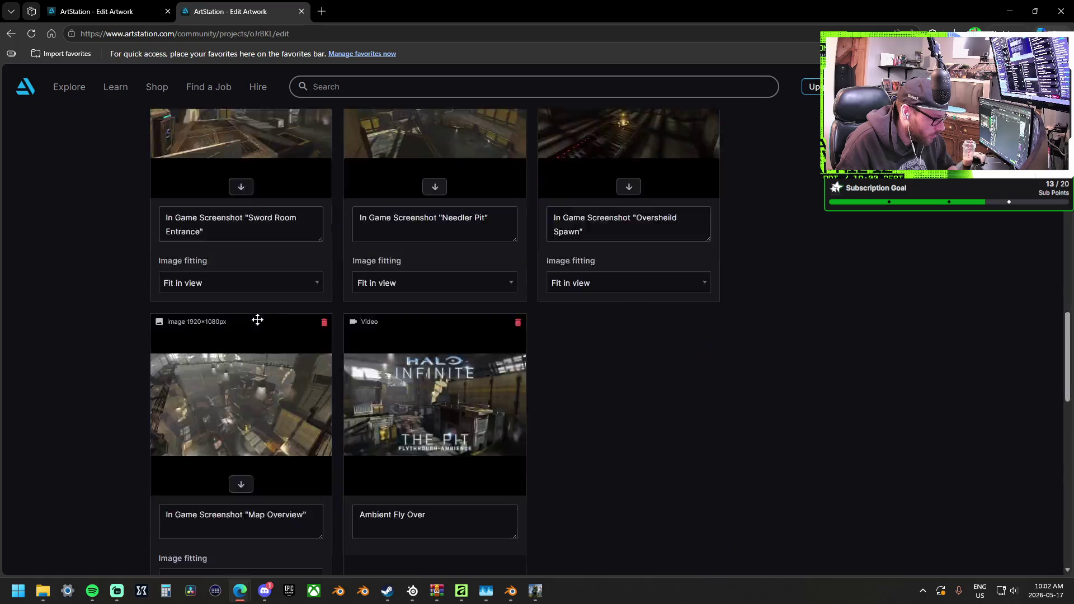
scroll(96, 295, "down", 6)
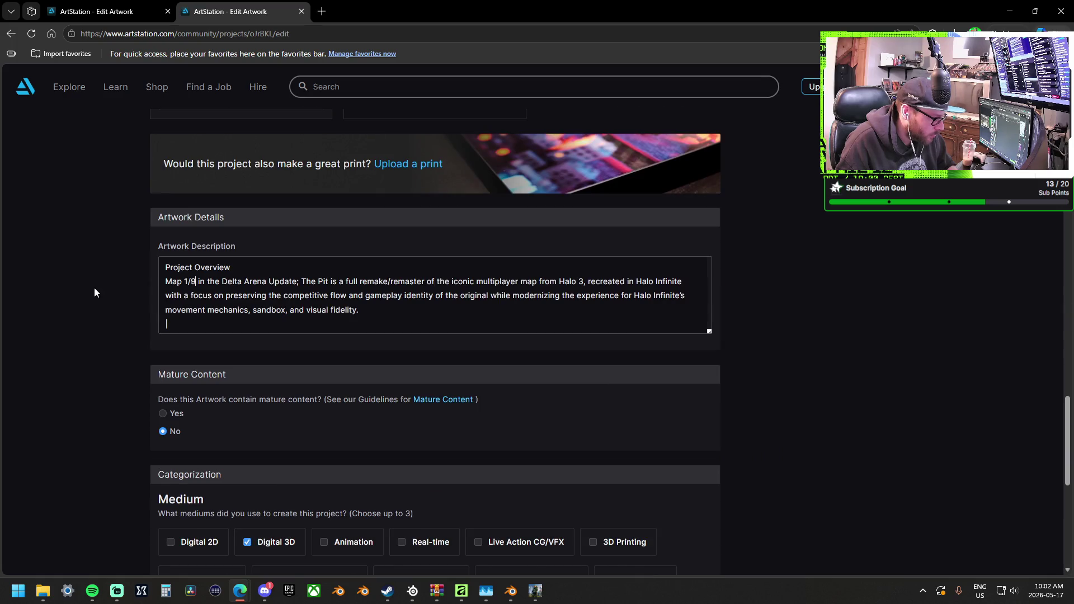
scroll(95, 292, "down", 7)
left_click(241, 416)
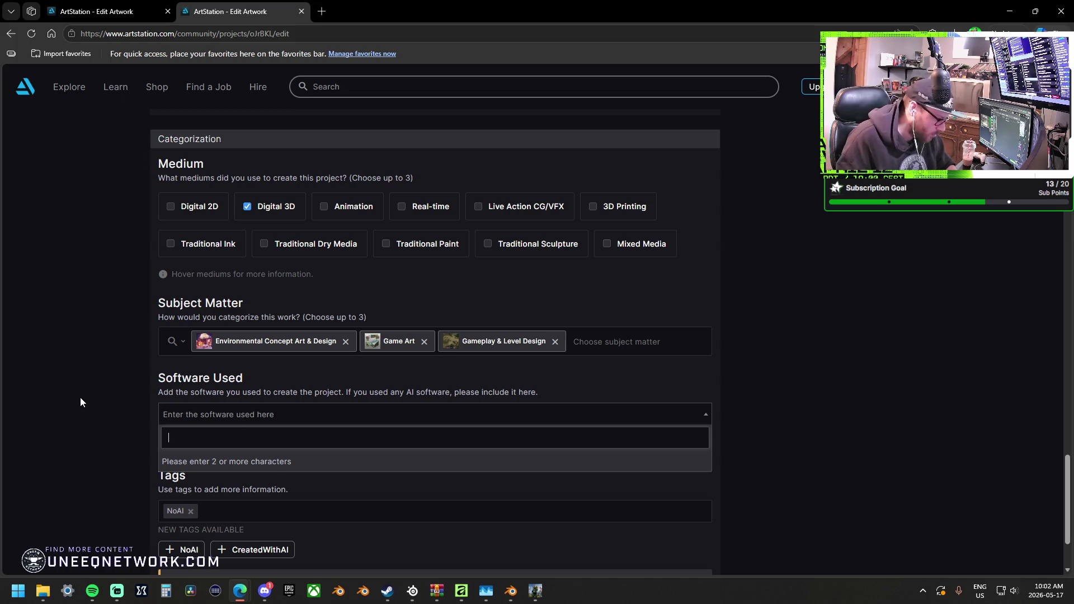
type("blen")
key("Return")
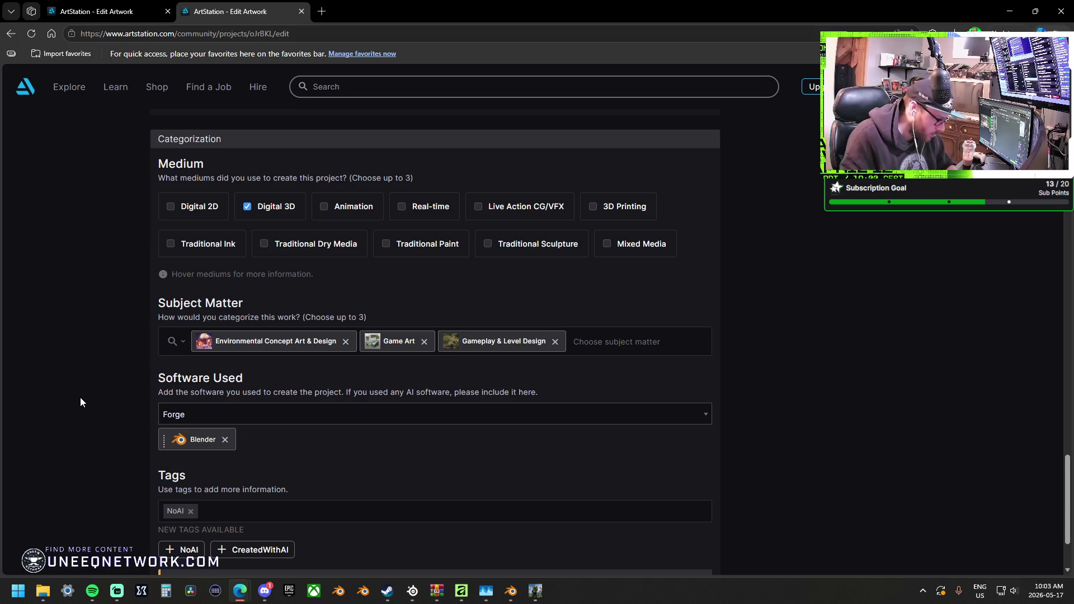
Add forge to Software Used, removing the mistaken forger entry and declining the forger suggestion.
left_click(187, 415)
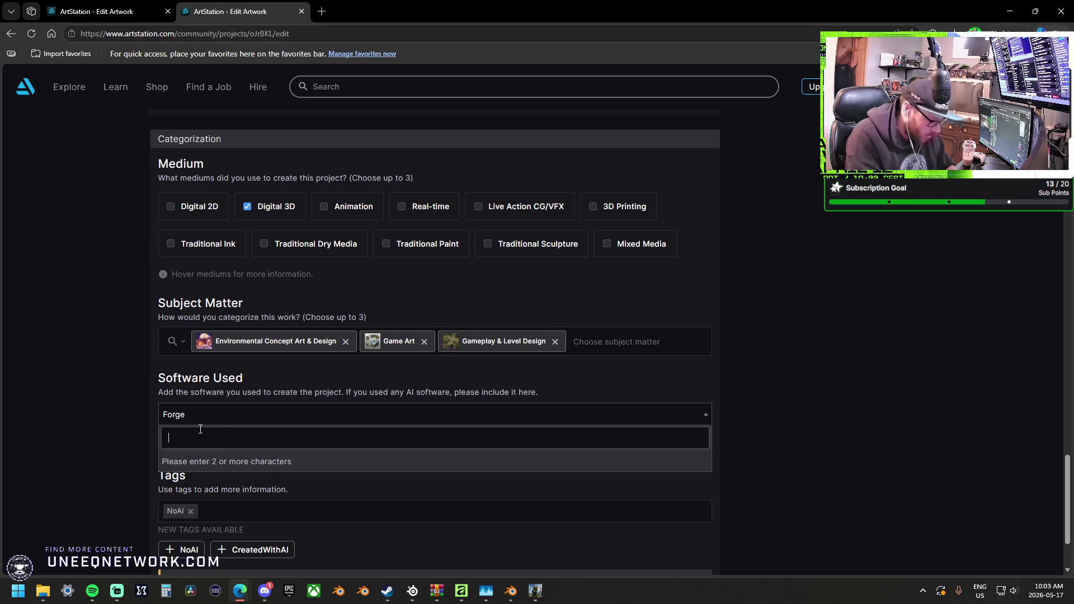
type("Forge")
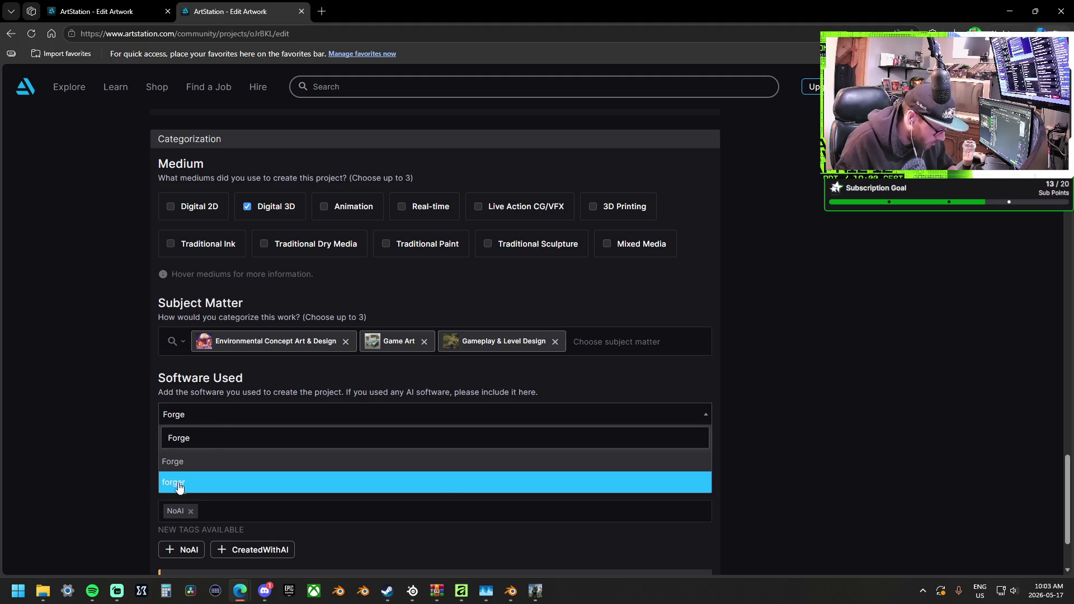
left_click(175, 484)
left_click(302, 446)
left_click(243, 421)
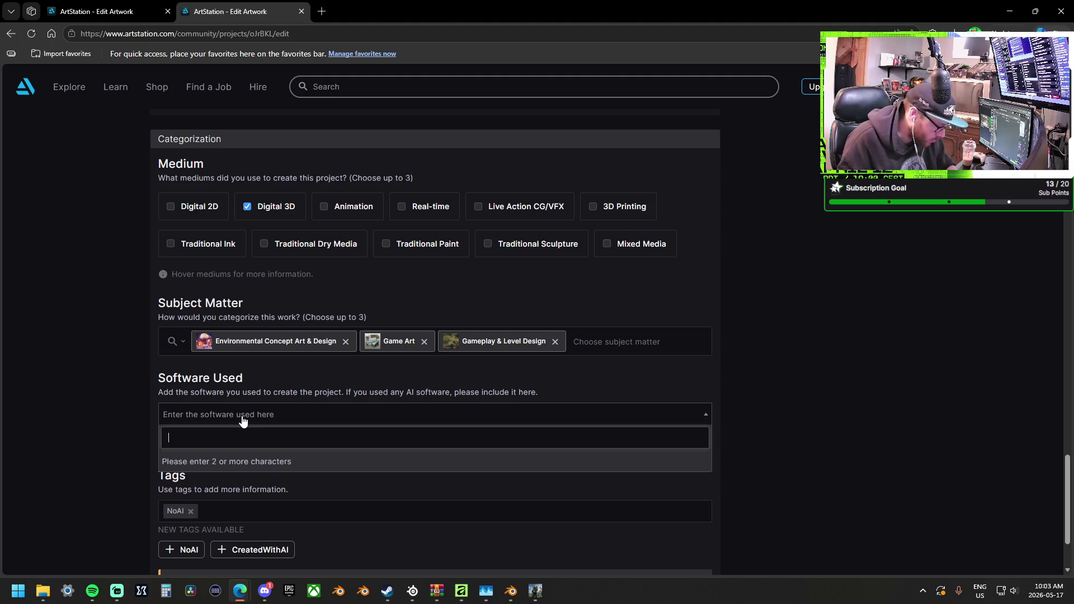
type("fo")
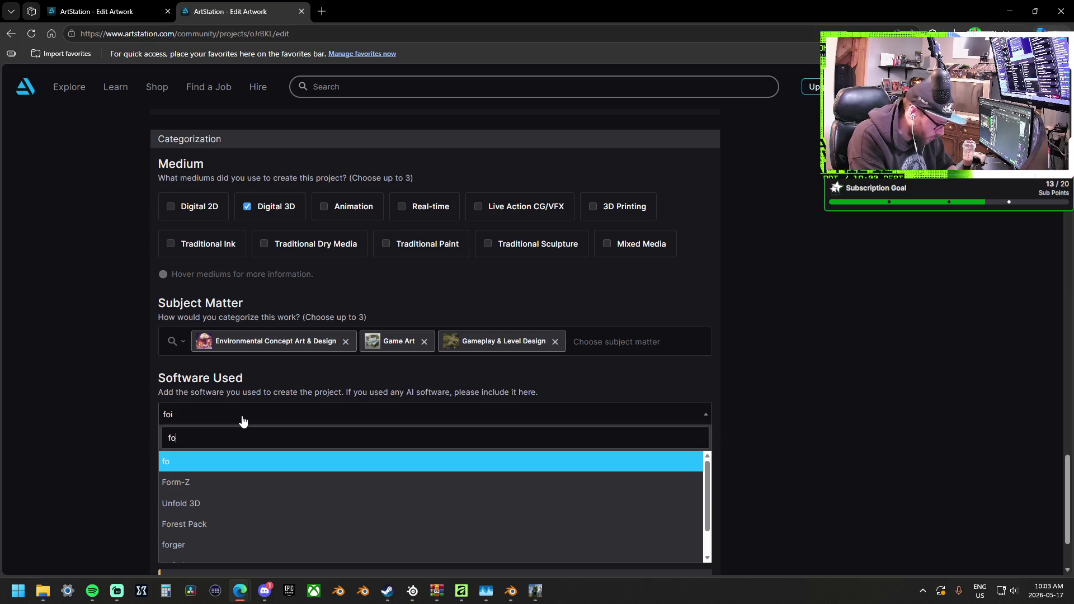
scroll(241, 471, "down", 1)
scroll(241, 480, "up", 1)
type("rg")
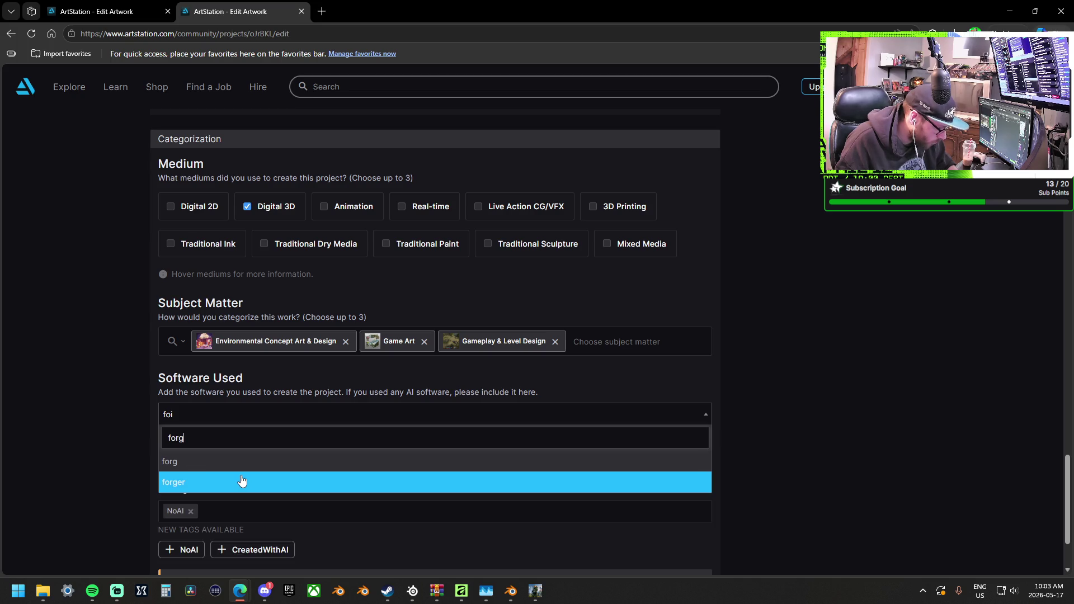
type("e")
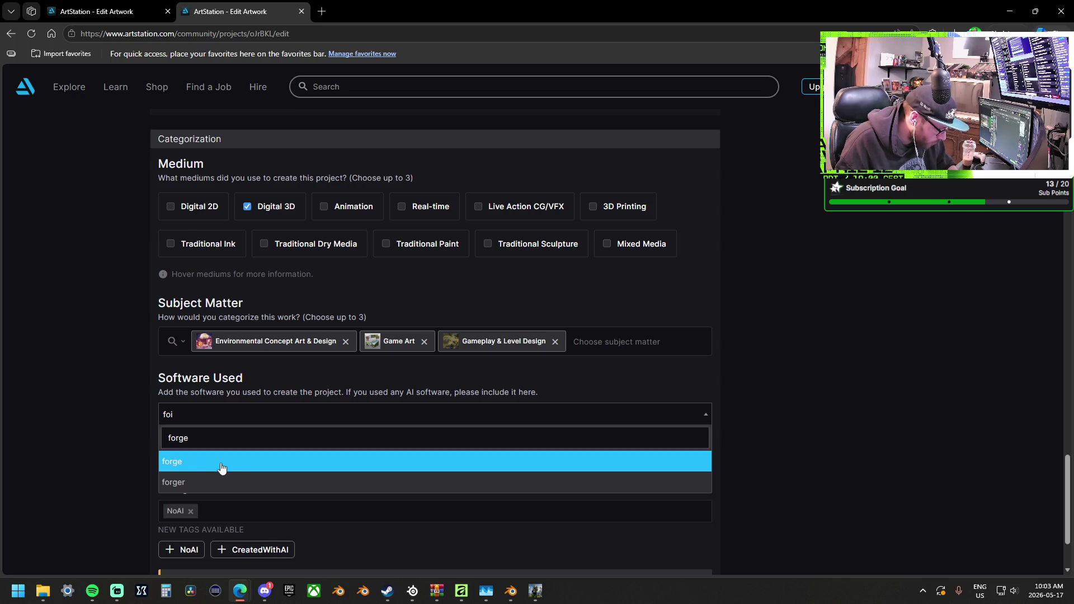
left_click(209, 462)
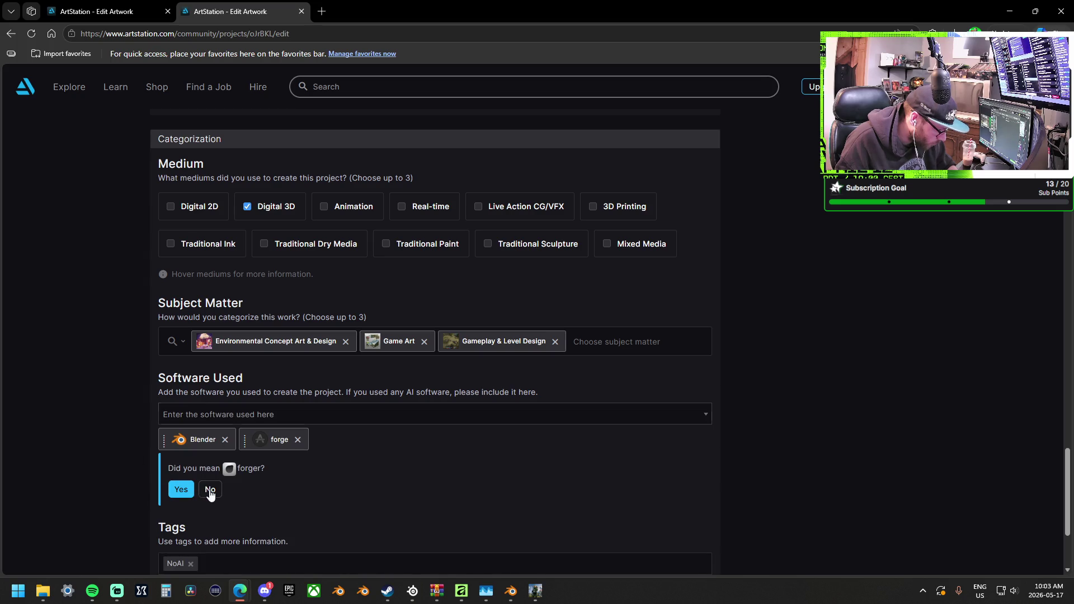
left_click(210, 490)
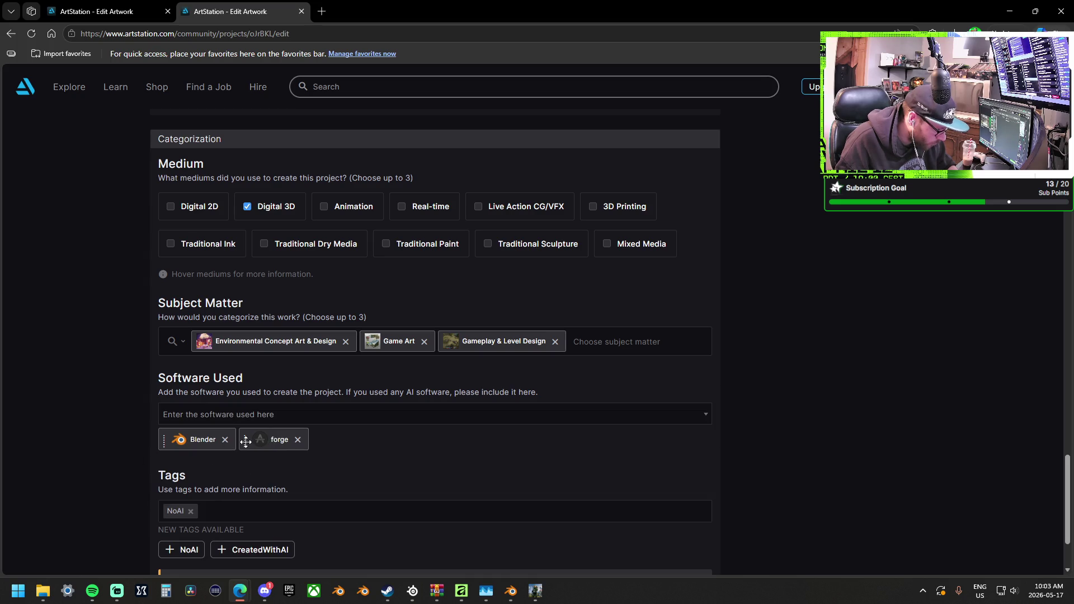
scroll(537, 484, "down", 3)
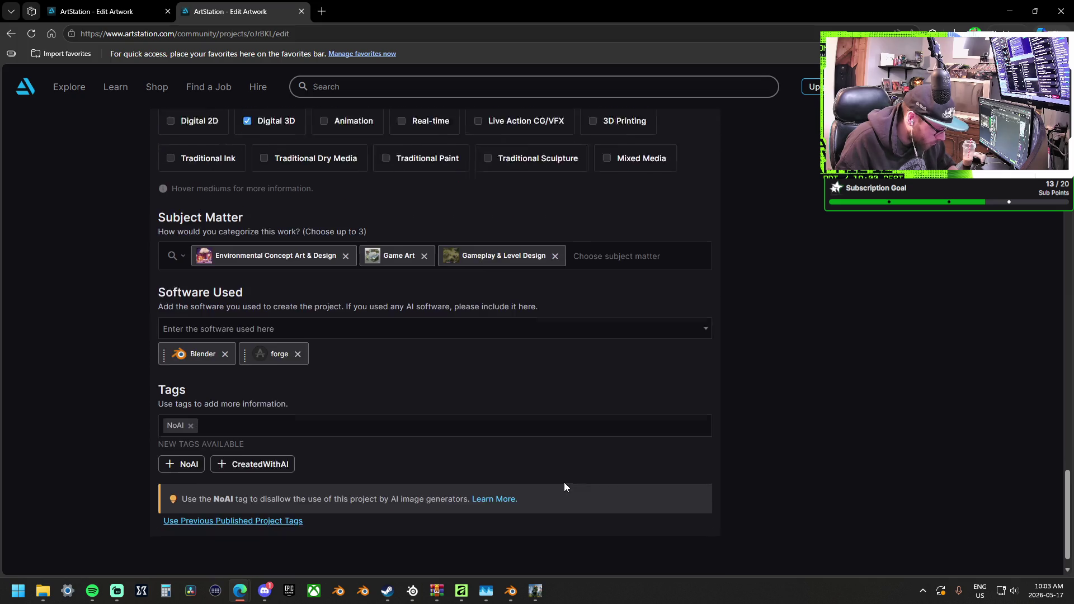
scroll(804, 456, "up", 4)
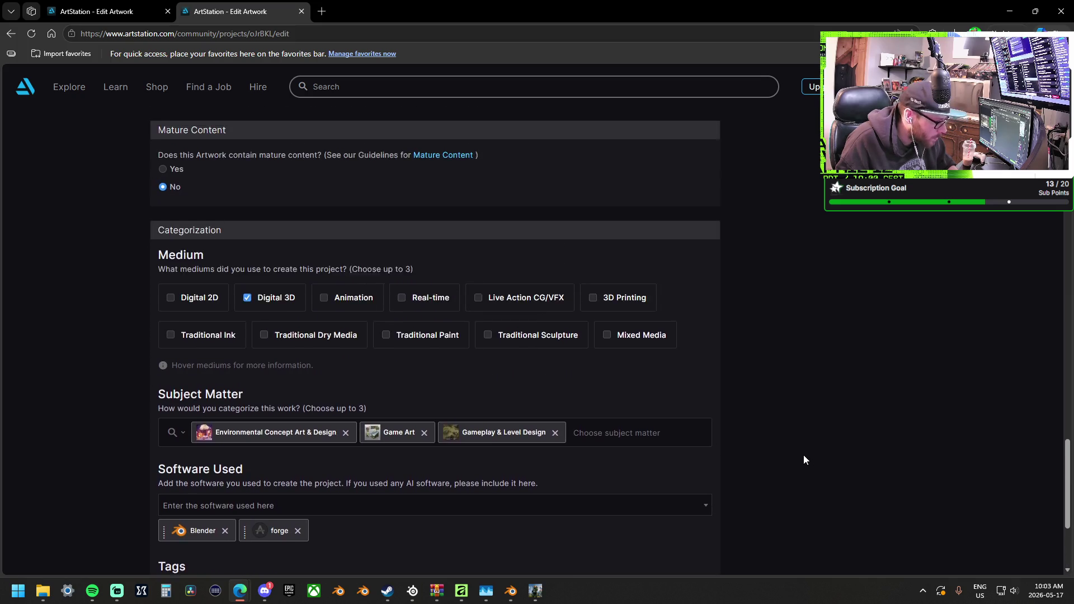
scroll(804, 455, "up", 15)
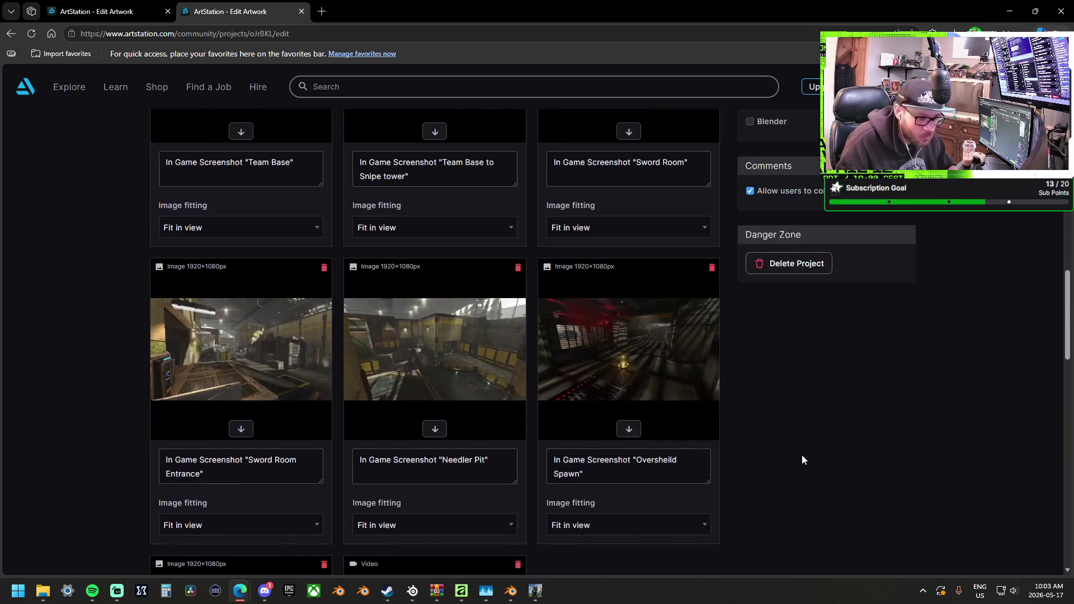
scroll(971, 476, "up", 5)
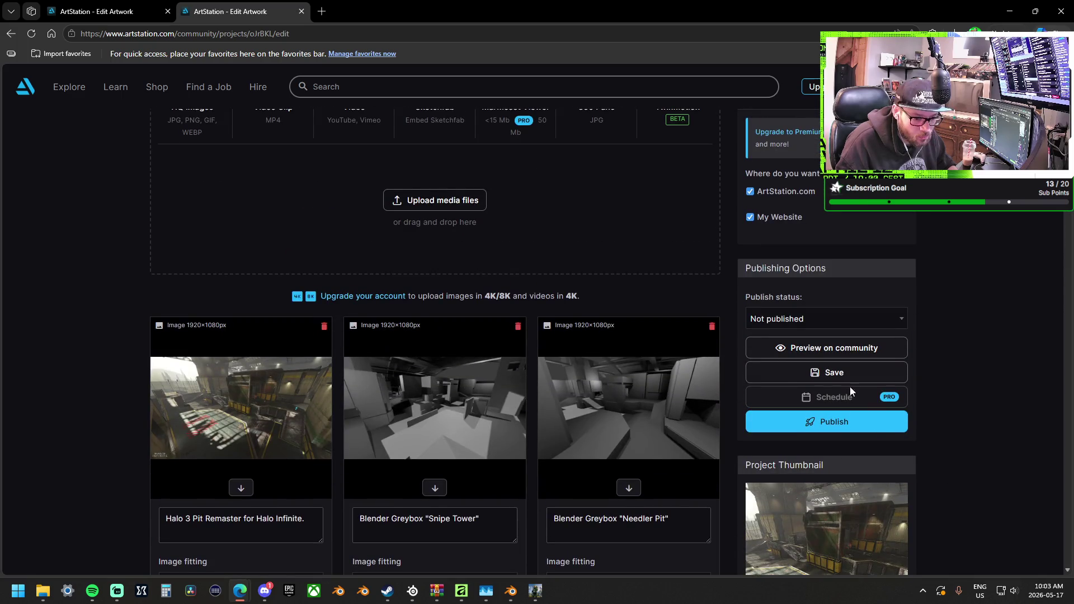
Save the project, dismiss the update notice, and go back to Manage Portfolio.
left_click(847, 372)
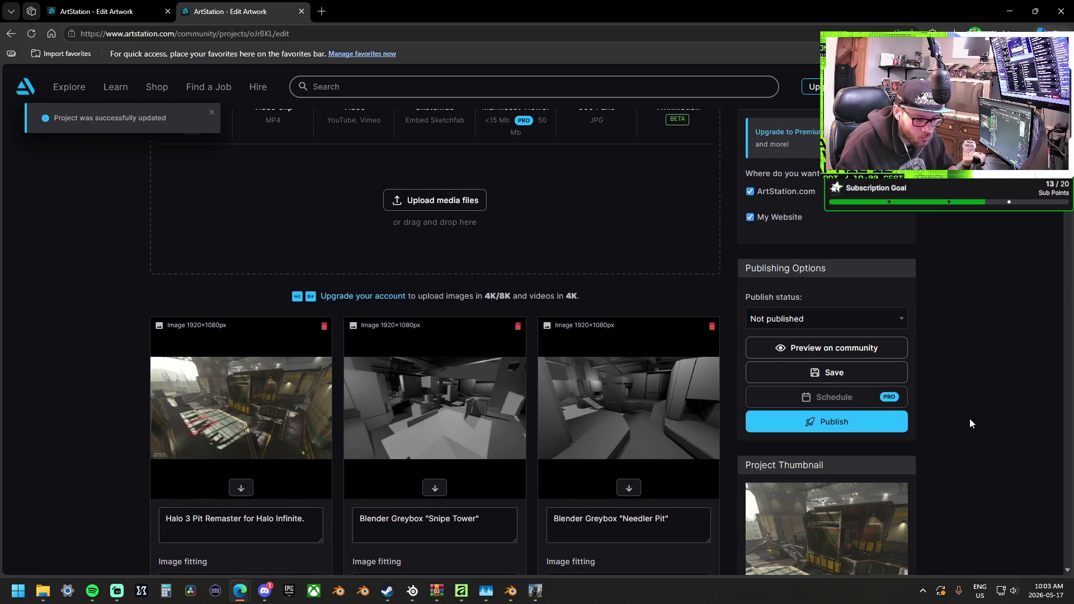
scroll(969, 419, "up", 3)
left_click(211, 112)
left_click(185, 133)
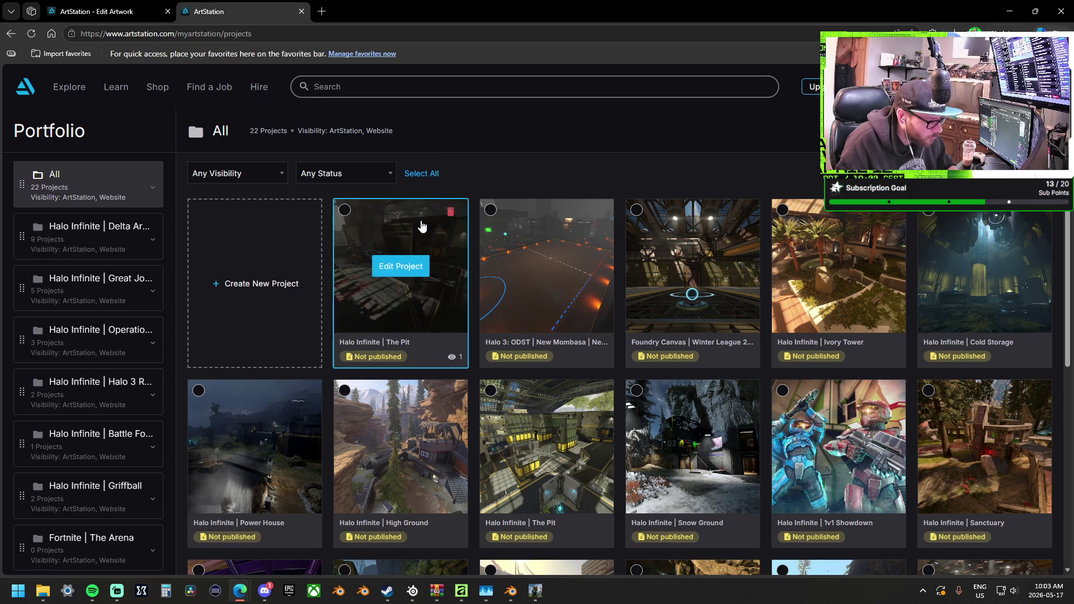
left_click(400, 267)
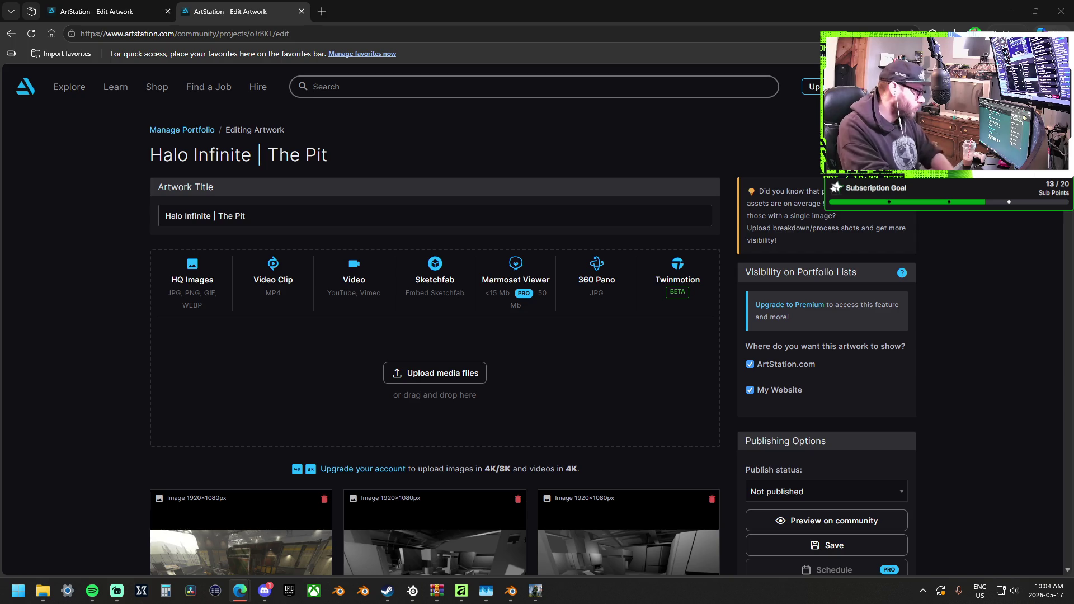
Switch to File Explorer showing the ThePit screenshots folder.
key("alt+Tab")
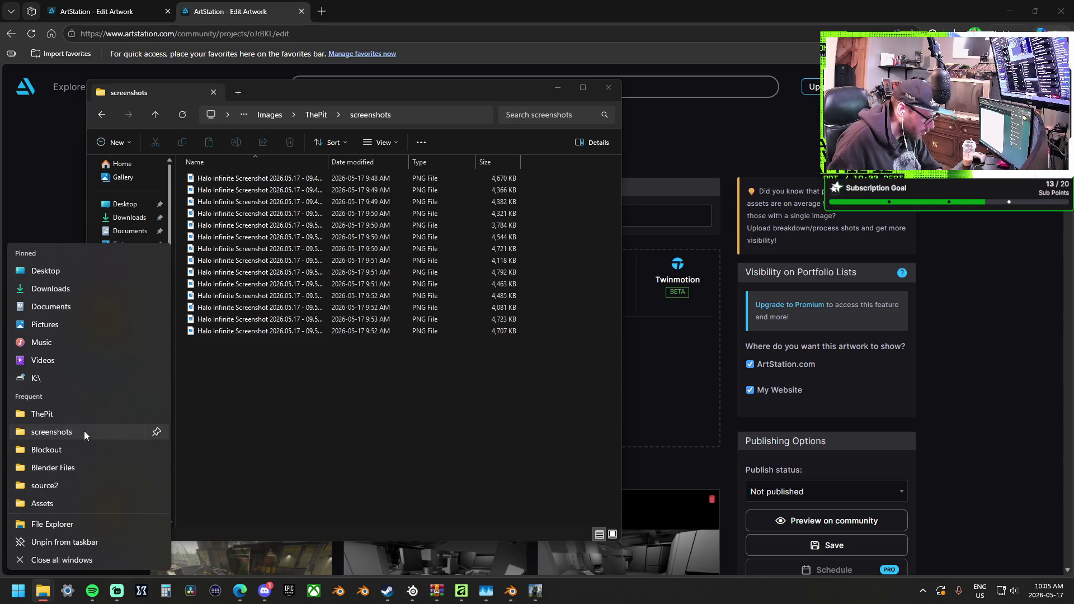
Open the frequently used screenshots folder, close the extra Pictures window, and return to it.
left_click(482, 334)
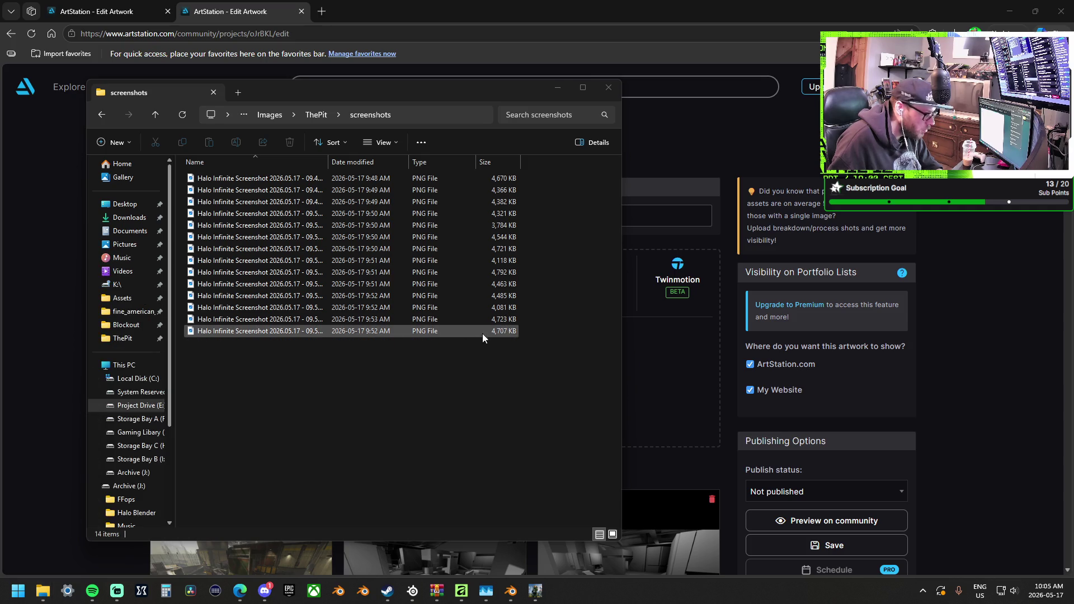
key("super+e")
left_click_drag(423, 107, 232, 117)
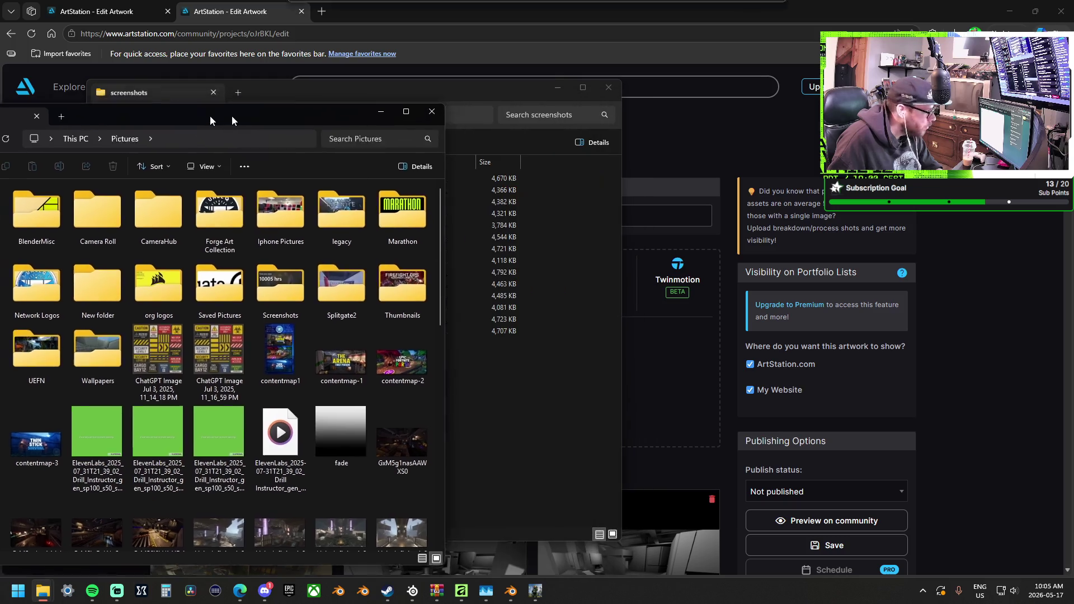
key("ctrl+w")
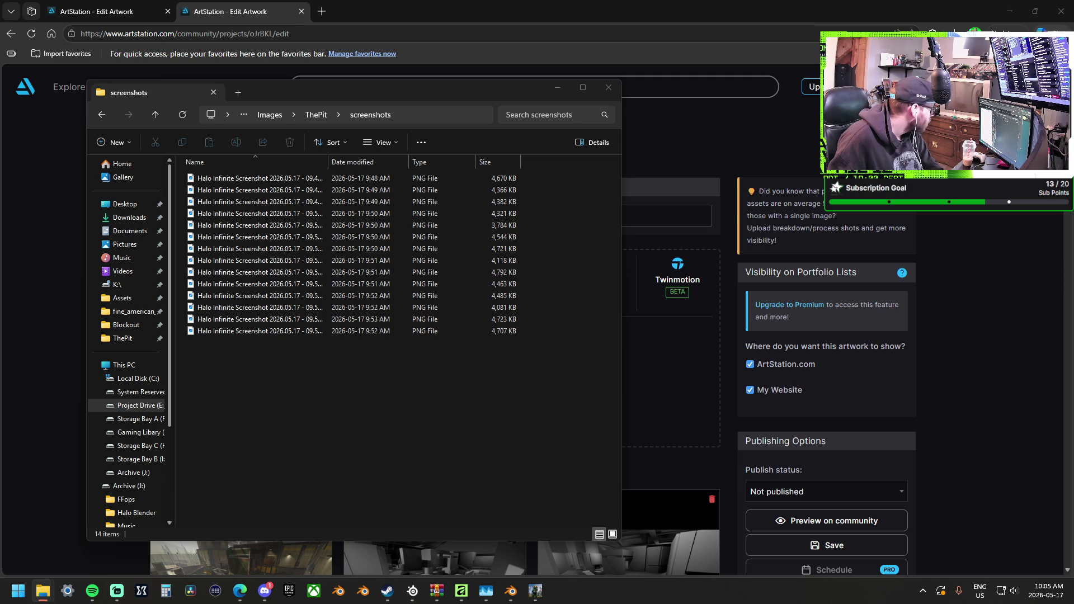
key("alt+Tab")
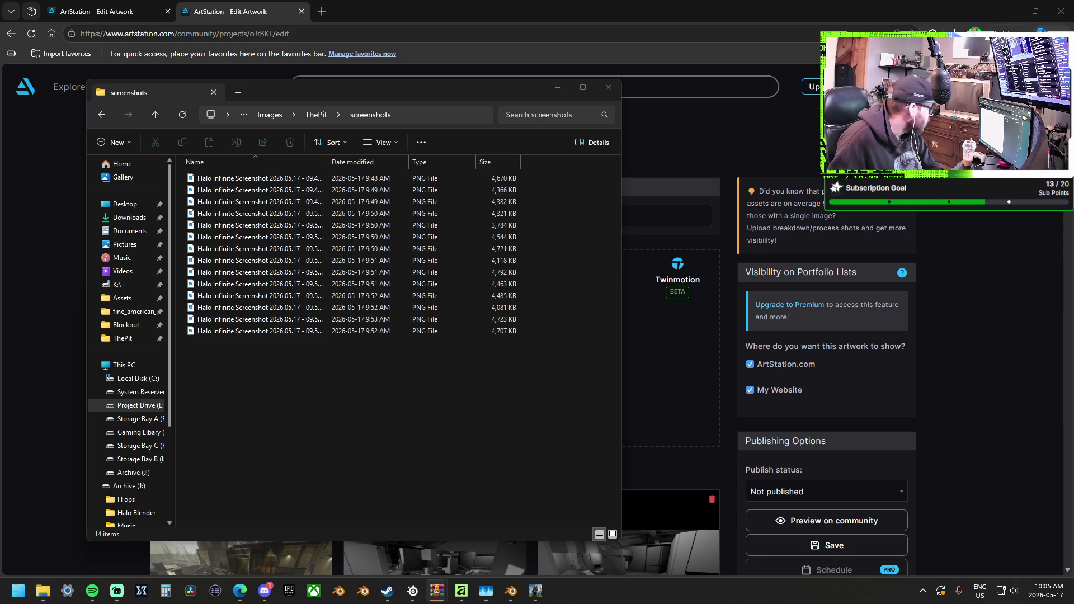
key("alt+Tab")
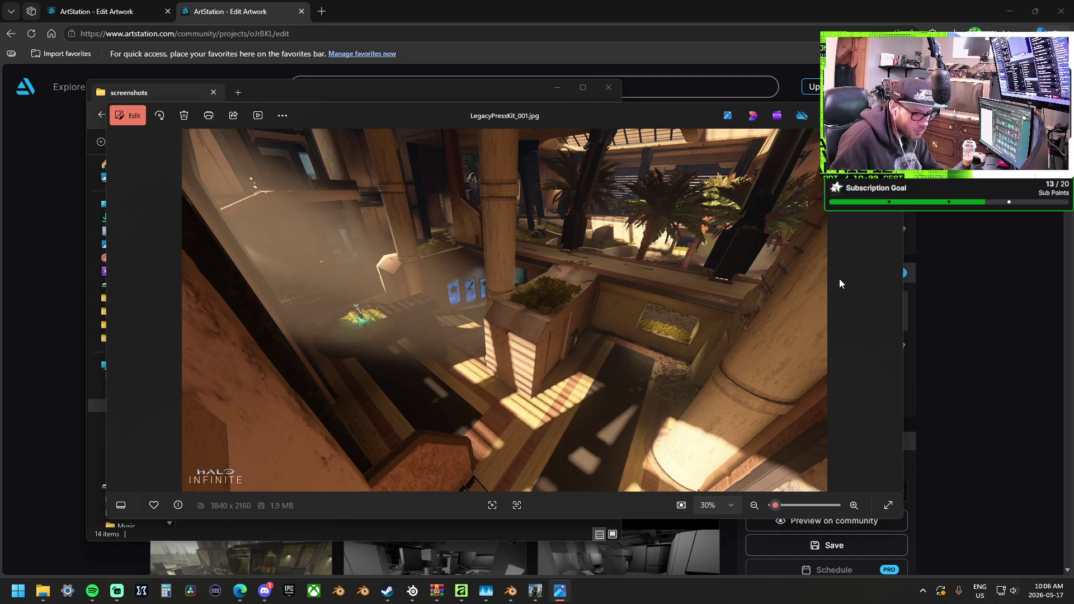
Page forward through the first batch of LegacyPressKit images in Photos.
left_click(894, 312)
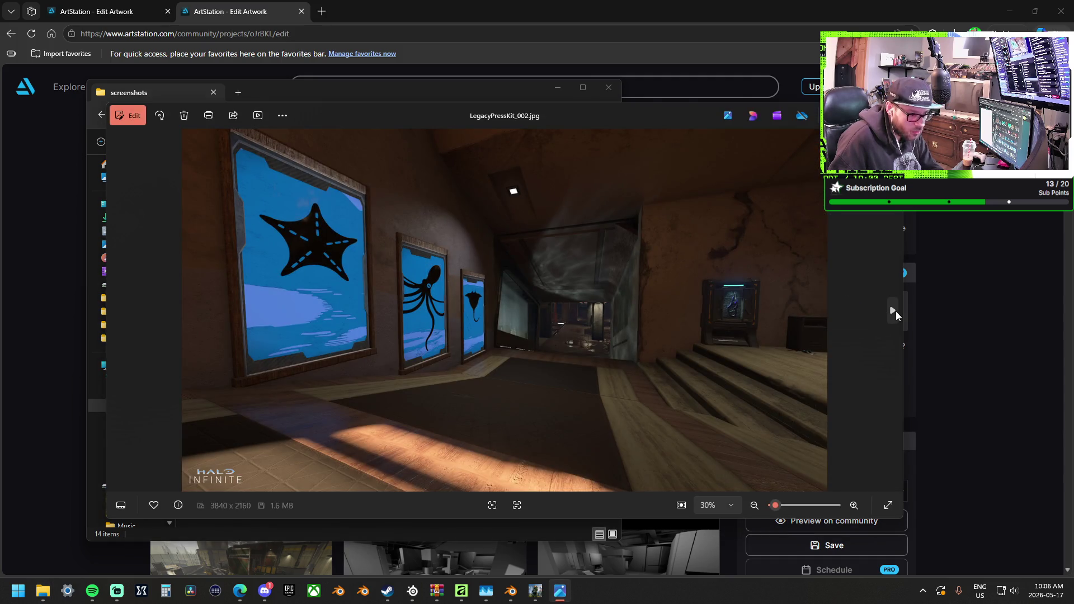
left_click(895, 313)
left_click(896, 311)
left_click(895, 311)
left_click(895, 311)
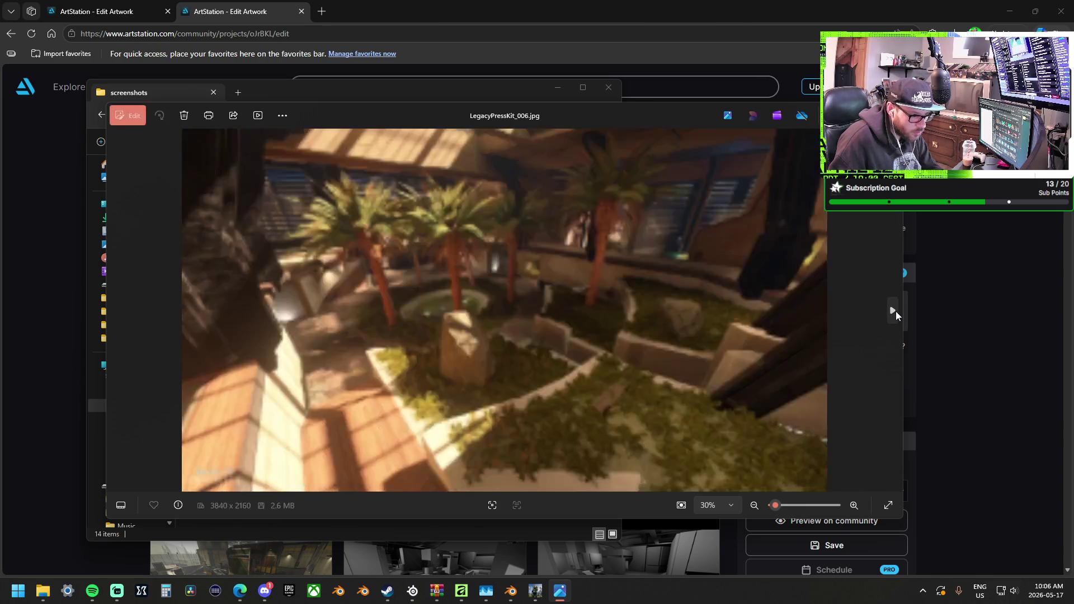
left_click(895, 312)
left_click(895, 311)
left_click(895, 311)
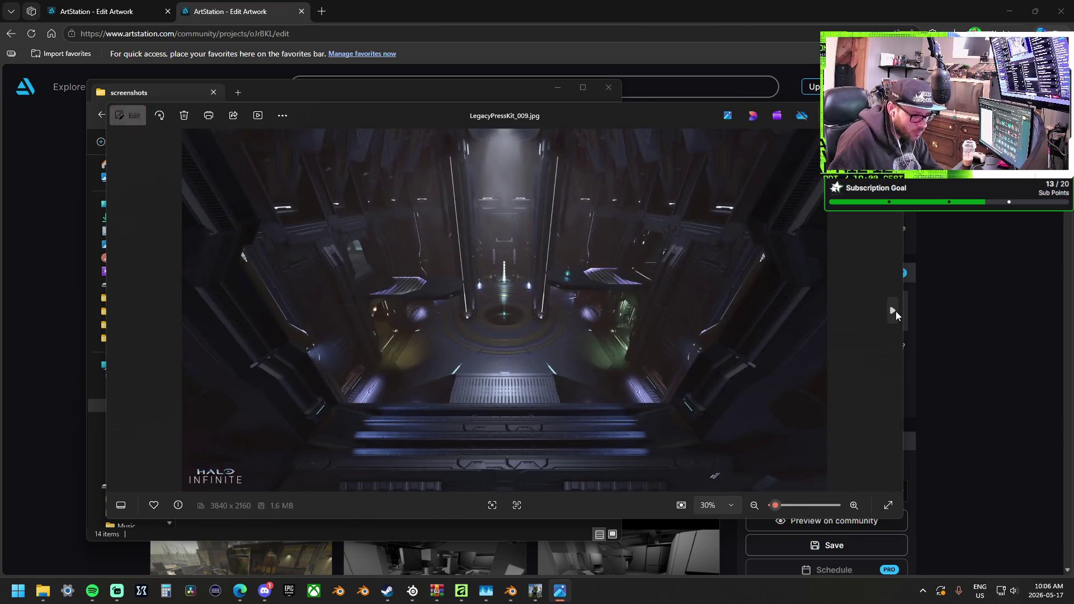
left_click(895, 311)
left_click(895, 311)
left_click(896, 311)
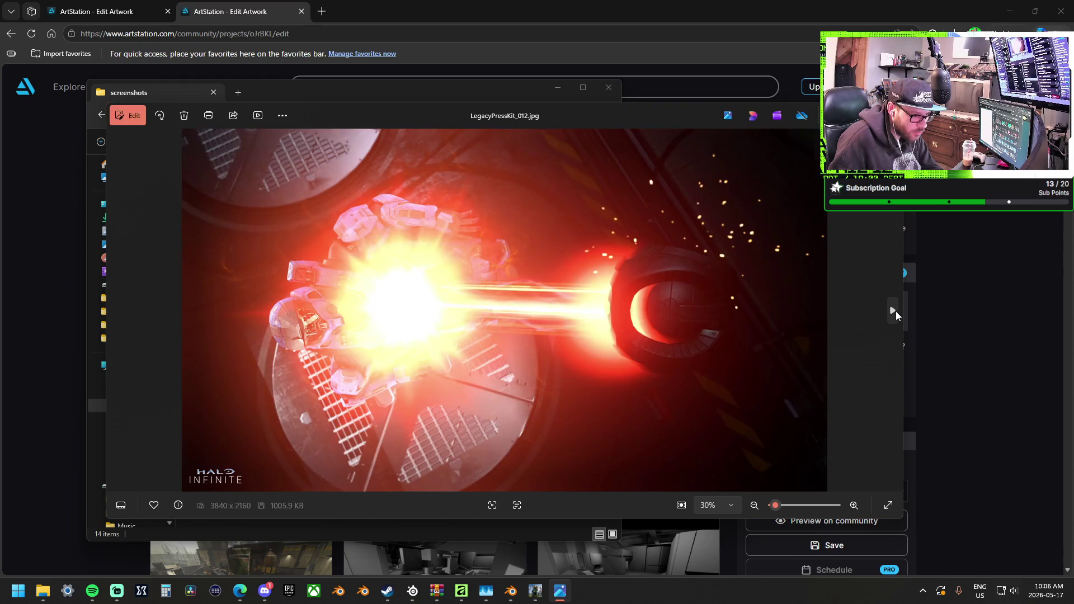
left_click(896, 312)
left_click(895, 311)
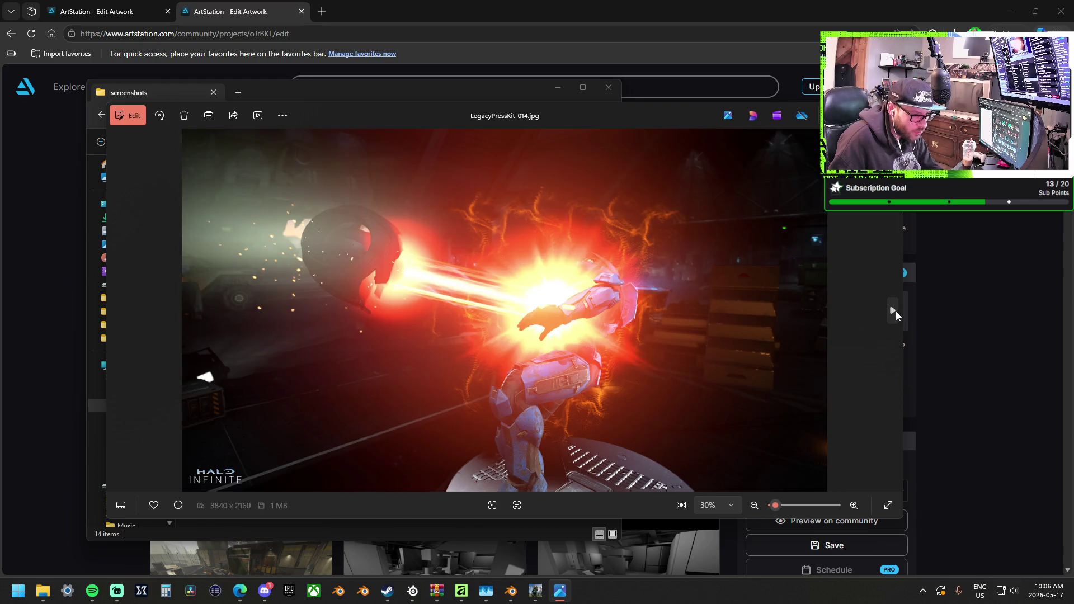
left_click(895, 311)
left_click(895, 311)
left_click(896, 311)
left_click(895, 311)
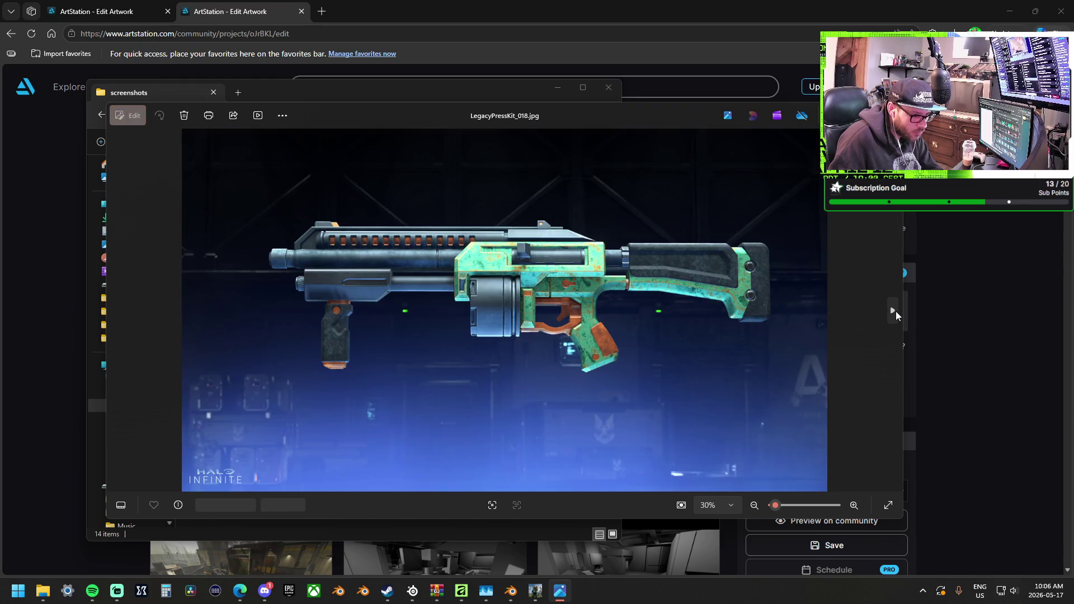
left_click(895, 311)
left_click(895, 311)
left_click(895, 311)
left_click(895, 311)
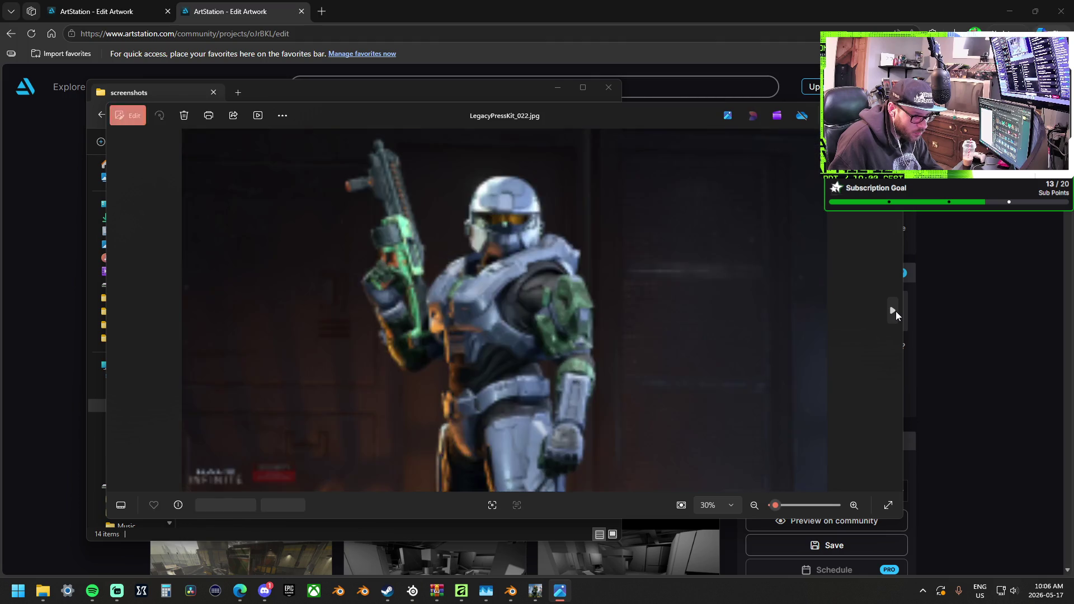
left_click(896, 311)
left_click(896, 312)
left_click(896, 311)
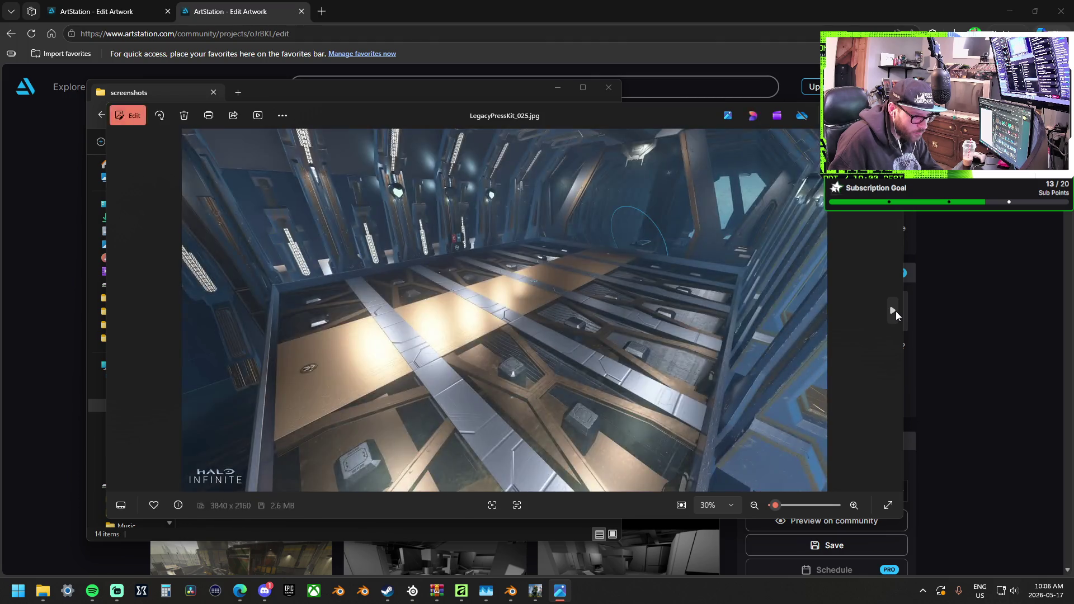
left_click(896, 311)
left_click(895, 311)
left_click(895, 311)
left_click(896, 312)
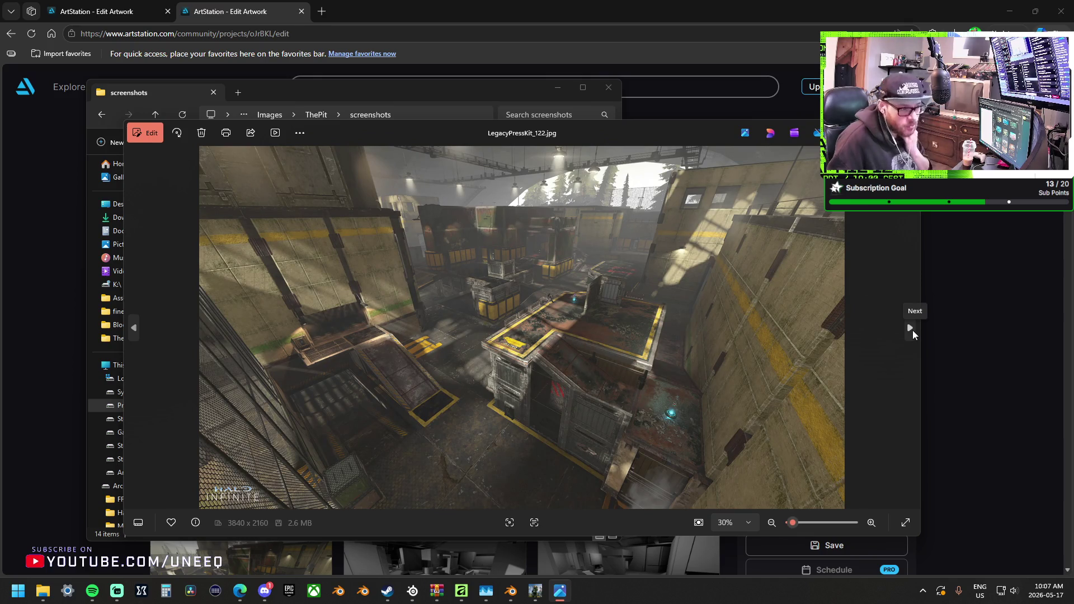
Continue paging forward through the remaining press-kit images.
left_click(912, 330)
left_click(912, 330)
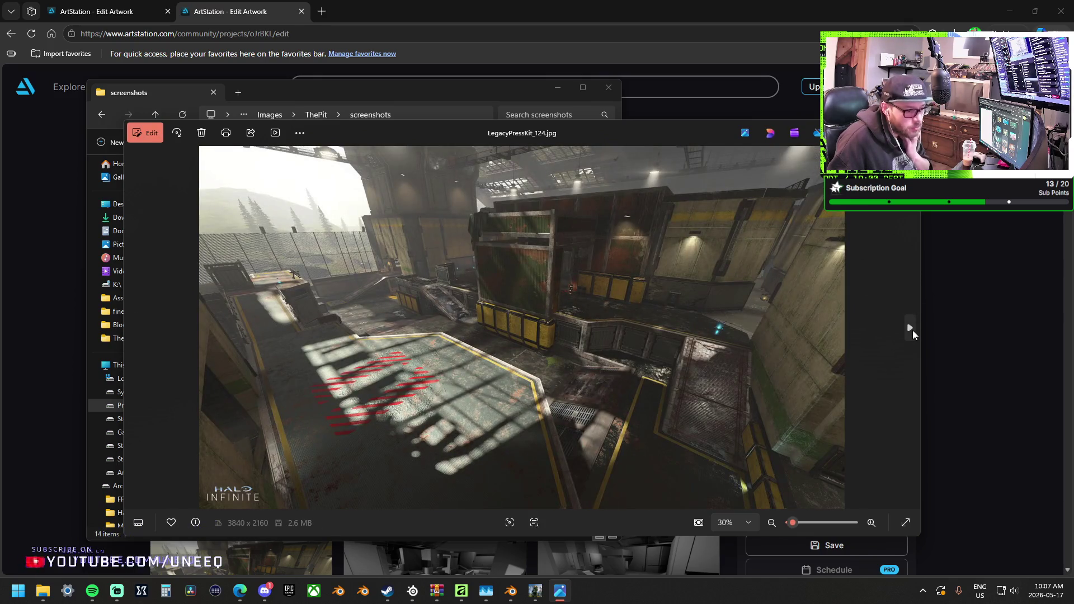
left_click(912, 330)
left_click(912, 330)
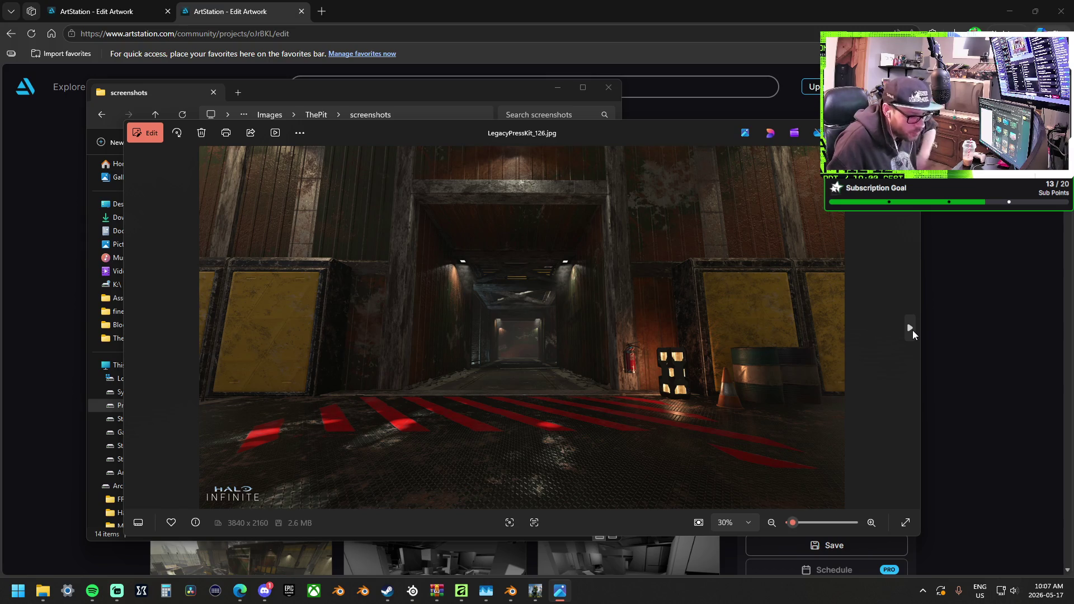
left_click(912, 331)
left_click(912, 330)
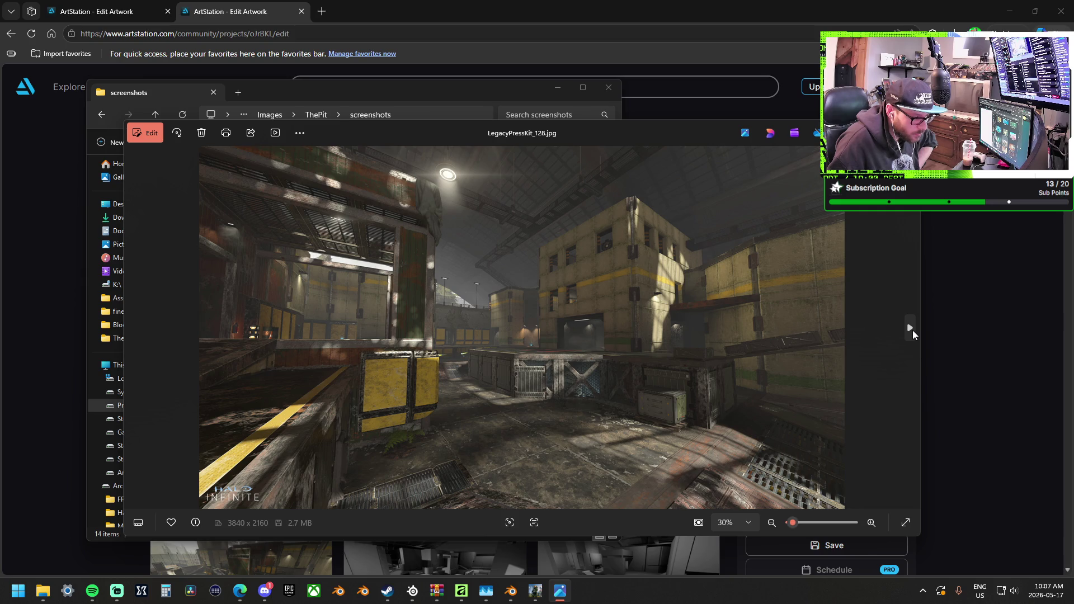
left_click(912, 330)
left_click(912, 330)
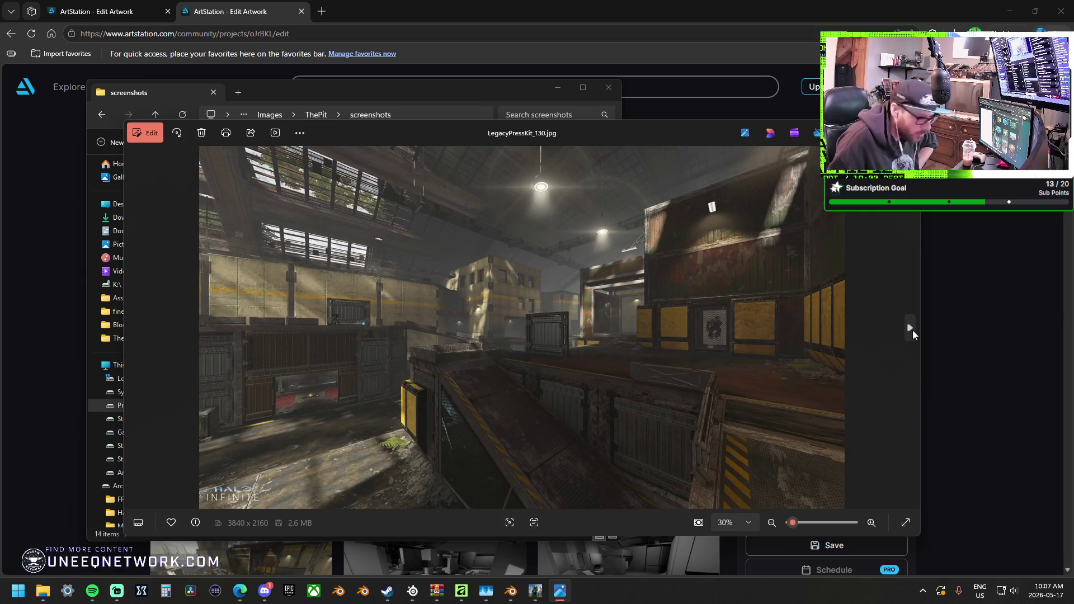
left_click(912, 331)
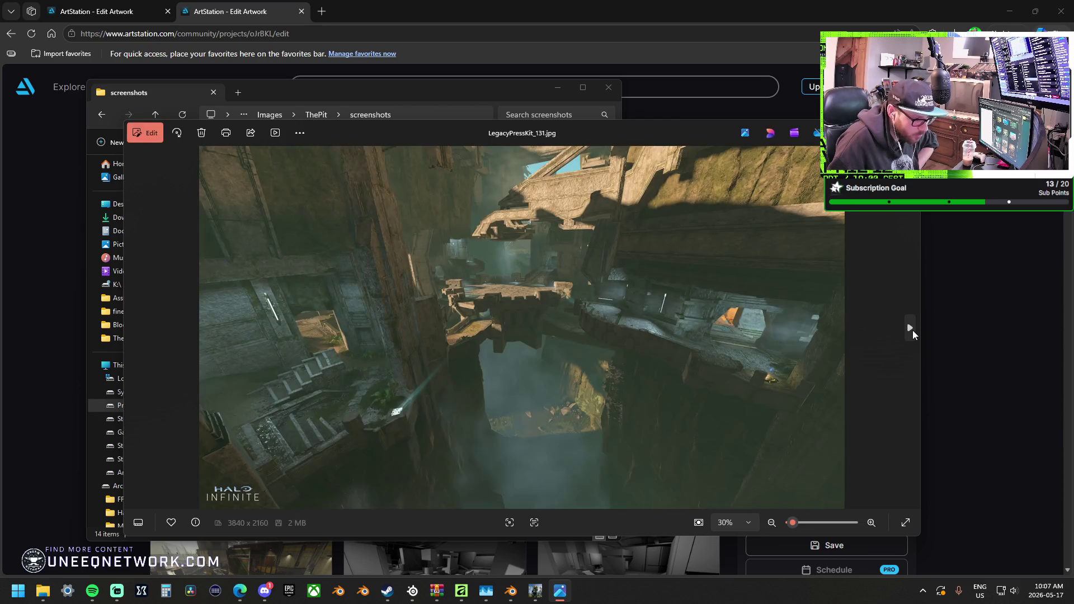
left_click(912, 331)
left_click(912, 330)
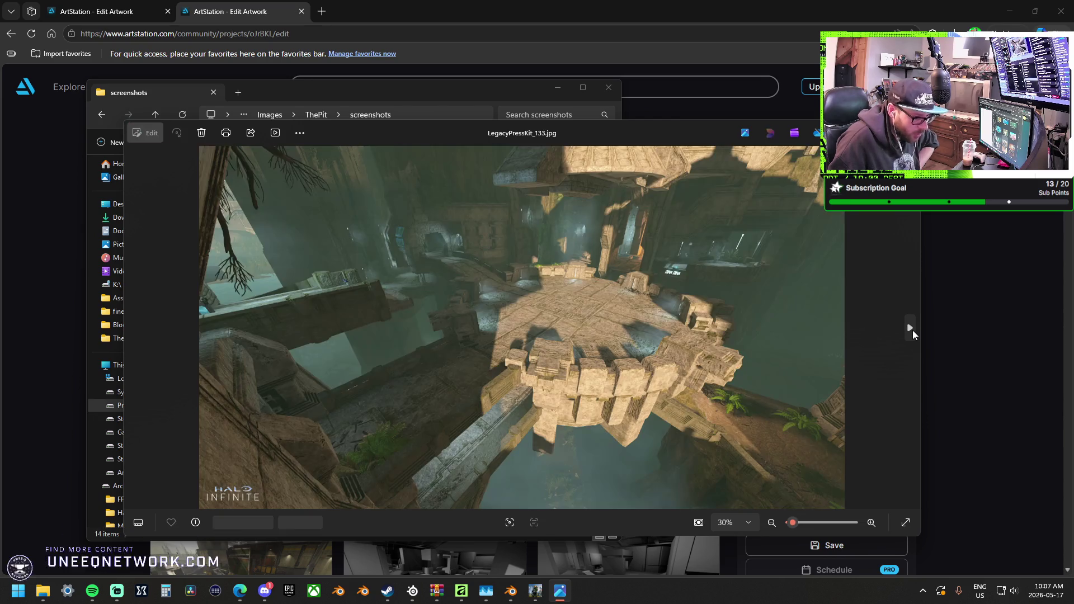
left_click(912, 330)
left_click(912, 331)
left_click(912, 330)
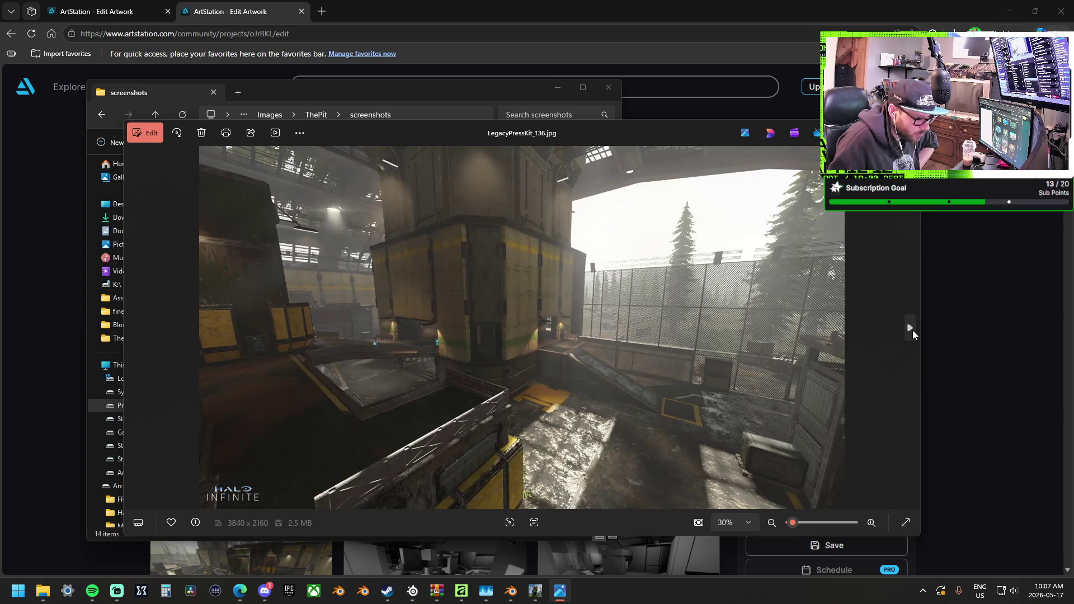
left_click(912, 330)
left_click(912, 331)
left_click(912, 330)
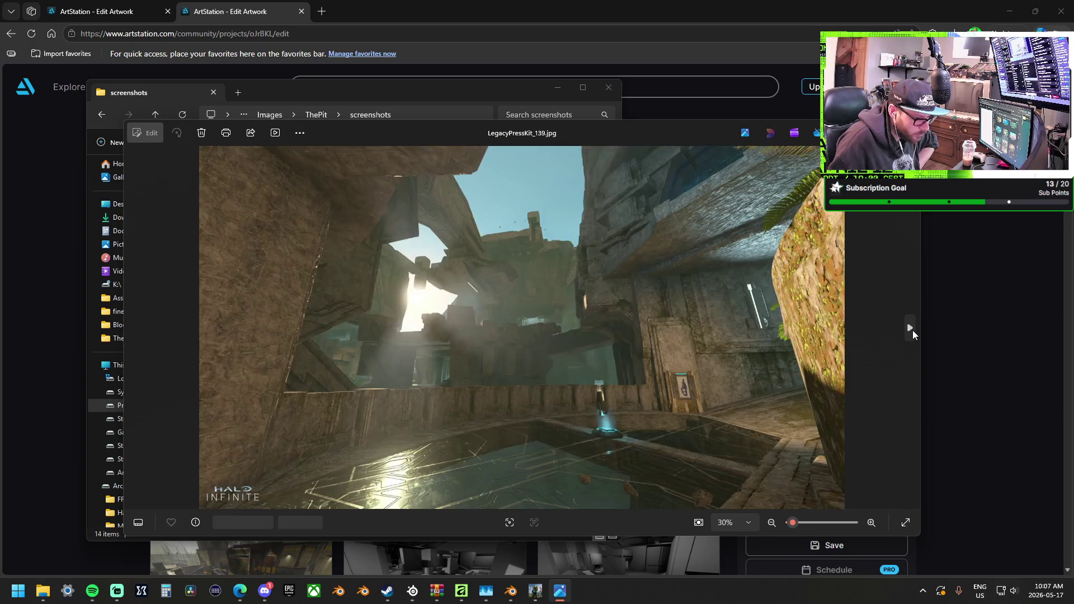
left_click(912, 331)
left_click(912, 330)
left_click(912, 330)
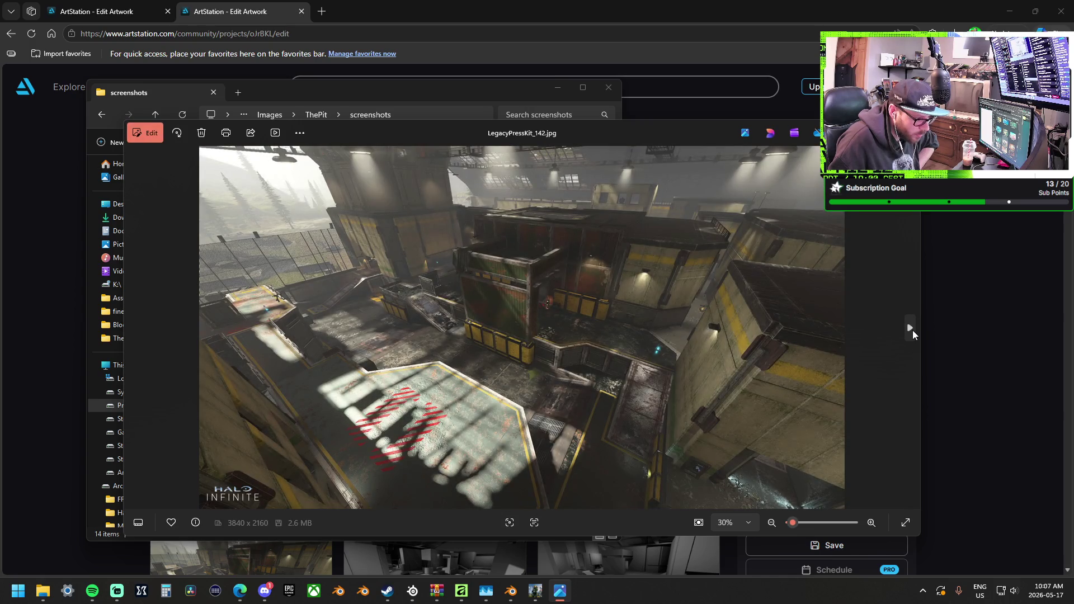
left_click(912, 330)
left_click(912, 330)
left_click(912, 330)
left_click(912, 330)
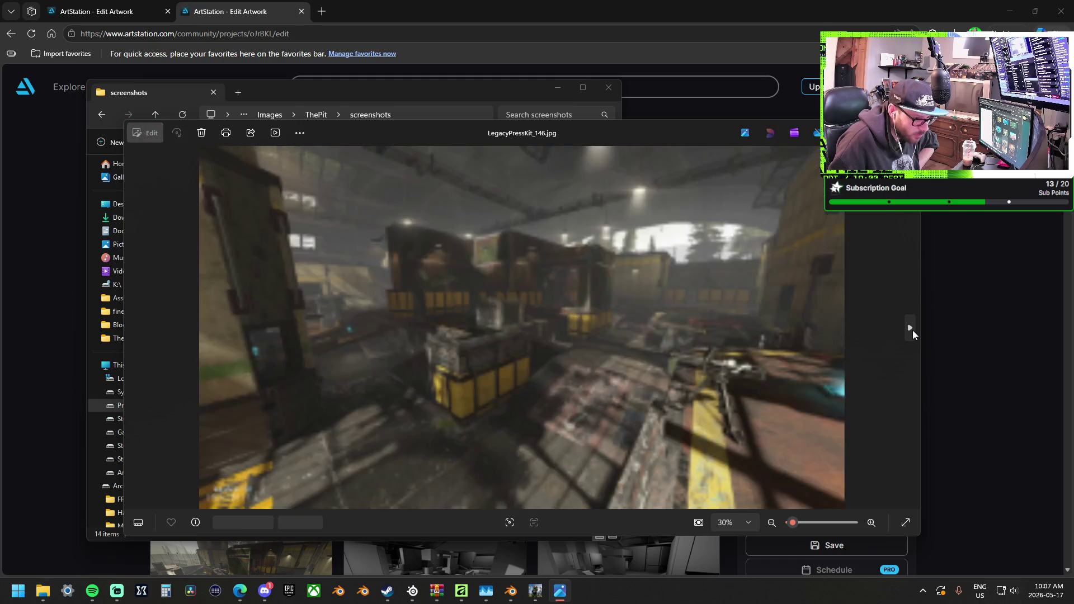
left_click(912, 330)
left_click(912, 331)
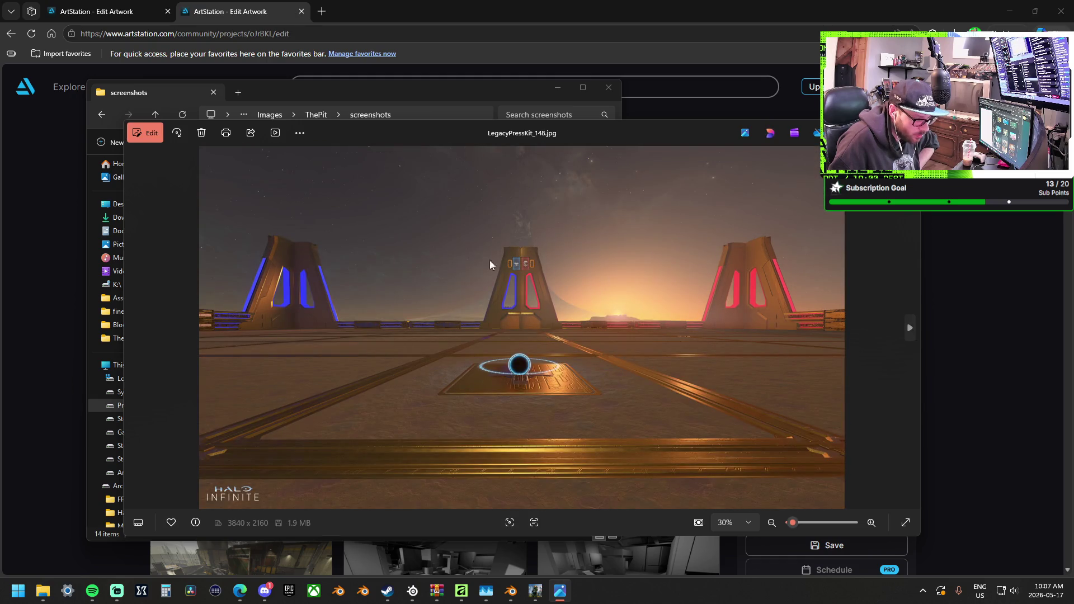
Step back to LegacyPressKit_142.jpg, then close the photo viewer.
left_click(134, 330)
left_click(134, 330)
left_click(134, 330)
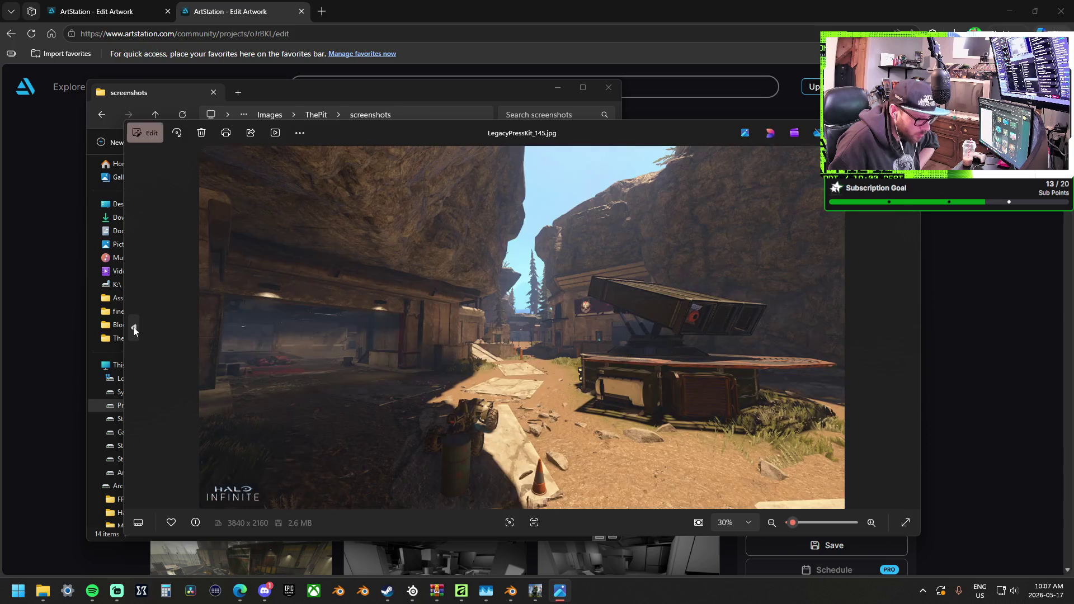
left_click(134, 330)
left_click(135, 330)
left_click(134, 330)
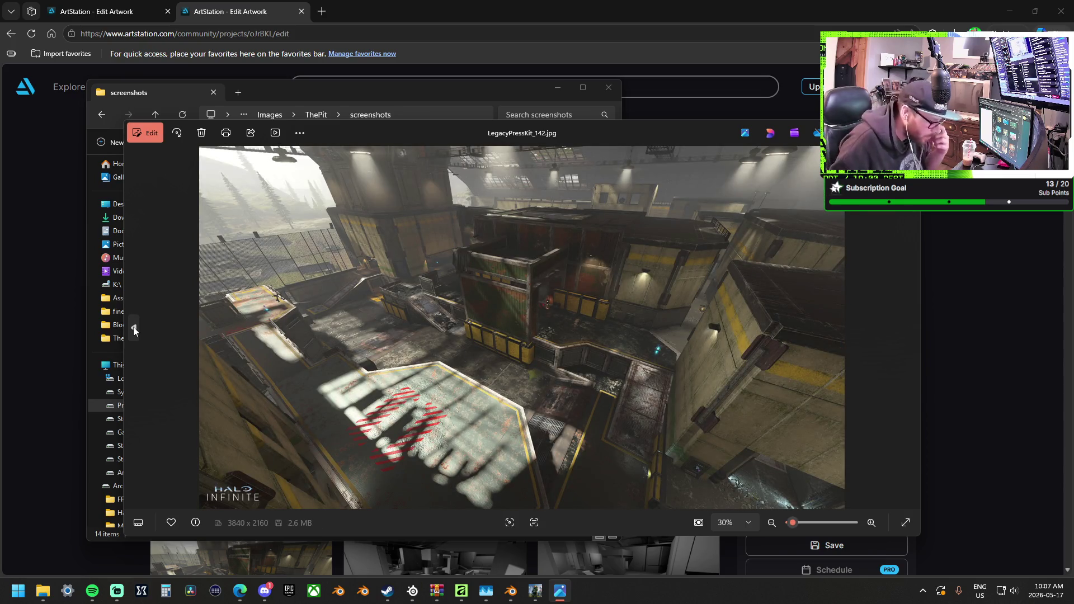
key("Escape")
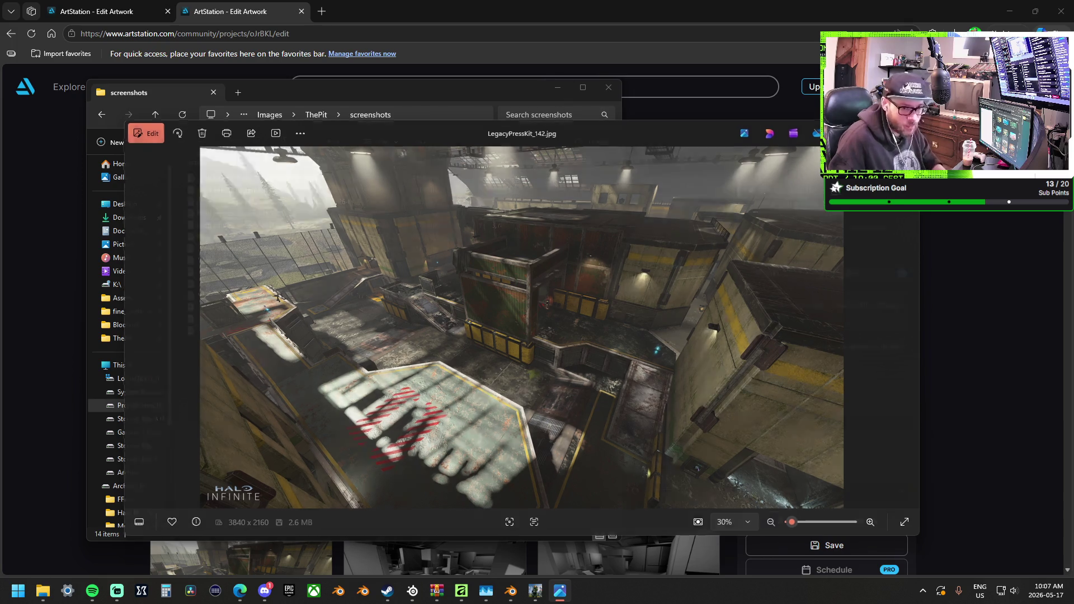
Create a new folder named 'Offical' in the screenshots folder and open it.
left_click_drag(491, 91, 491, 93)
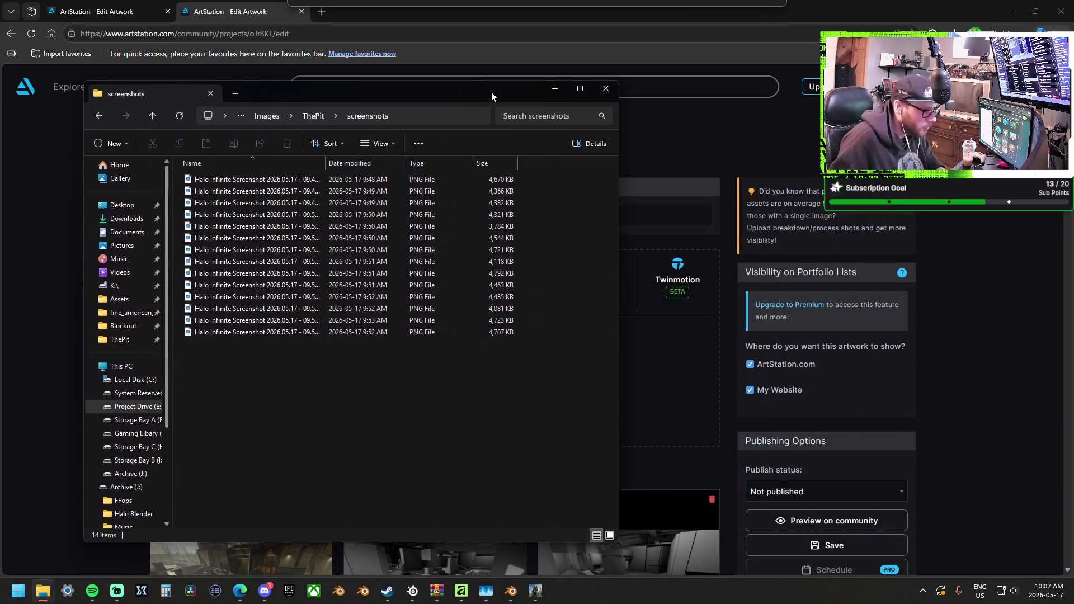
mouse_move(317, 370)
left_mouse_down()
mouse_move(251, 244)
mouse_move(250, 182)
left_mouse_up()
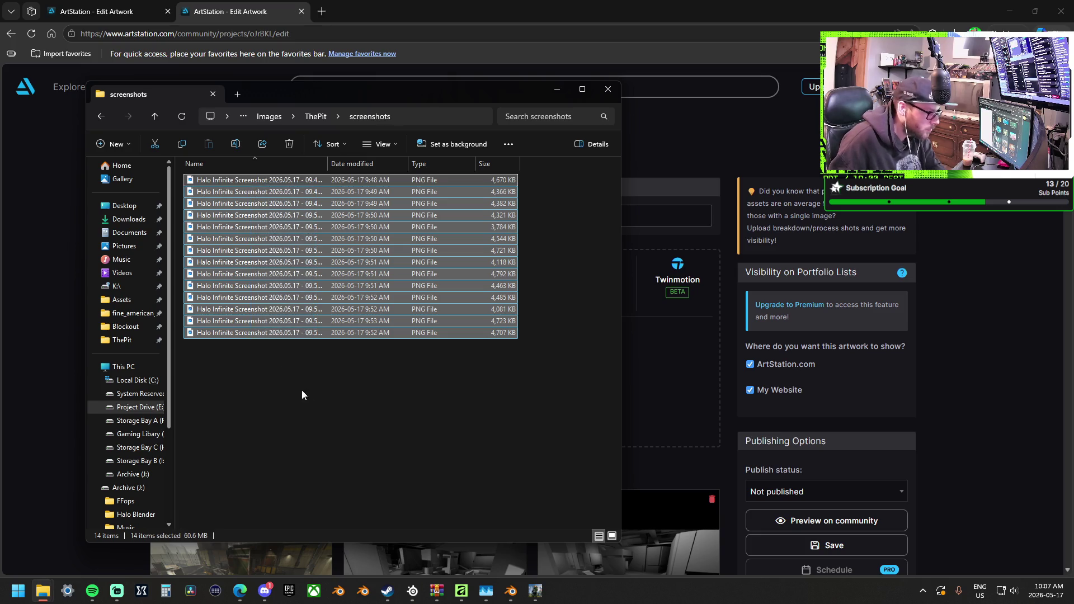
left_click(124, 142)
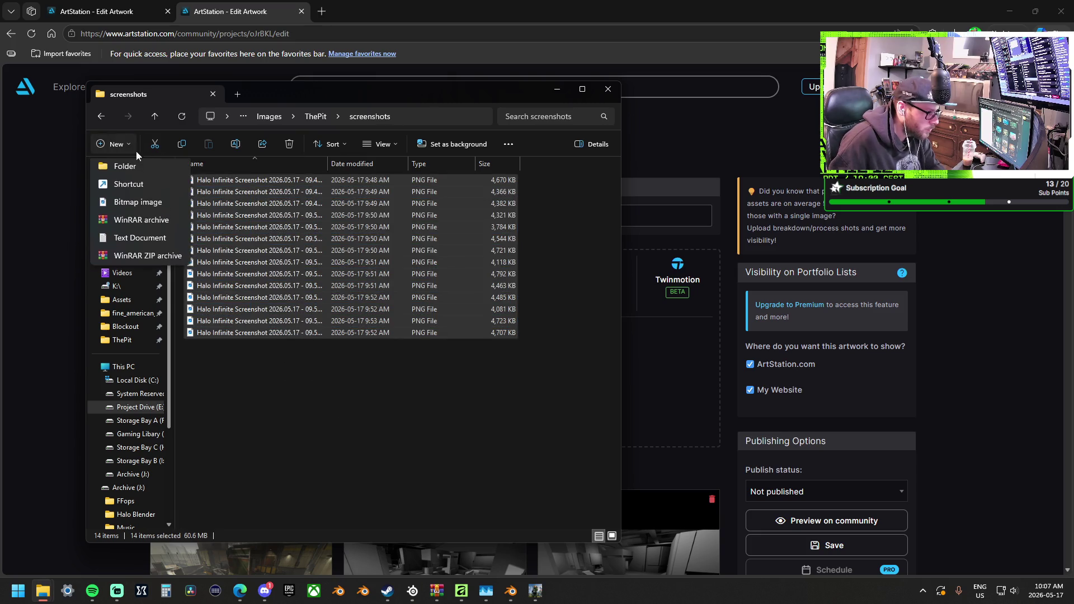
left_click(131, 171)
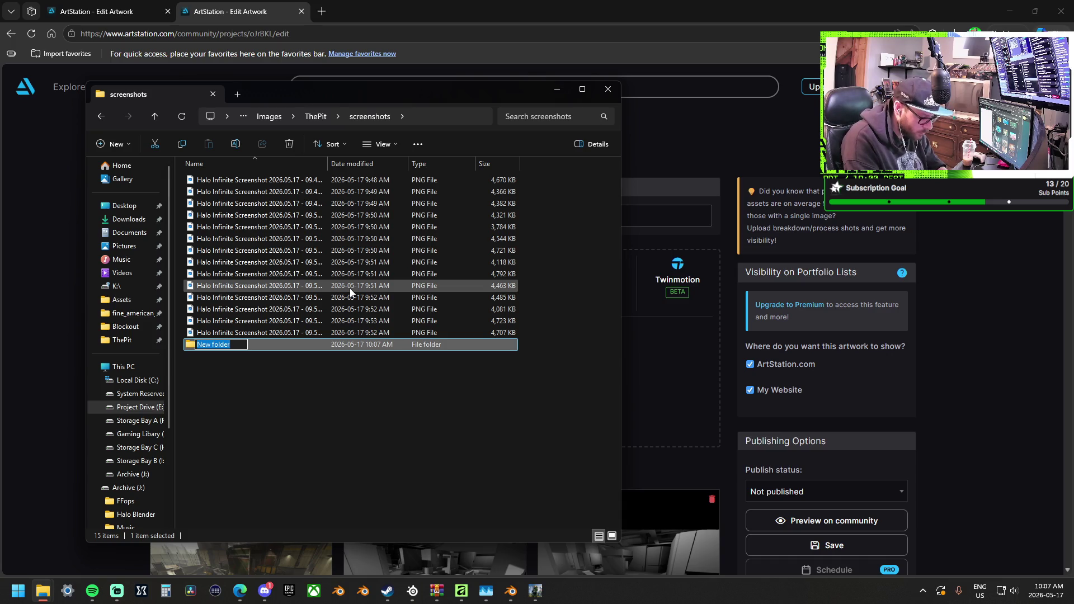
type("Offical")
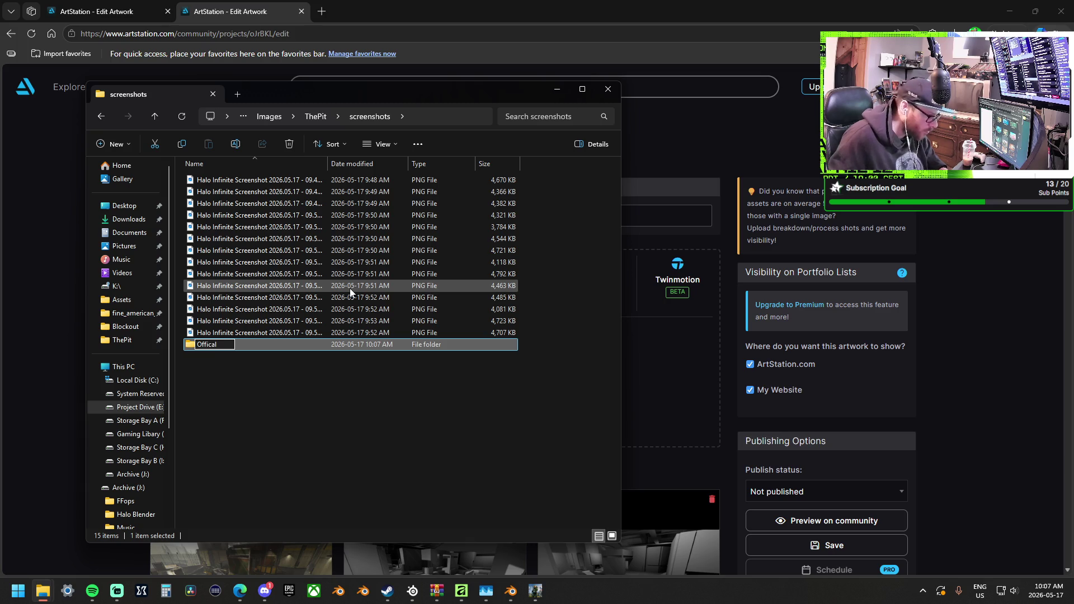
left_click(307, 397)
double_click(232, 347)
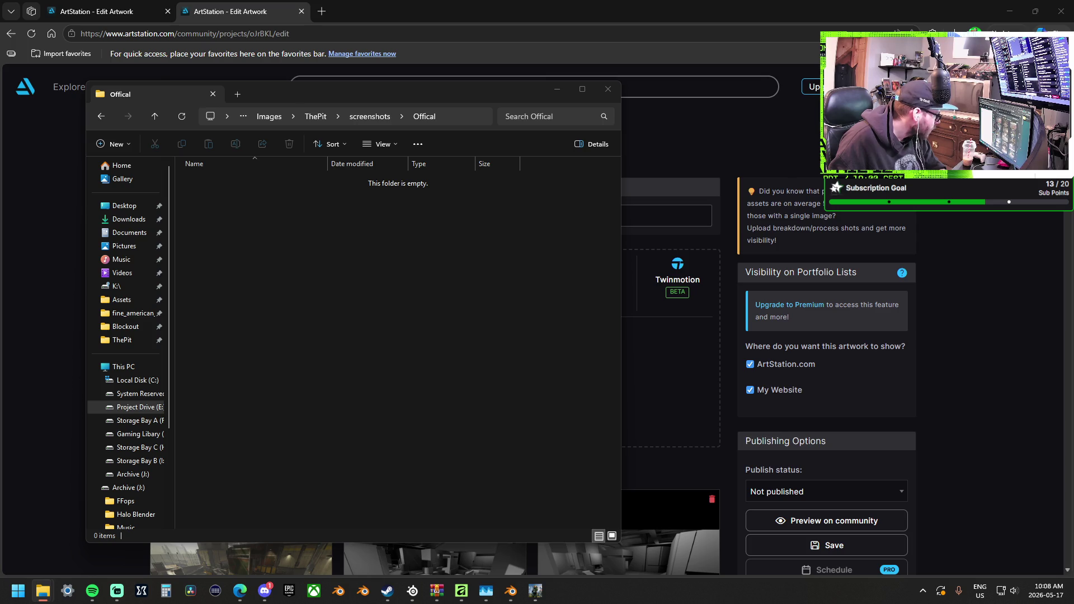
Move the 13 LegacyPressKit JPGs into Offical, show them as thumbnails, and preview them in Photos.
left_click_drag(358, 386, 359, 384)
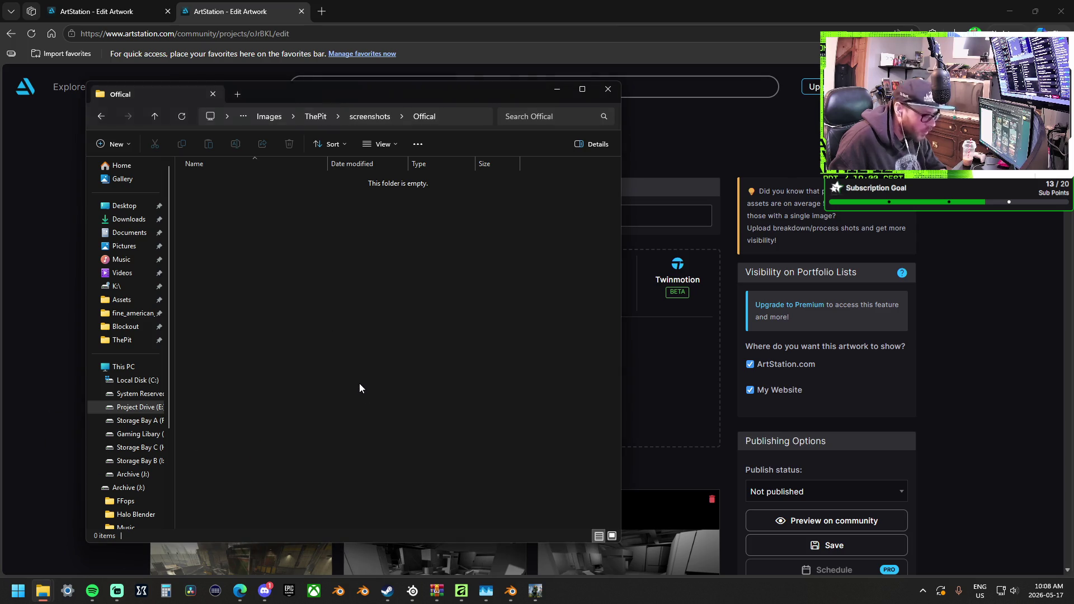
left_click(341, 380)
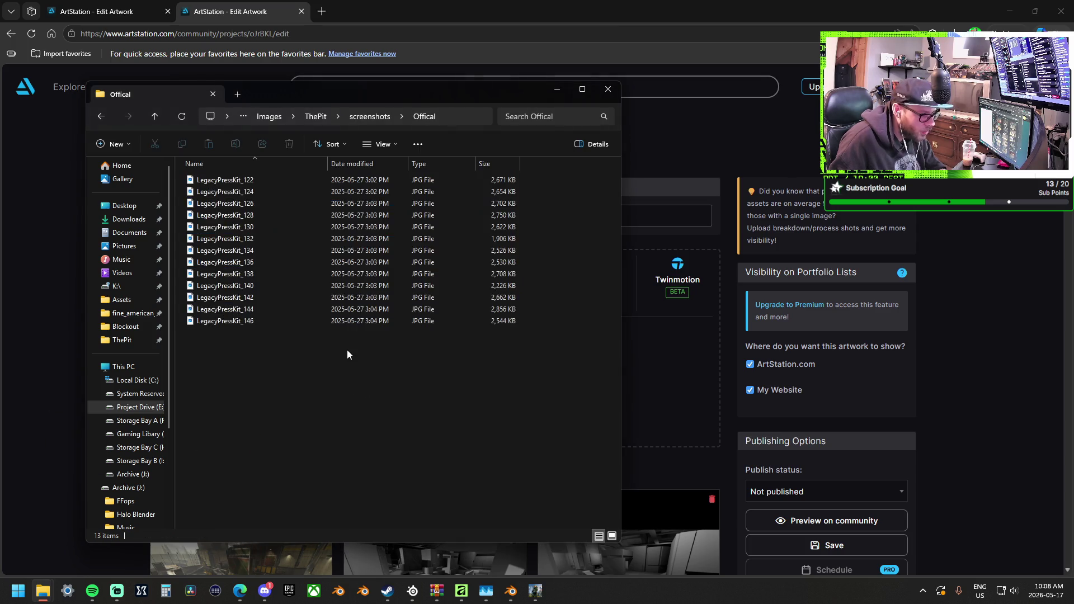
double_click(202, 170)
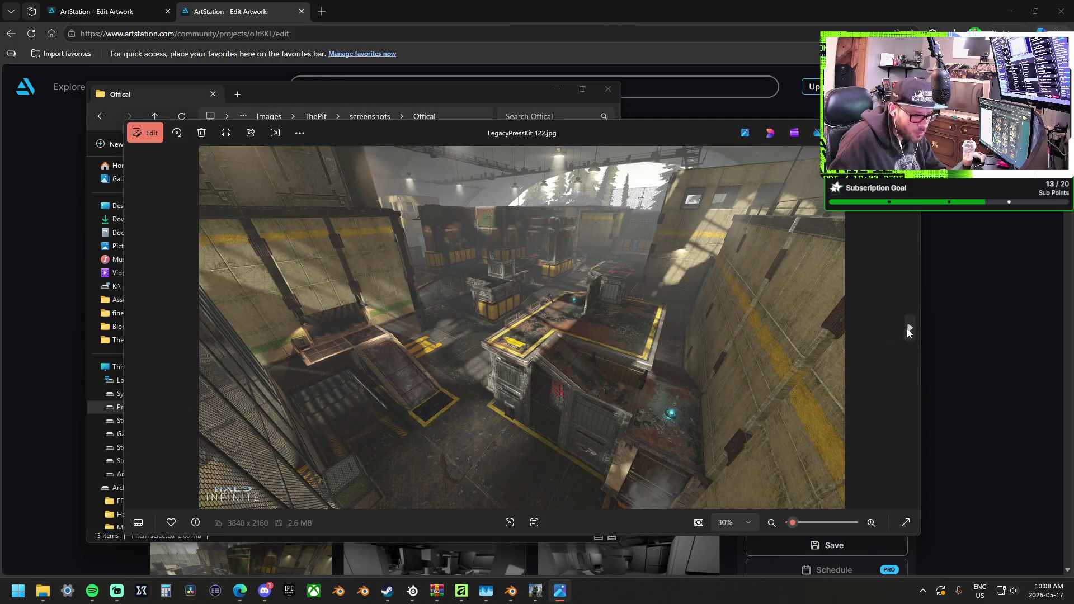
left_click(910, 330)
left_click(910, 331)
left_click(909, 330)
left_click(909, 330)
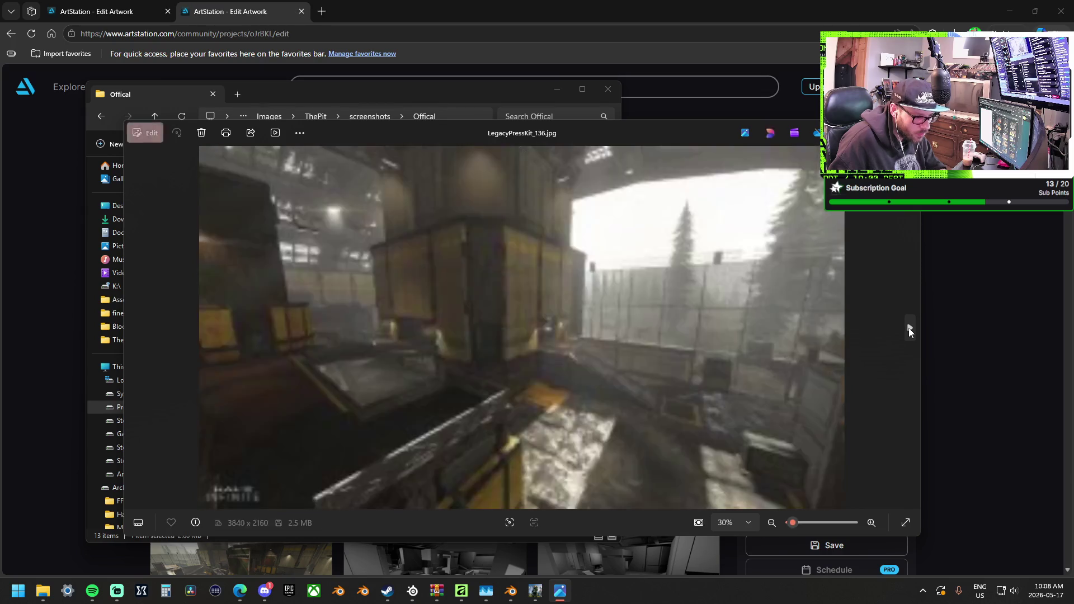
left_click(909, 330)
left_click(909, 330)
left_click(909, 331)
left_click(909, 330)
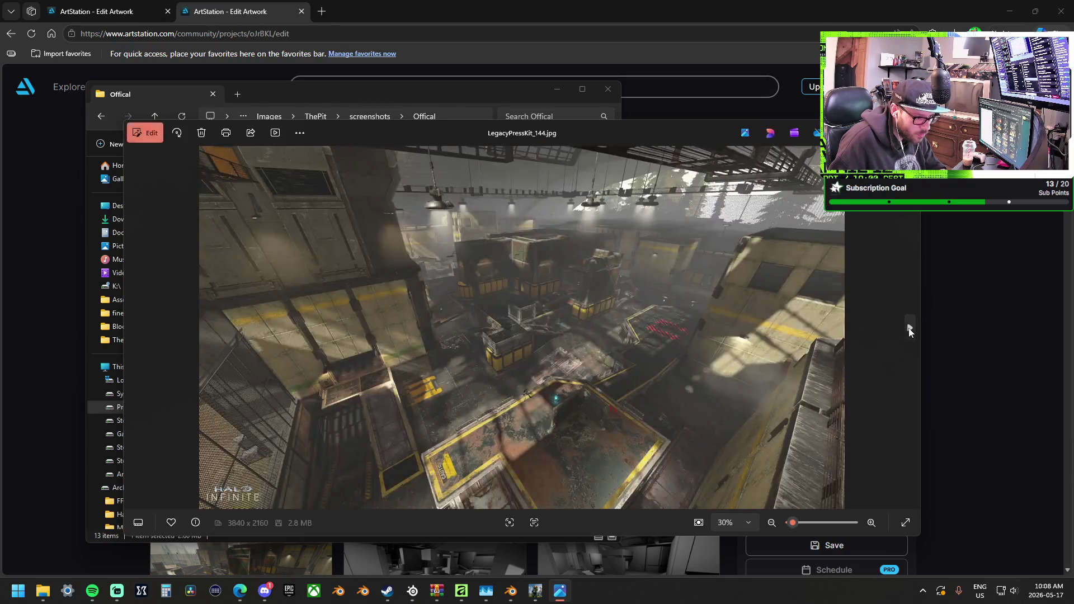
left_click(909, 331)
left_click(907, 126)
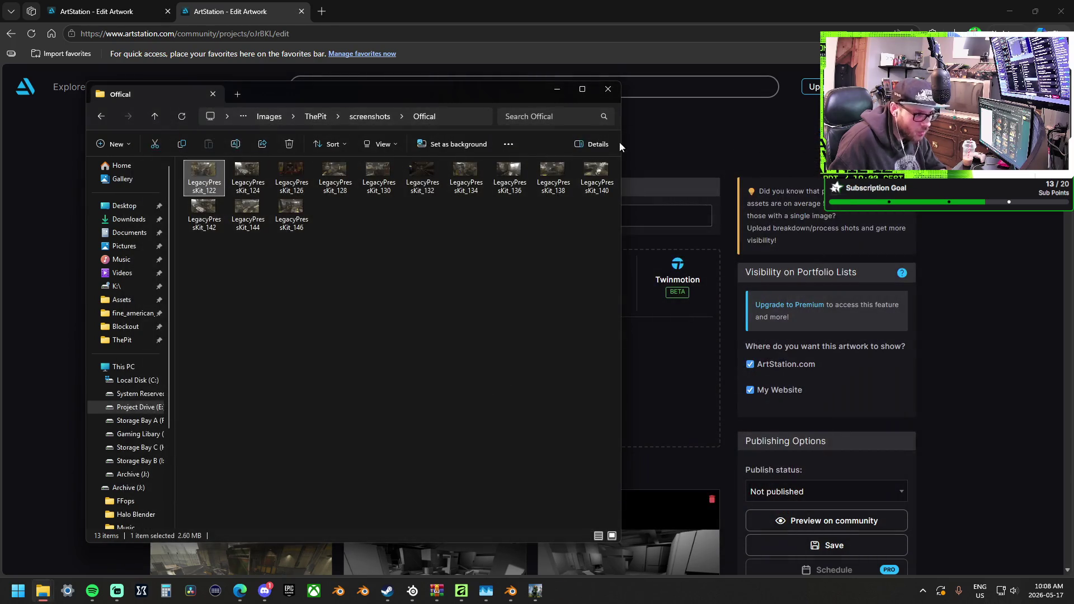
Select all 13 images and bring the ArtStation project editor back to the front.
key("ctrl+a")
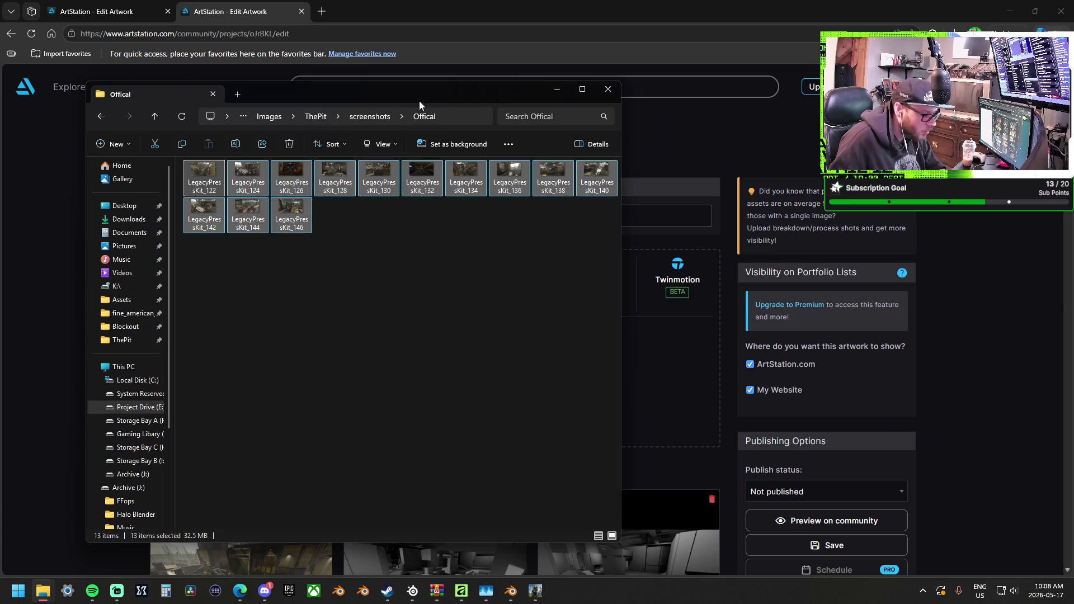
scroll(519, 312, "down", 1)
left_click(519, 312)
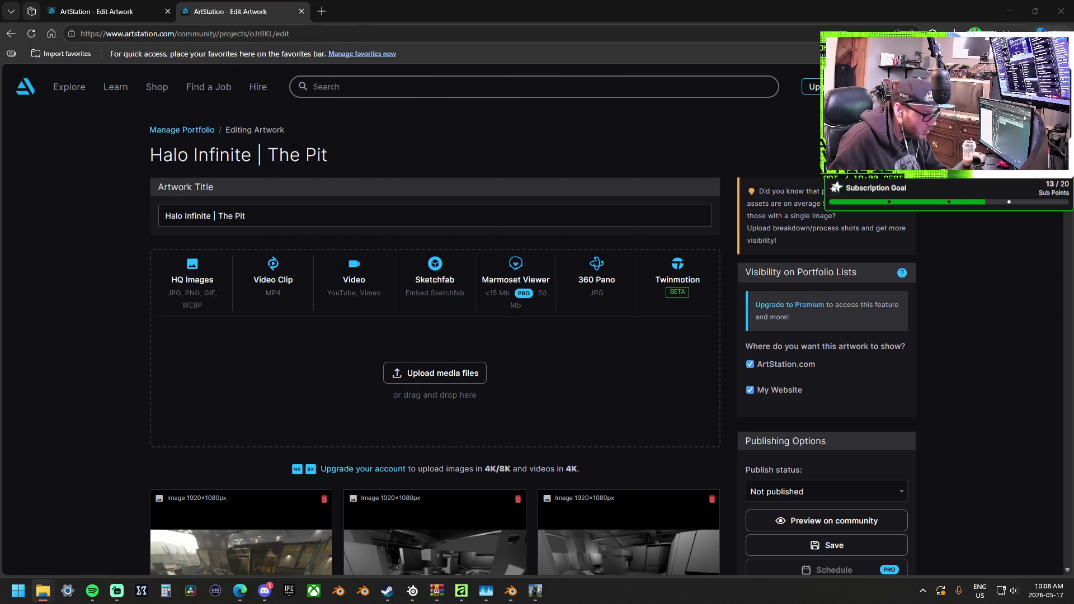
Delete the duplicate Courtyard, Team Base and one more in-game screenshot, confirming each removal.
scroll(519, 313, "down", 10)
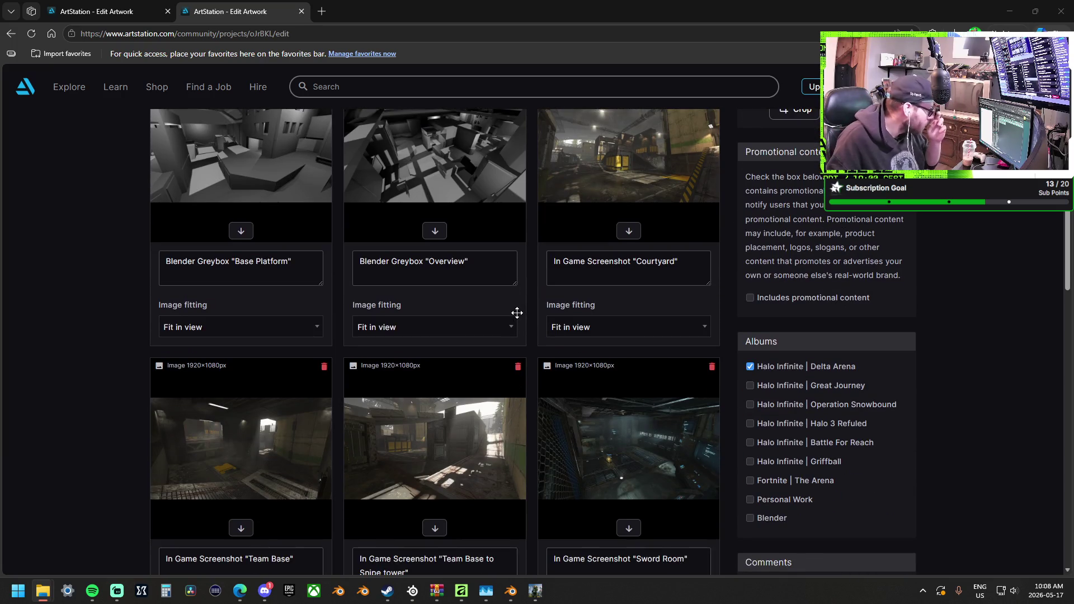
scroll(549, 290, "down", 3)
scroll(554, 291, "up", 5)
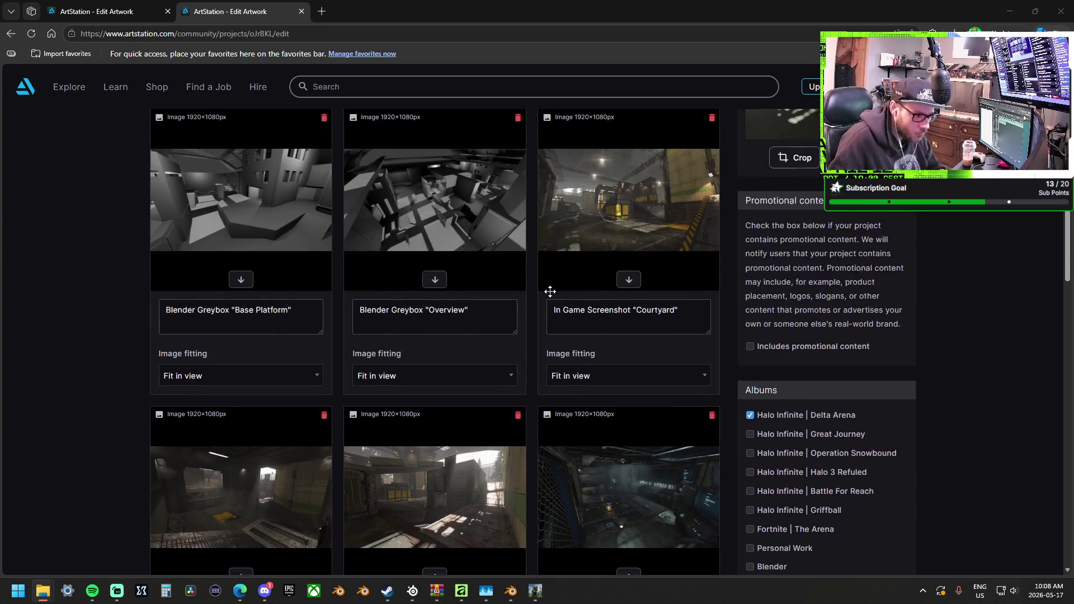
scroll(562, 292, "up", 2)
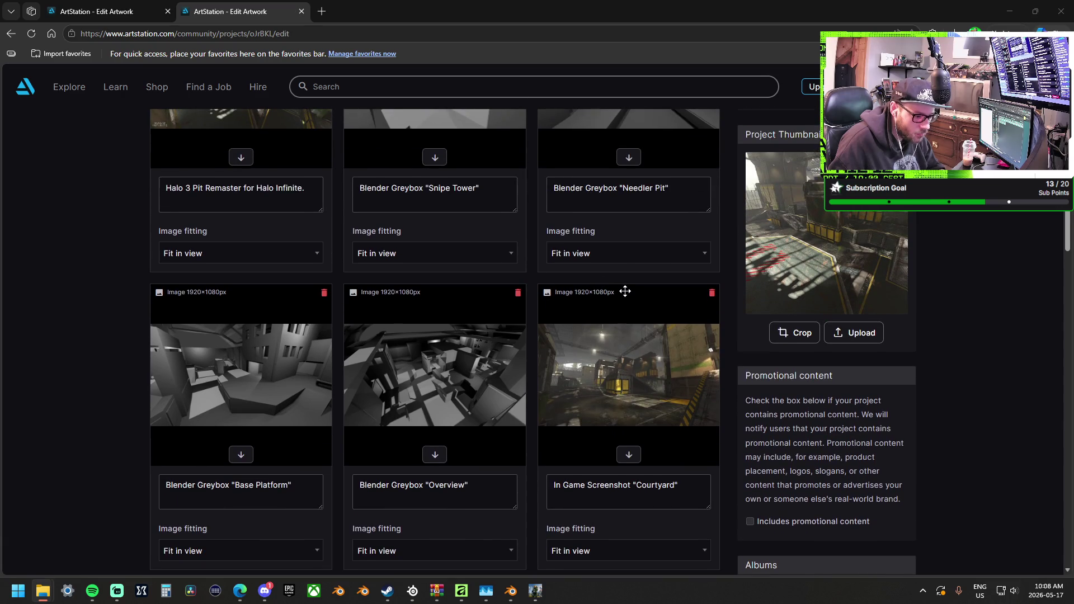
scroll(625, 291, "down", 3)
scroll(625, 291, "down", 2)
scroll(654, 300, "up", 3)
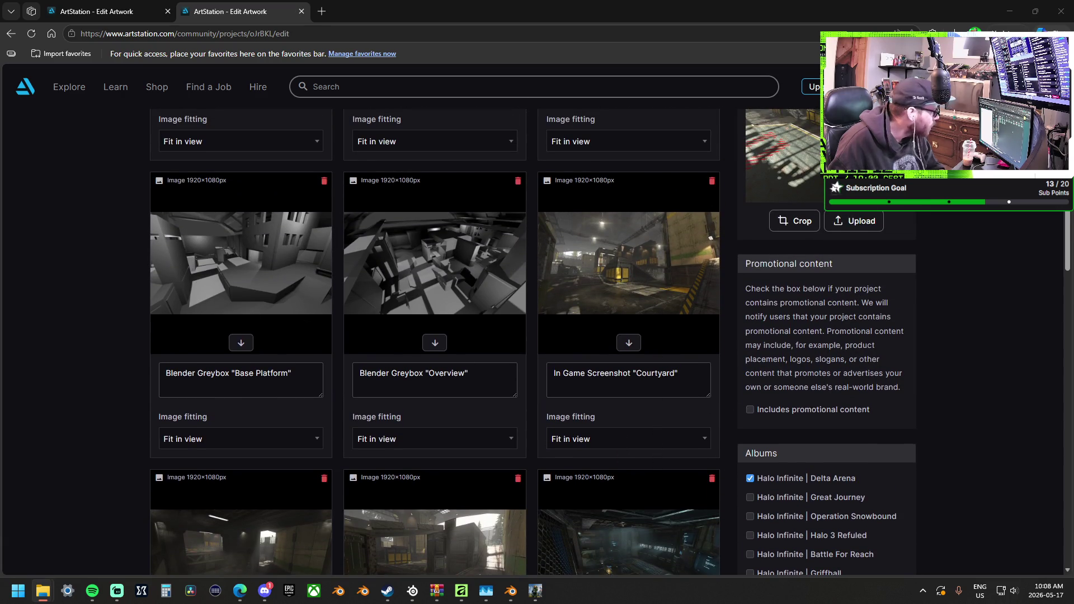
left_click(712, 181)
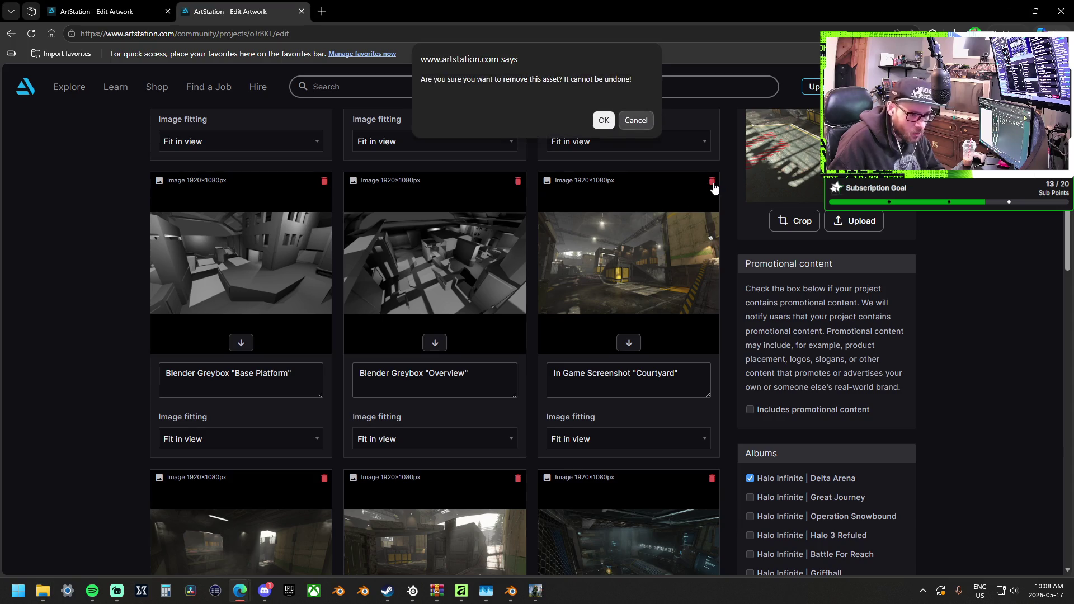
left_click(603, 120)
left_click(712, 183)
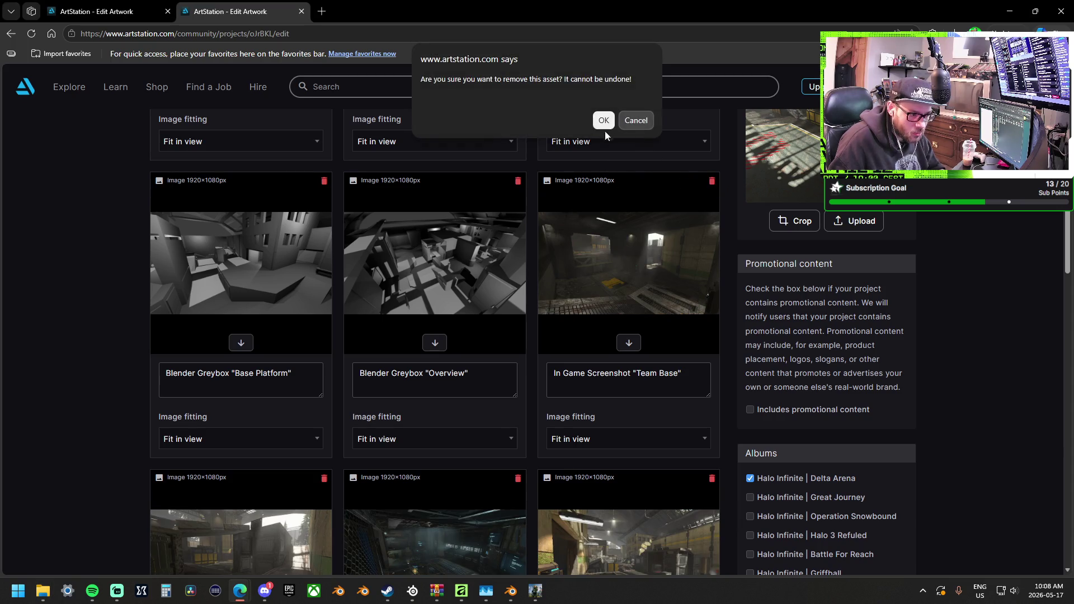
left_click(604, 122)
left_click(713, 183)
left_click(603, 120)
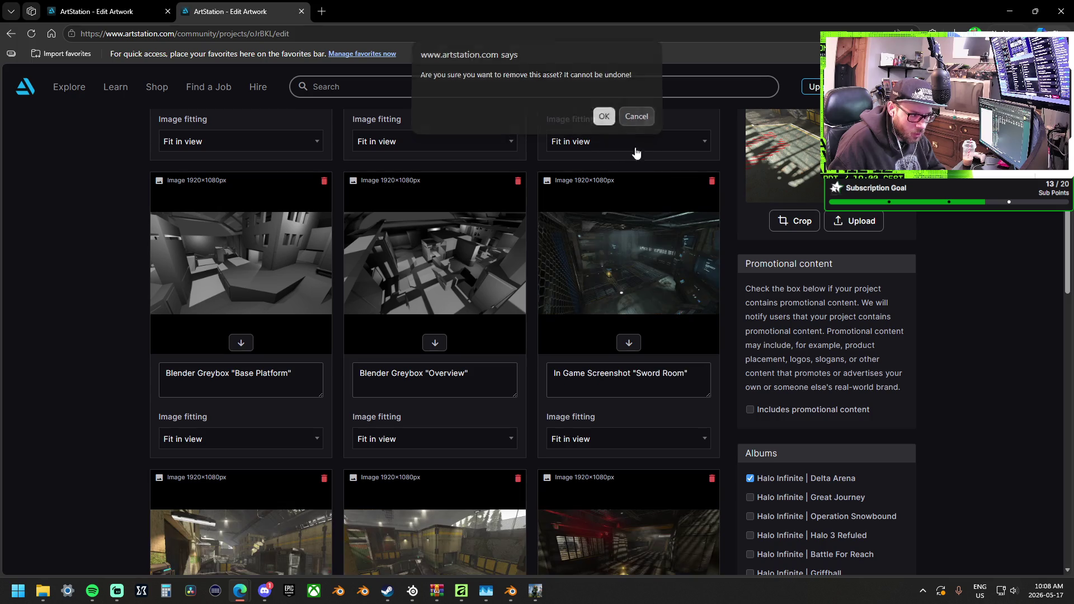
Delete the Sword Room, the next duplicate and the Needler Pit screenshots, confirming each.
left_click(711, 181)
left_click(604, 121)
left_click(712, 182)
left_click(605, 122)
left_click(712, 181)
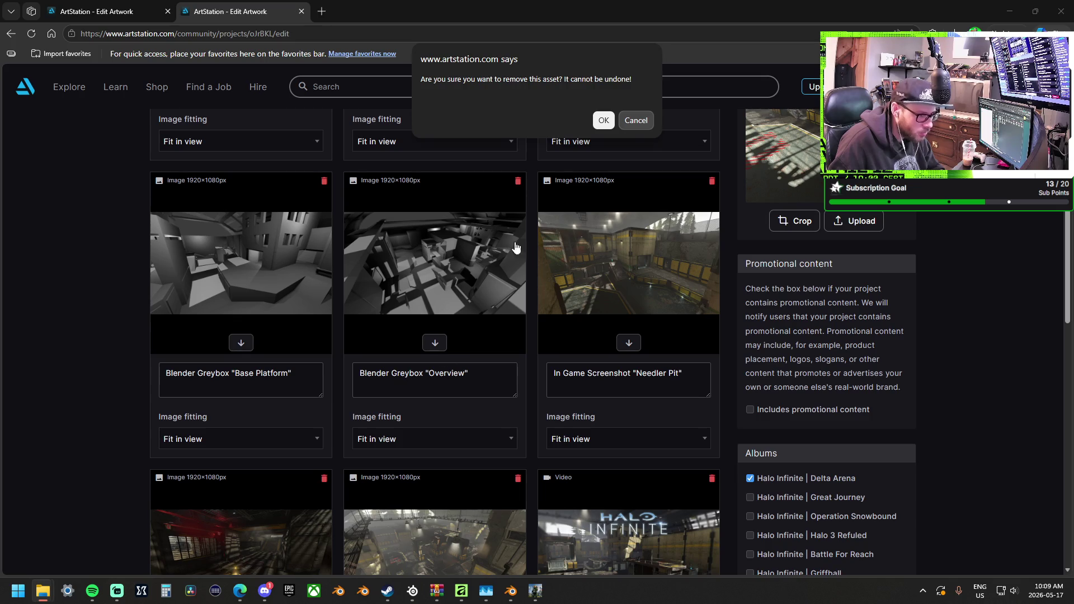
left_click(629, 128)
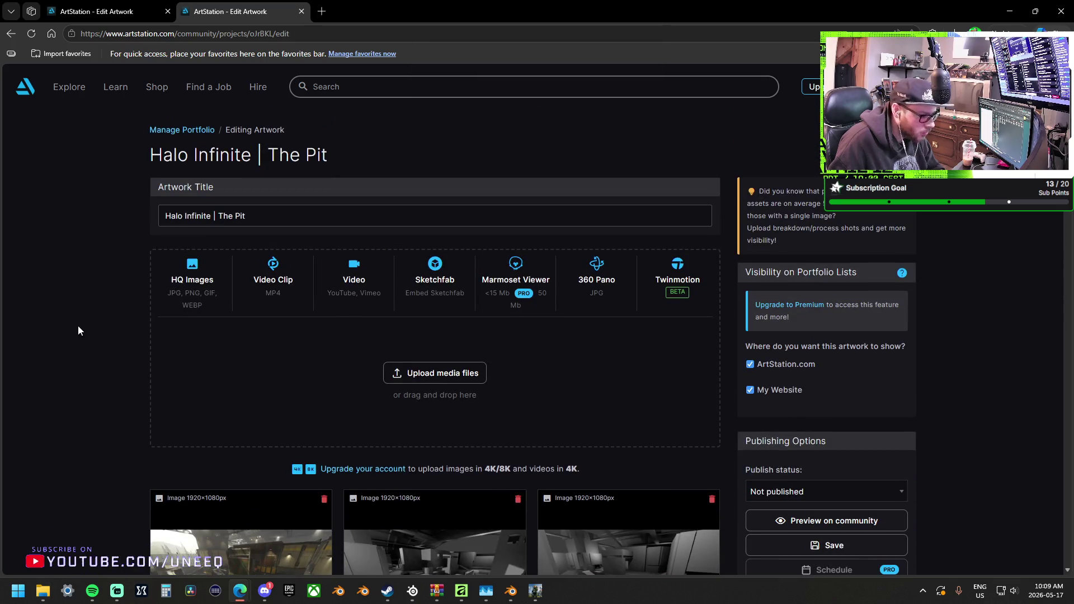
Upload a 3840×2160 press-kit JPG, then delete the Oversheild Spawn and Map Overview screenshots.
left_click_drag(263, 308, 376, 376)
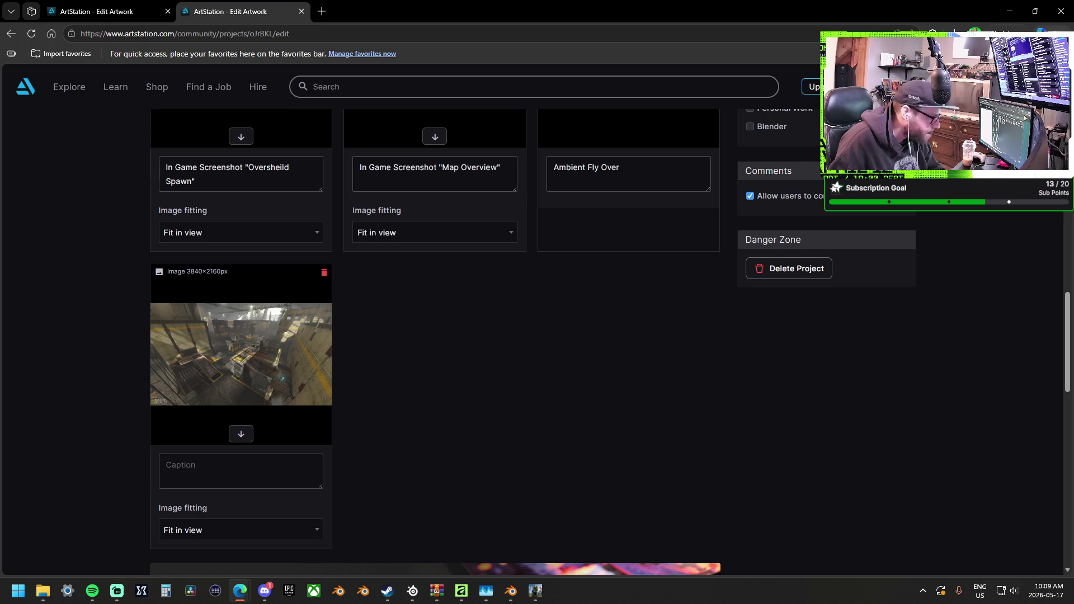
scroll(319, 370, "up", 4)
left_click(324, 201)
left_click(604, 121)
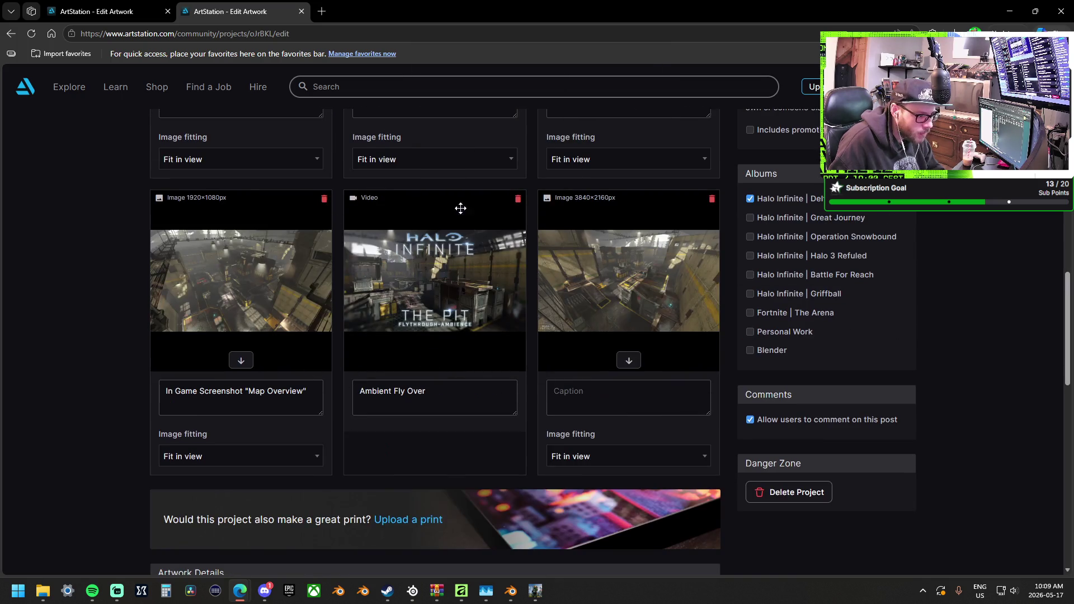
left_click(324, 199)
left_click(604, 121)
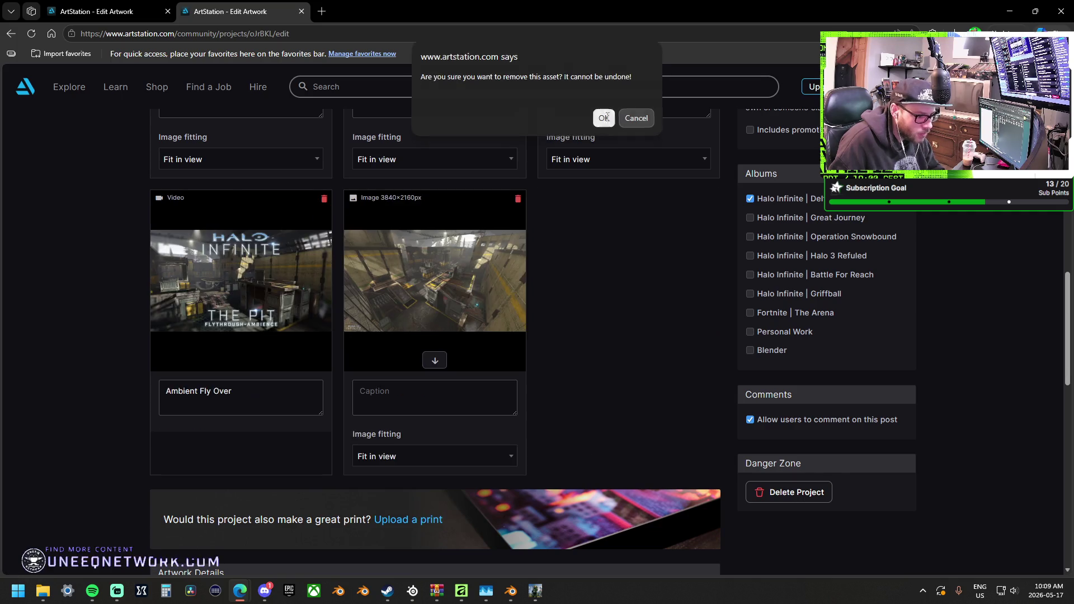
Delete the last duplicate screenshot, leaving the greybox shots, Ambient Fly Over video and press-kit image.
scroll(643, 252, "up", 5)
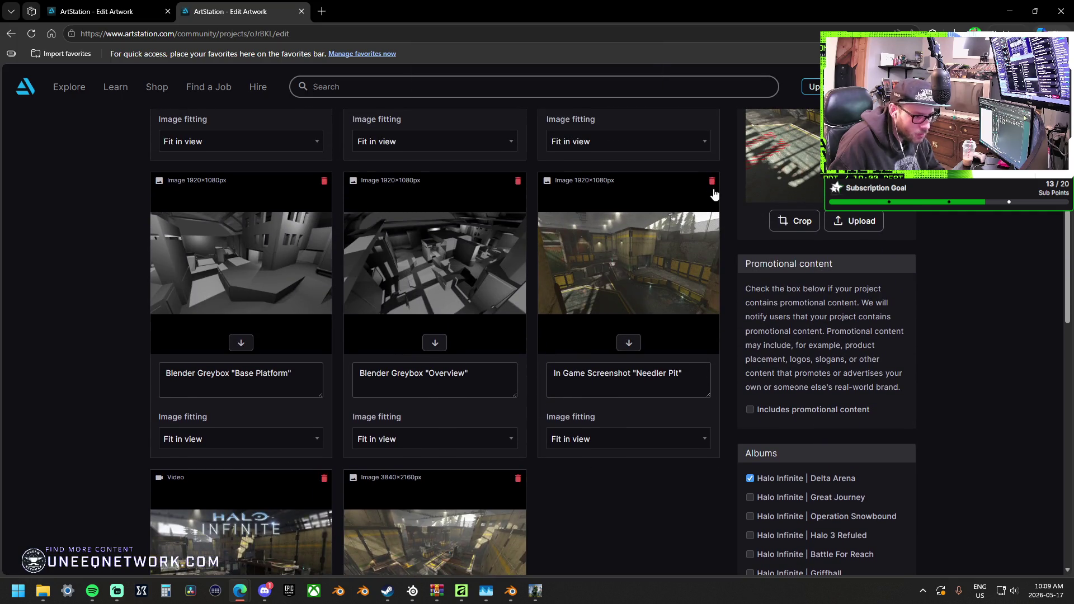
left_click(712, 180)
left_click(606, 120)
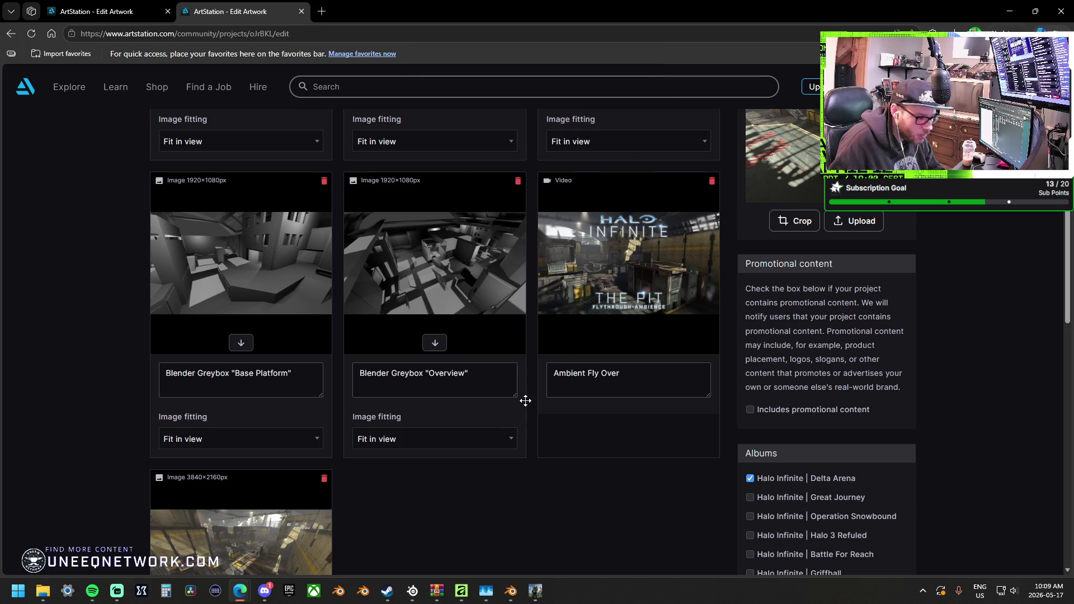
scroll(521, 401, "down", 2)
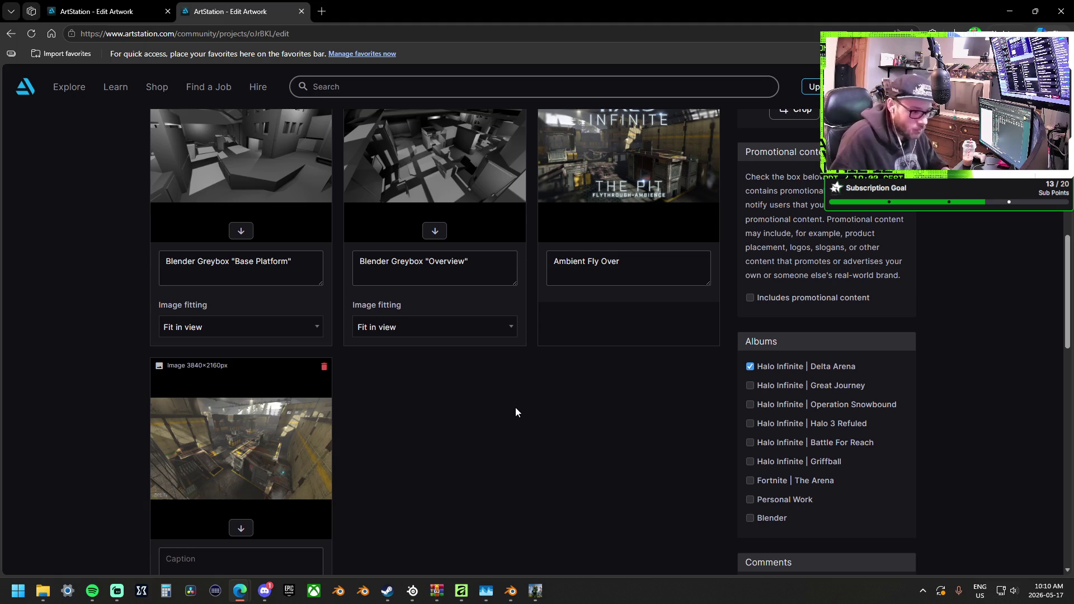
Review the media cards, opening and then closing a photo preview.
scroll(539, 429, "down", 1)
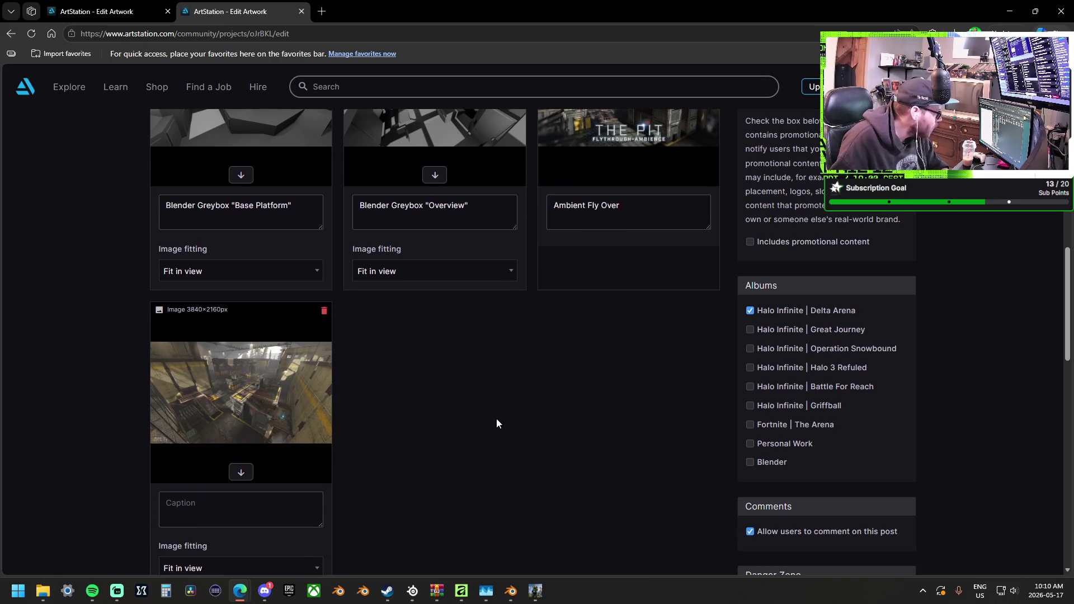
scroll(496, 423, "down", 1)
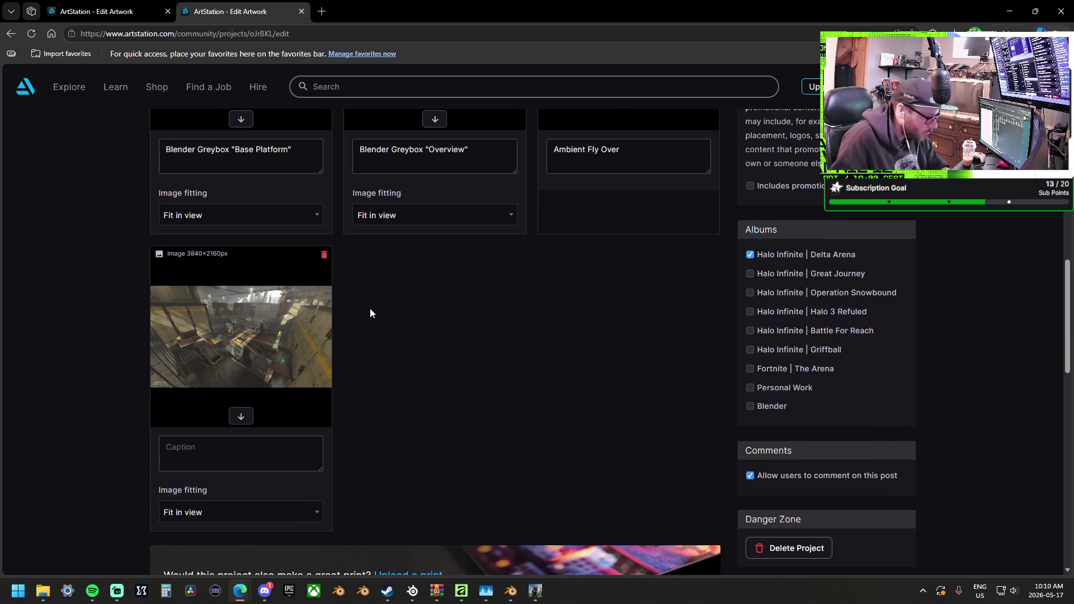
left_click(324, 257)
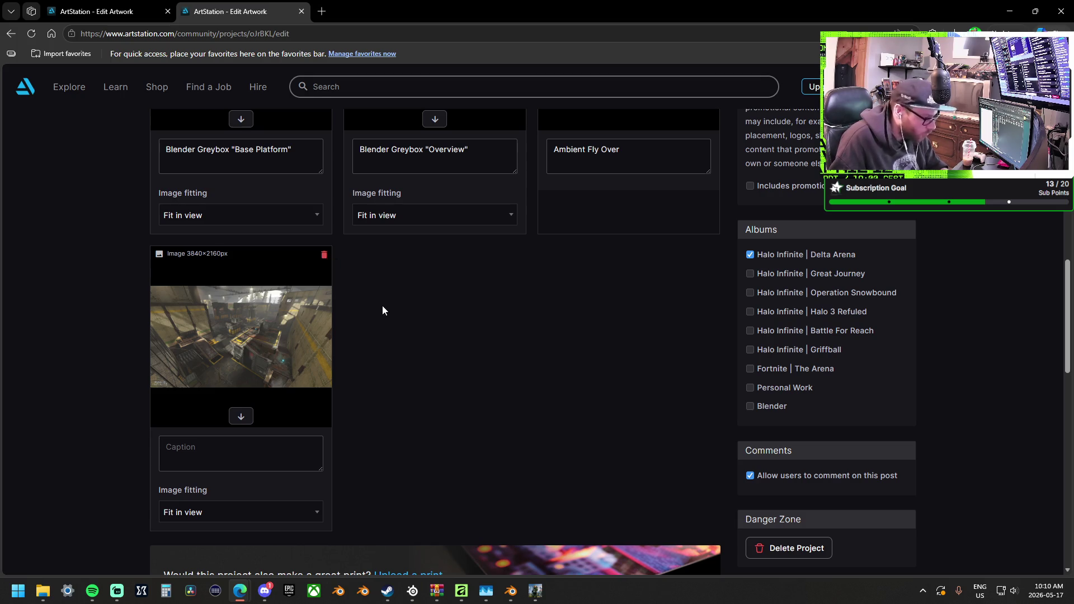
scroll(384, 307, "up", 10)
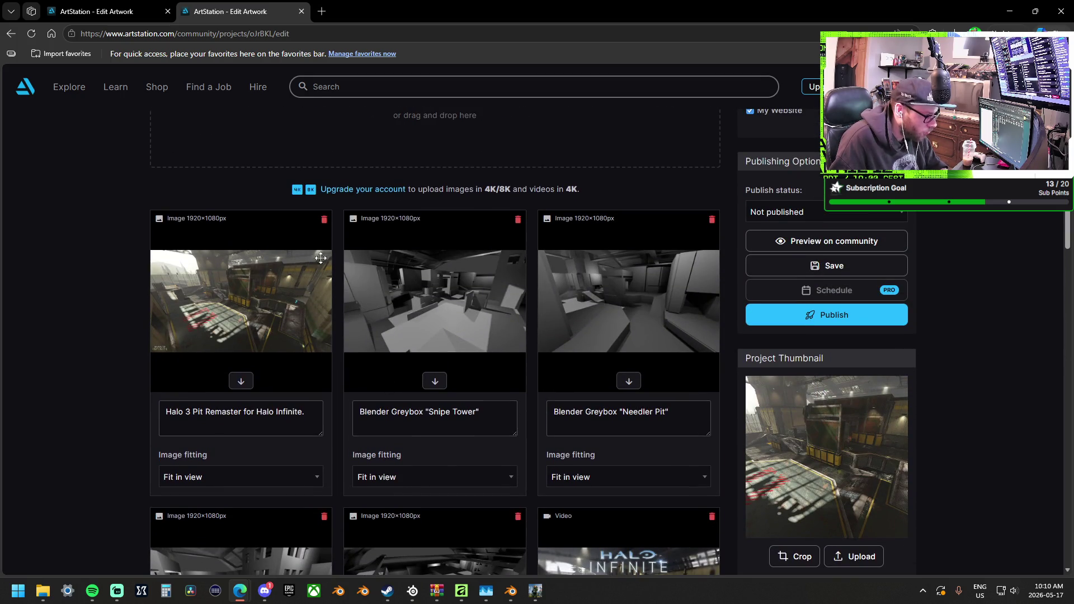
scroll(326, 307, "down", 4)
scroll(325, 307, "down", 4)
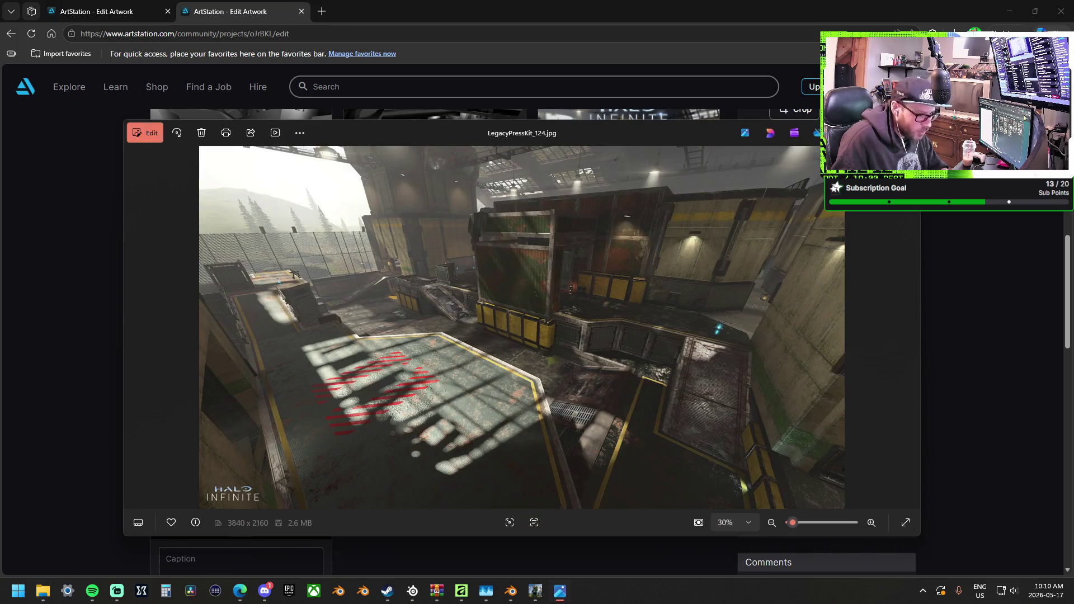
key("alt+F4")
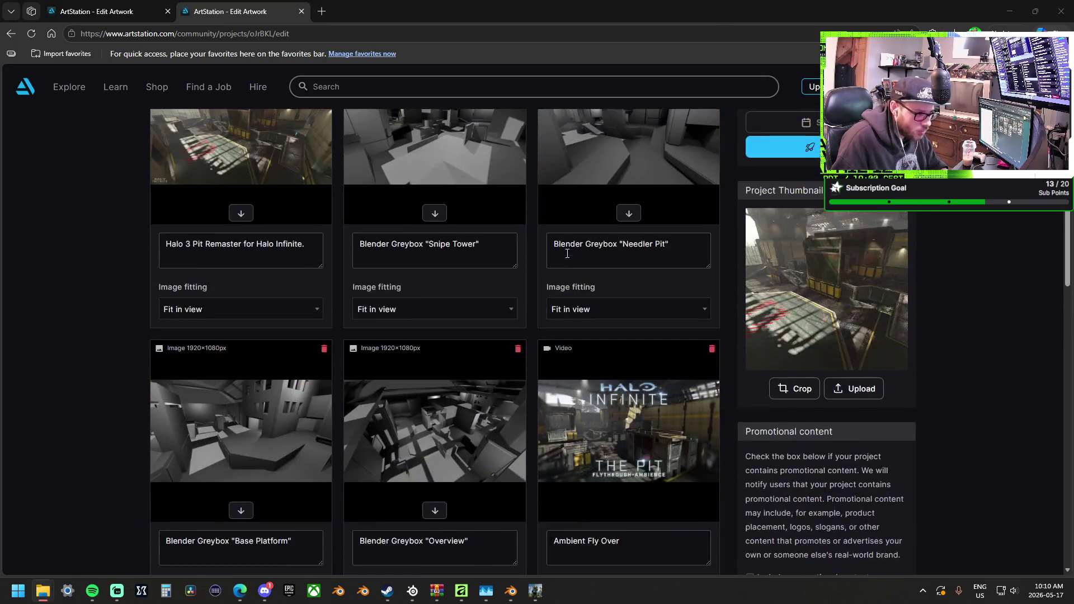
Upload another media file by dropping it from File Explorer onto the media drop zone.
scroll(251, 292, "up", 2)
scroll(251, 292, "down", 8)
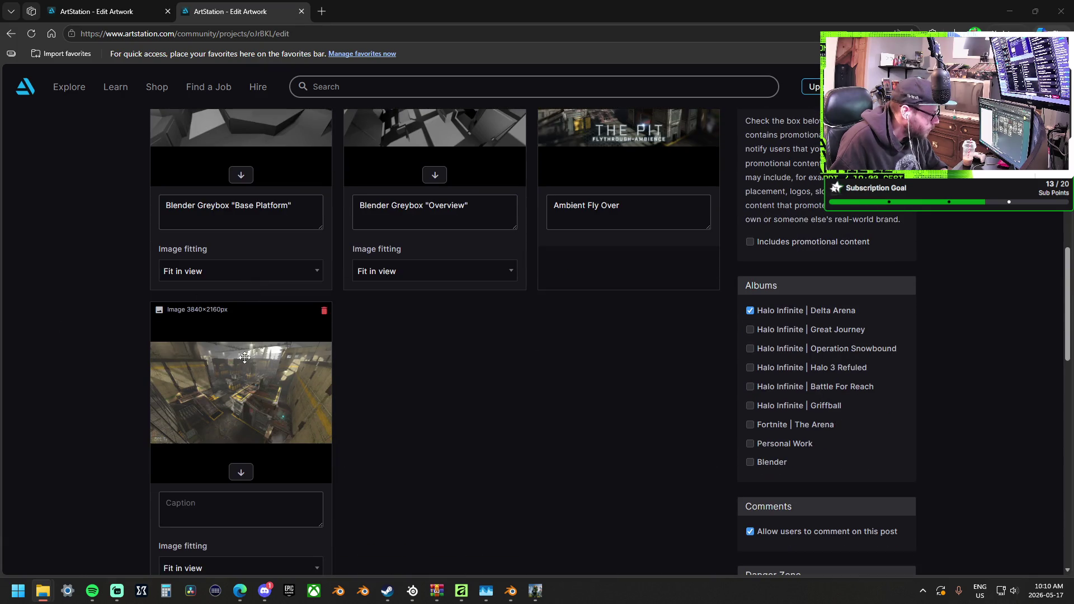
scroll(425, 432, "up", 5)
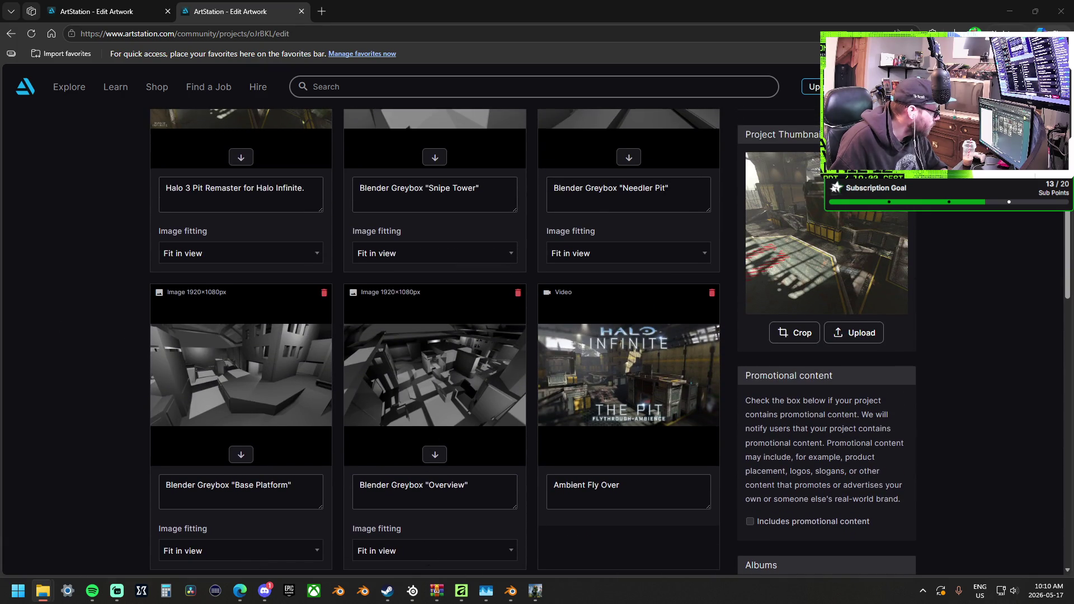
scroll(412, 341, "up", 7)
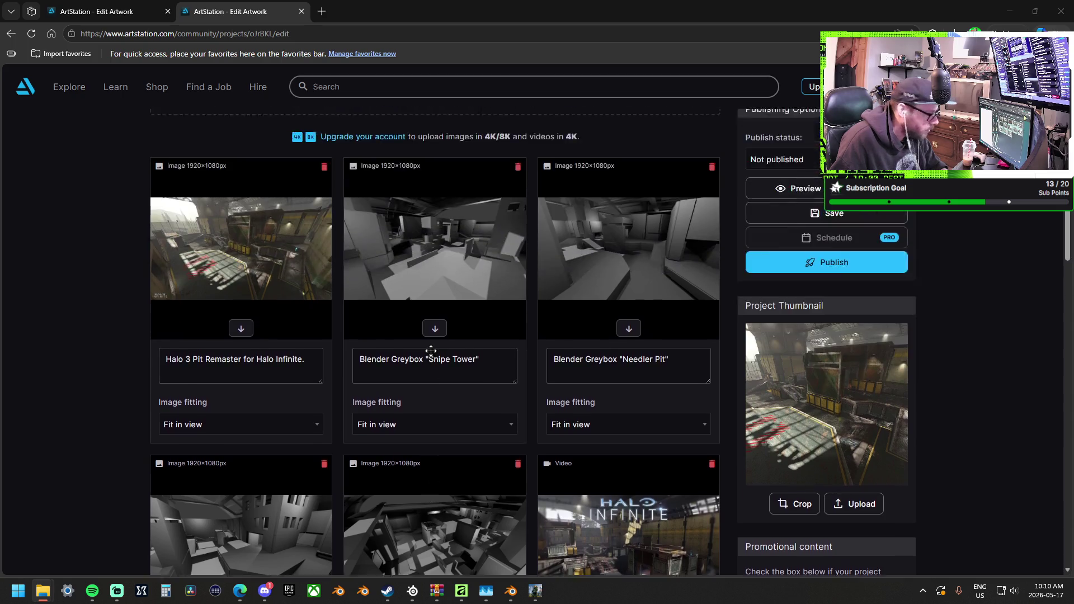
scroll(411, 342, "up", 2)
mouse_move(0, 409)
left_mouse_down()
mouse_move(291, 407)
mouse_move(291, 394)
left_mouse_up()
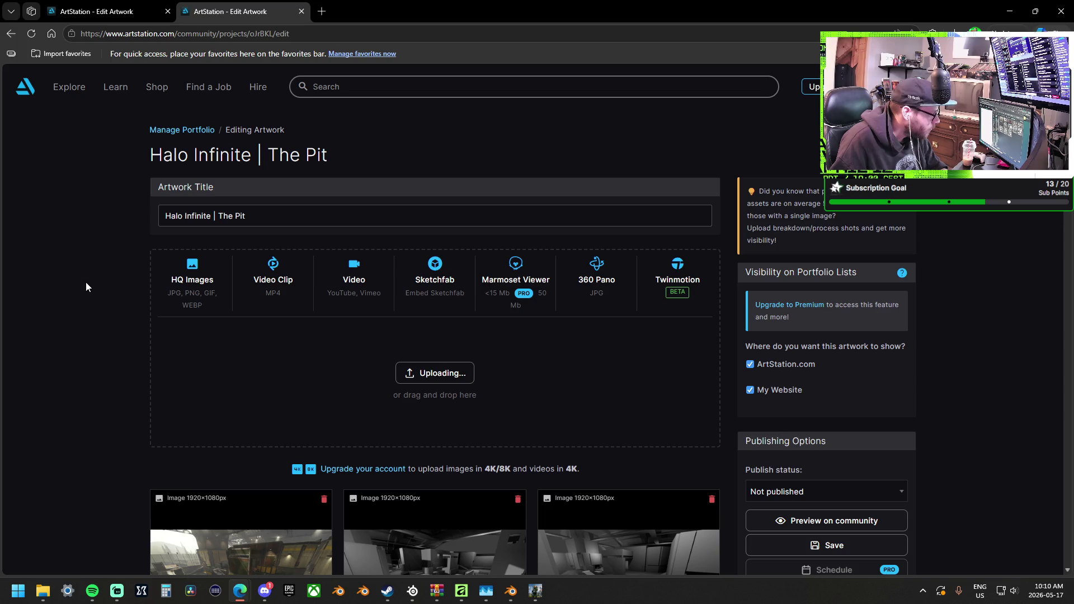
Caption the first 3840×2160 image Over Looking "Snipe Tower", replacing the earlier draft text.
scroll(85, 281, "down", 15)
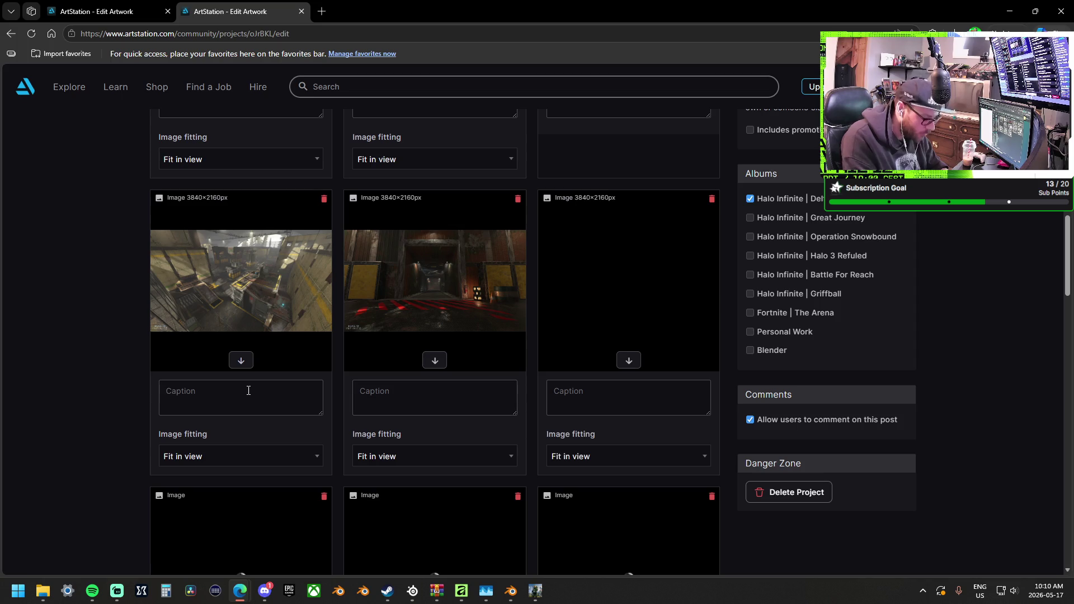
left_click(248, 390)
type("Snipe Tower")
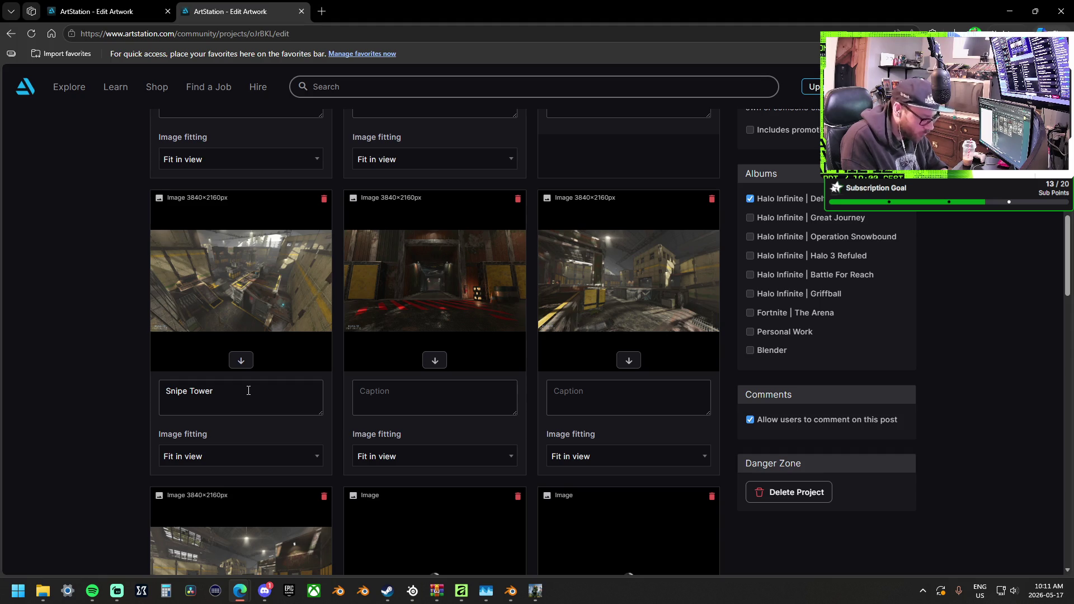
type(" Ov")
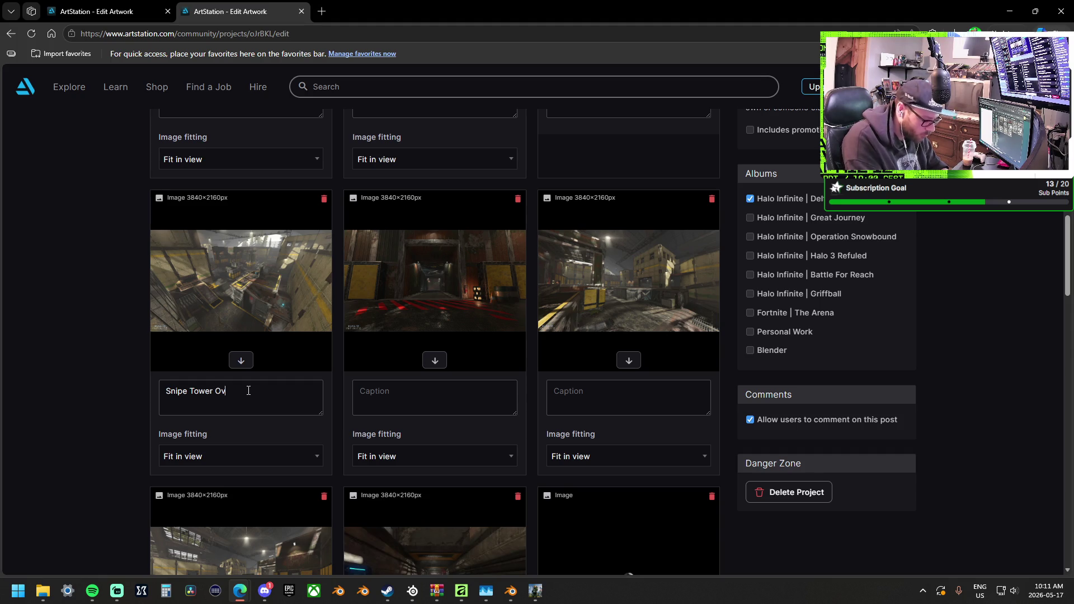
type("erLook")
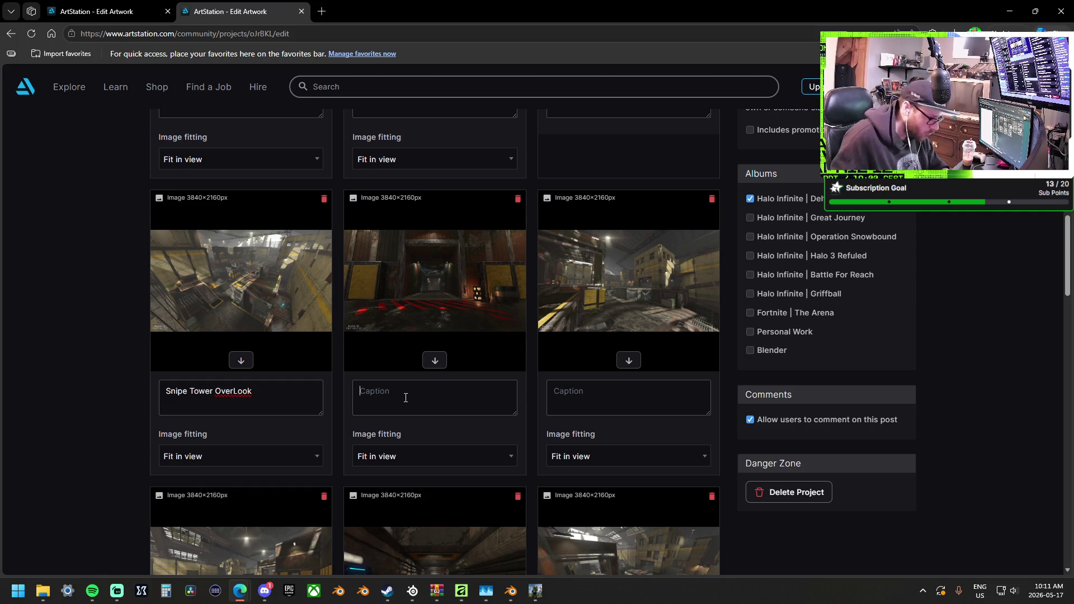
mouse_move(254, 391)
left_mouse_down()
mouse_move(159, 391)
mouse_move(257, 399)
left_mouse_up()
key("ctrl+a")
key("BackSpace")
type("Over Looking")
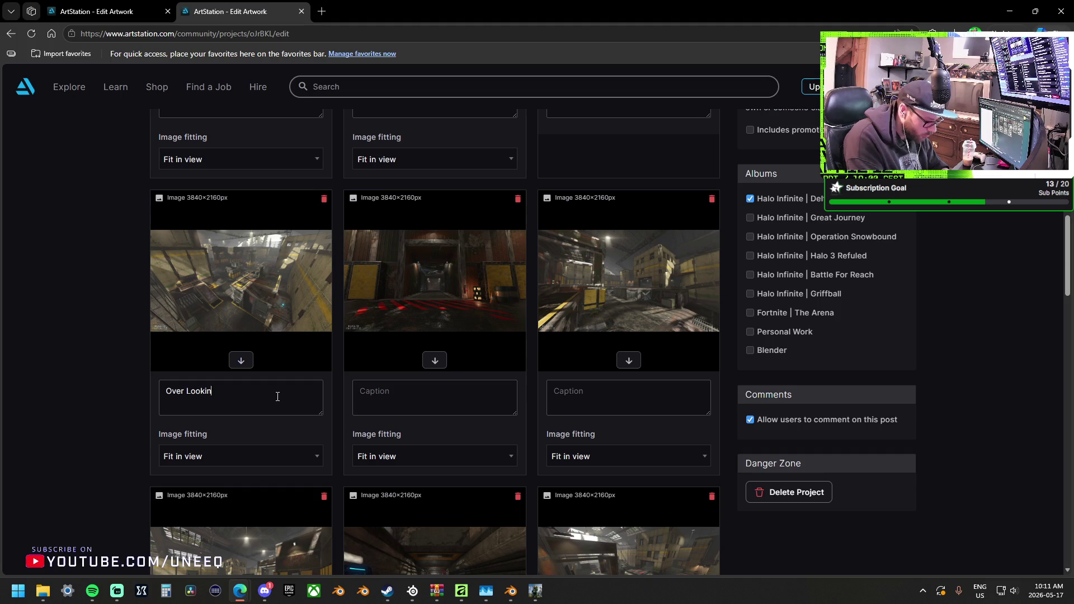
type(" \"Snipe ")
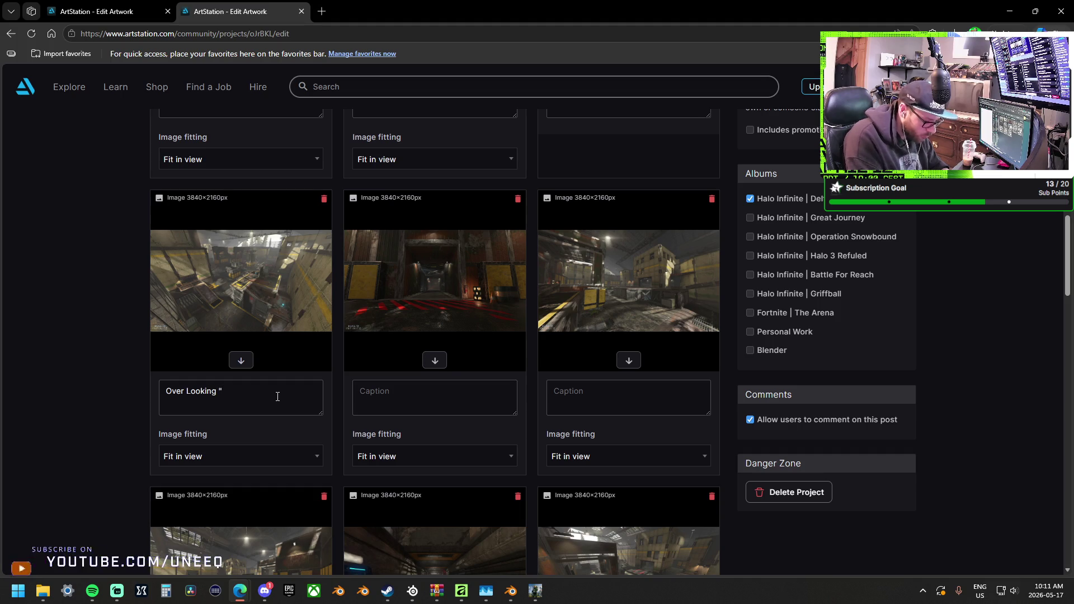
type("Tower")
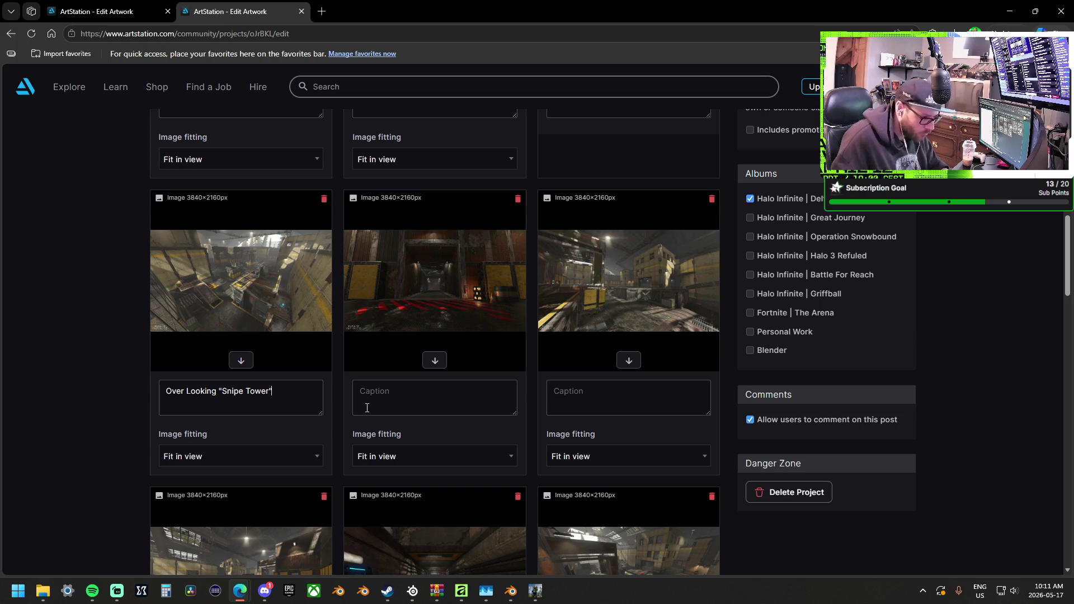
left_click(411, 395)
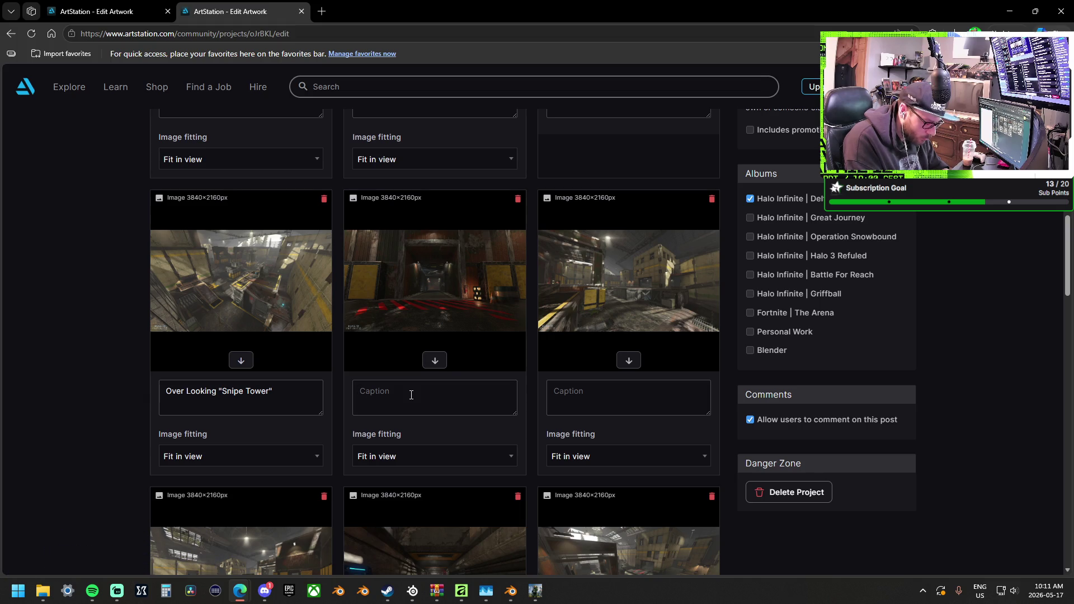
Caption the second and third images View of "Green Hall/ Green Box" and Looking From "Triaining" to From Base Platform.
type("Si")
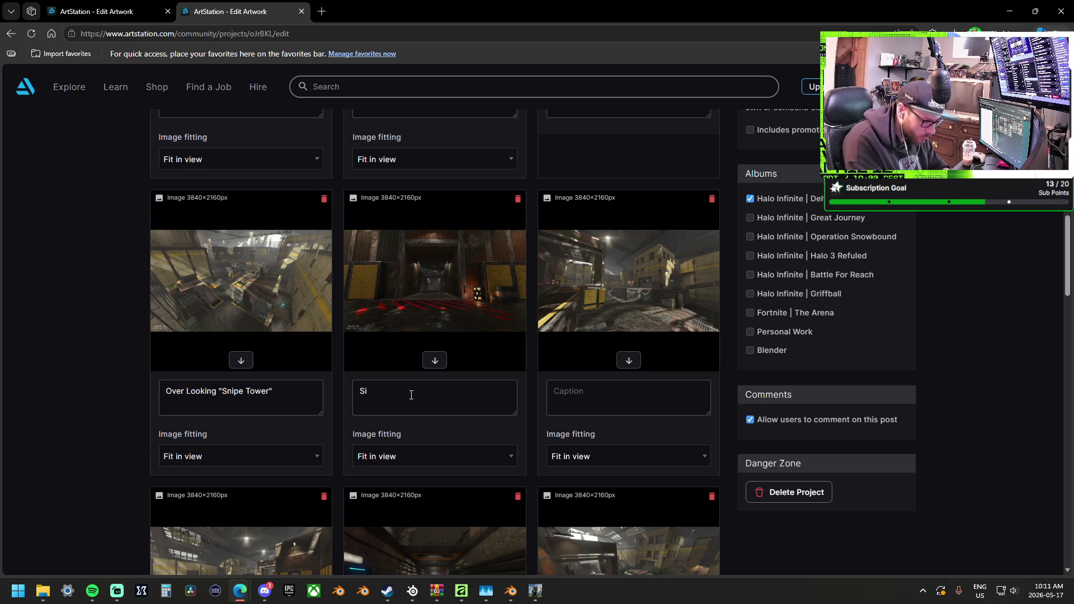
type("ght")
key("BackSpace")
key("BackSpace")
key("BackSpace")
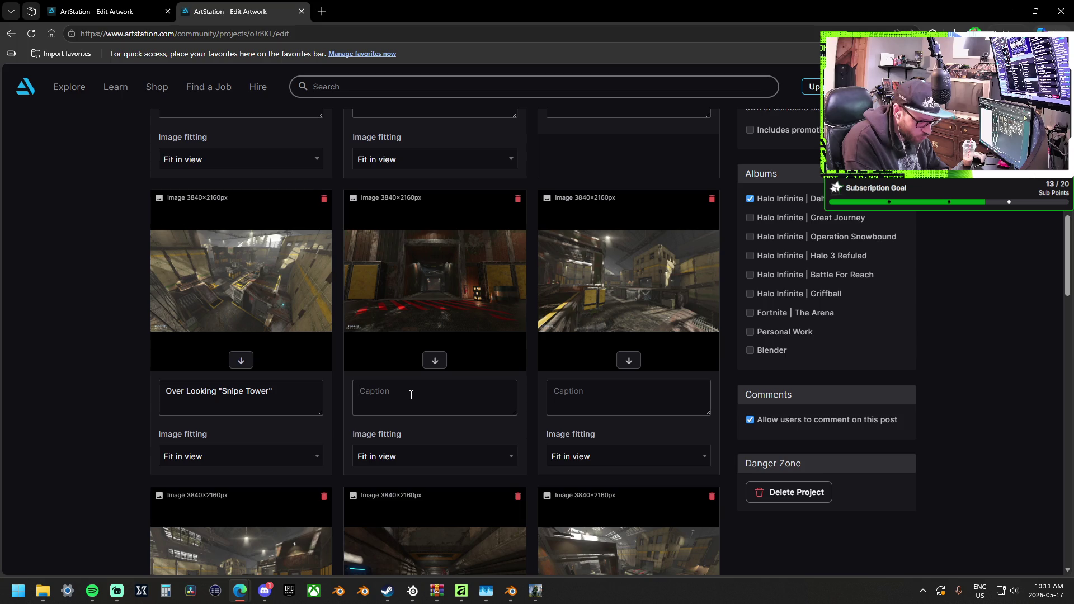
type("View")
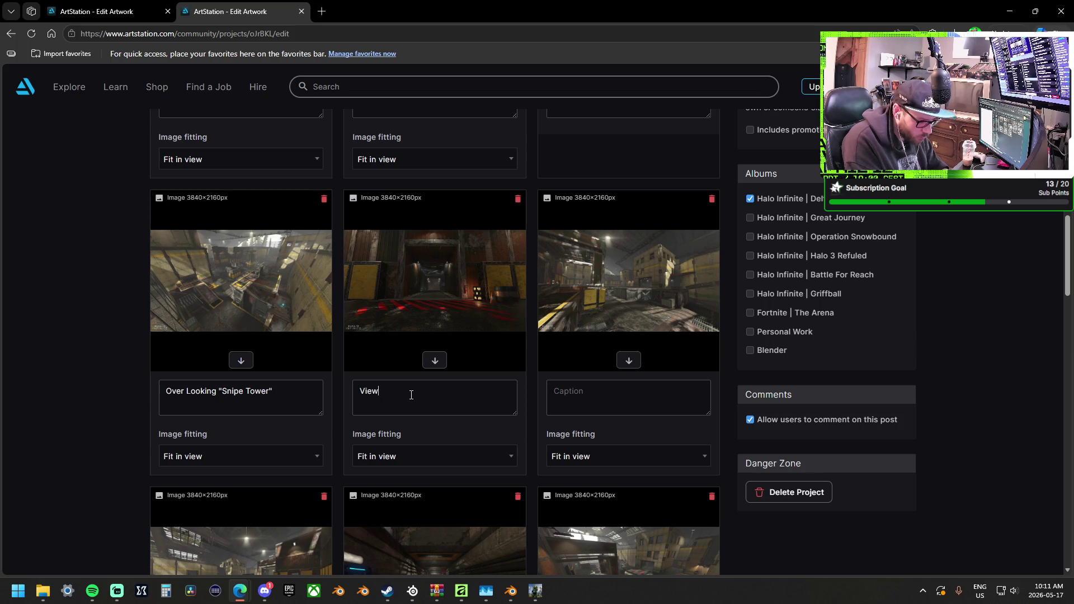
type(" of")
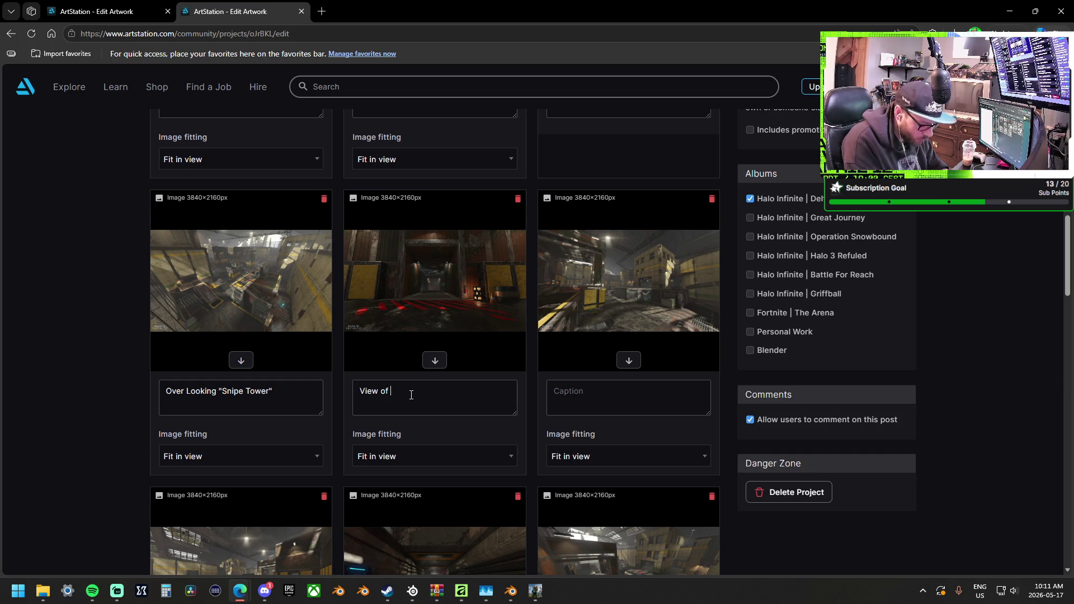
type("G")
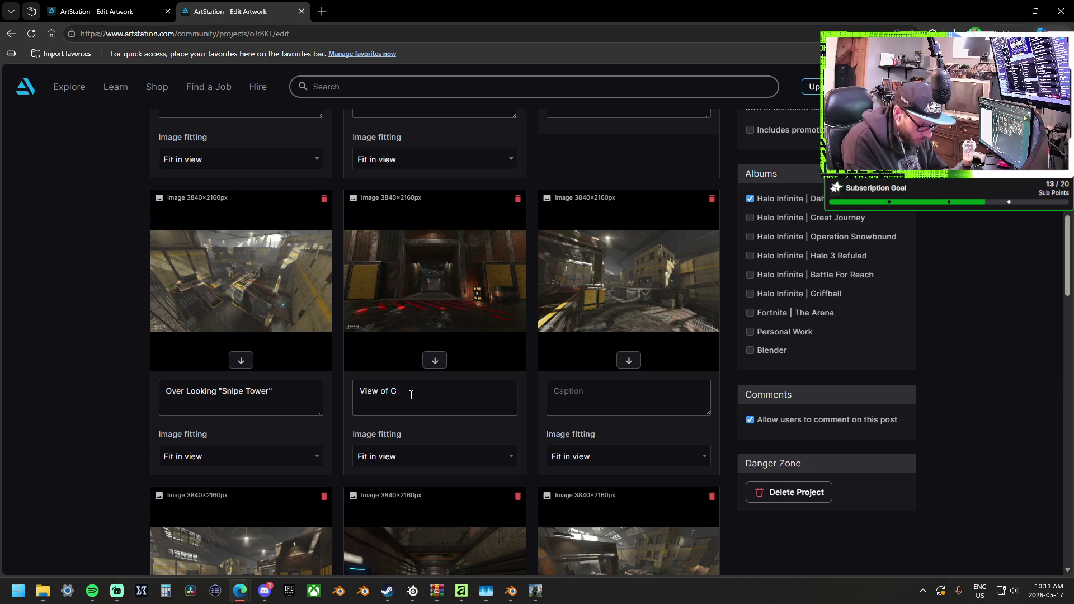
key("BackSpace")
type("\"Gr")
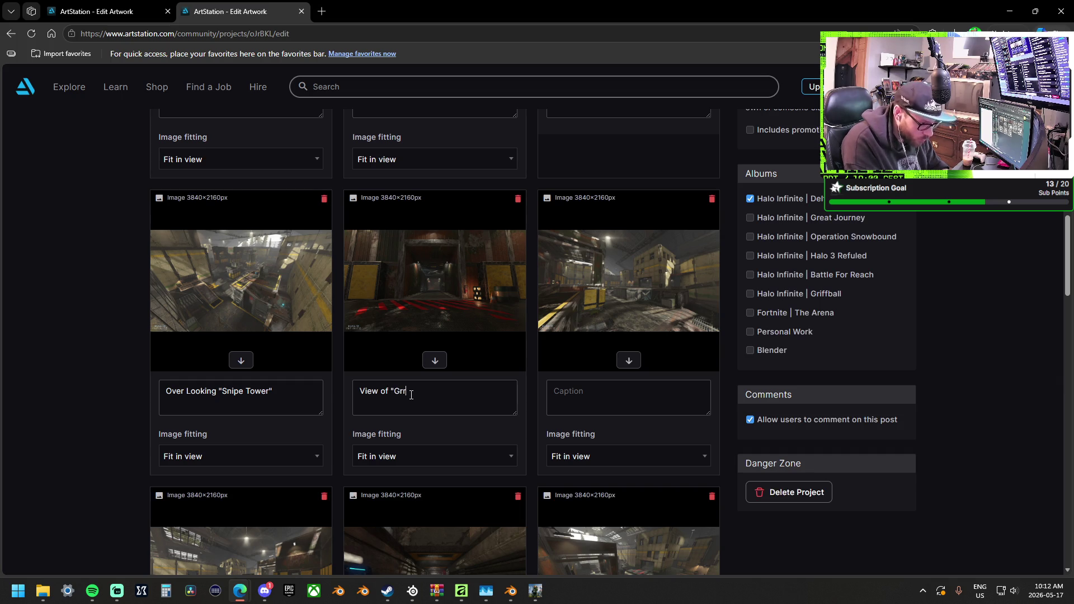
type("\"Gren")
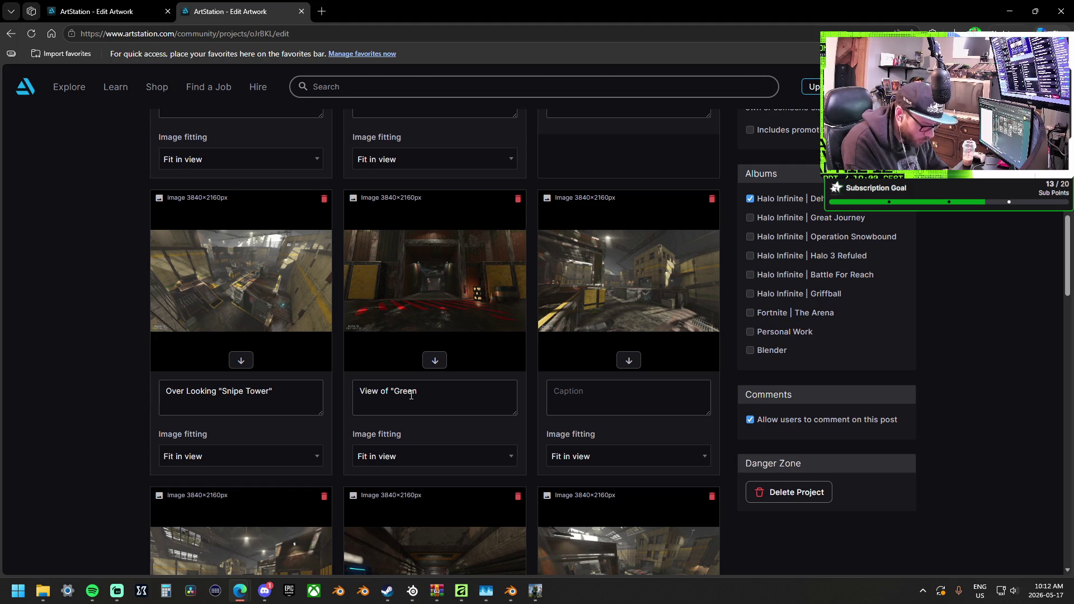
type("Hal")
type("\"")
type(" G")
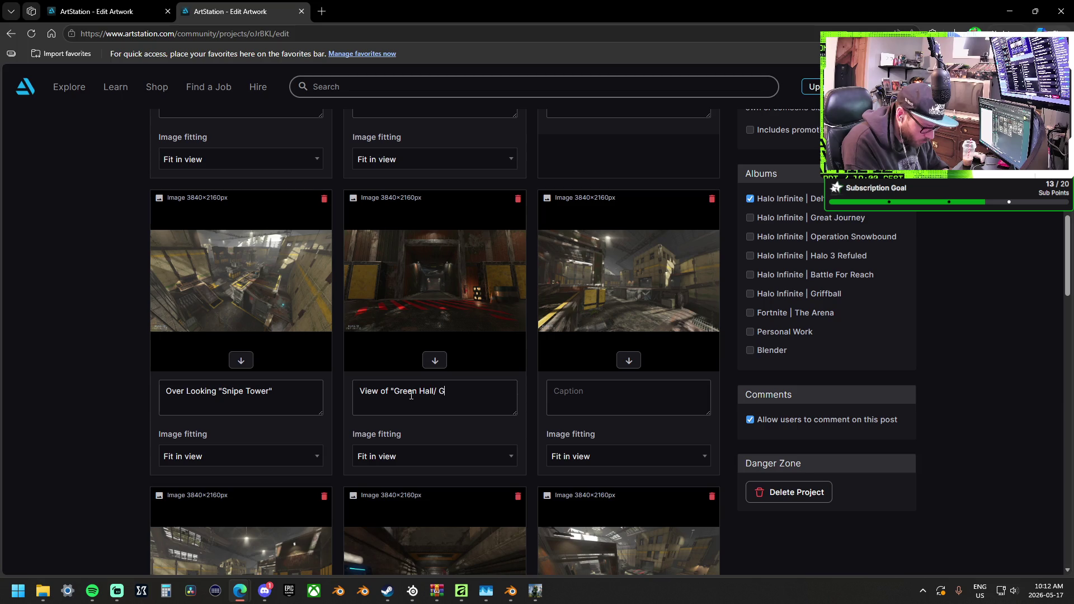
type("reen Box\"")
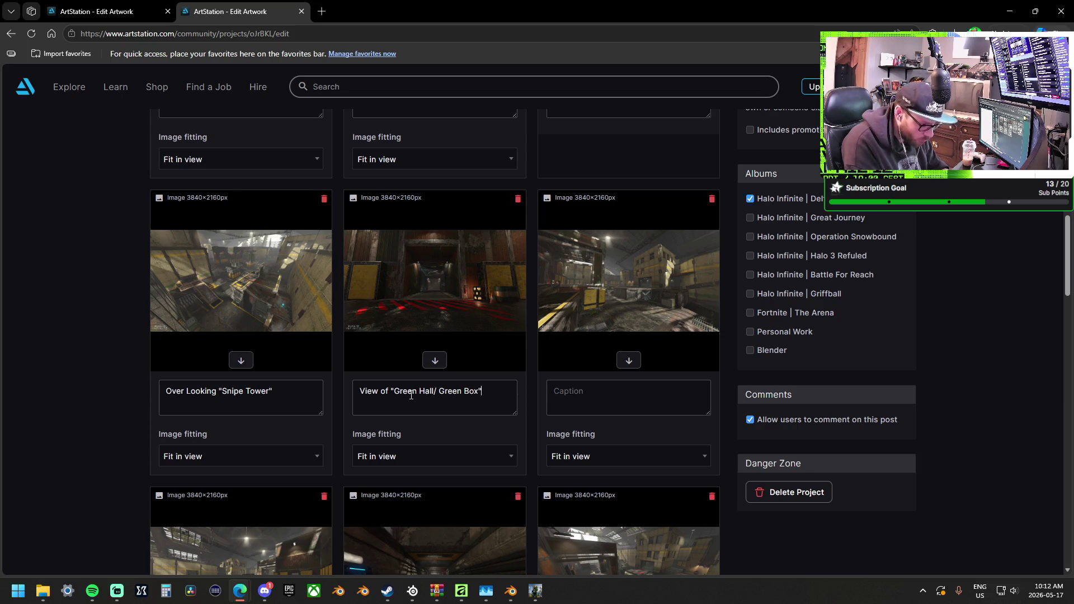
left_click(600, 400)
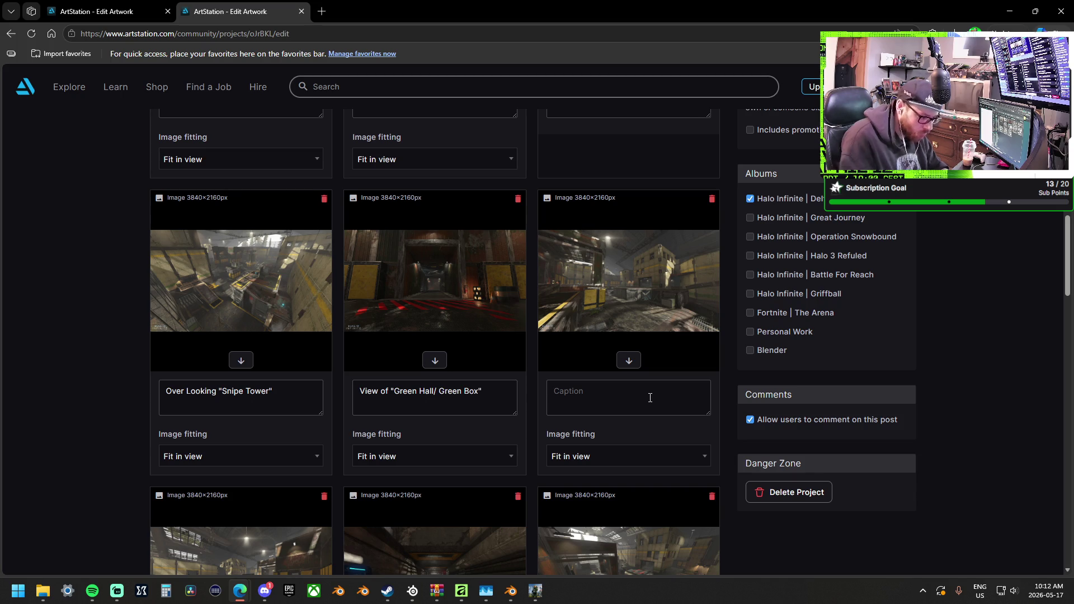
type("Looking ")
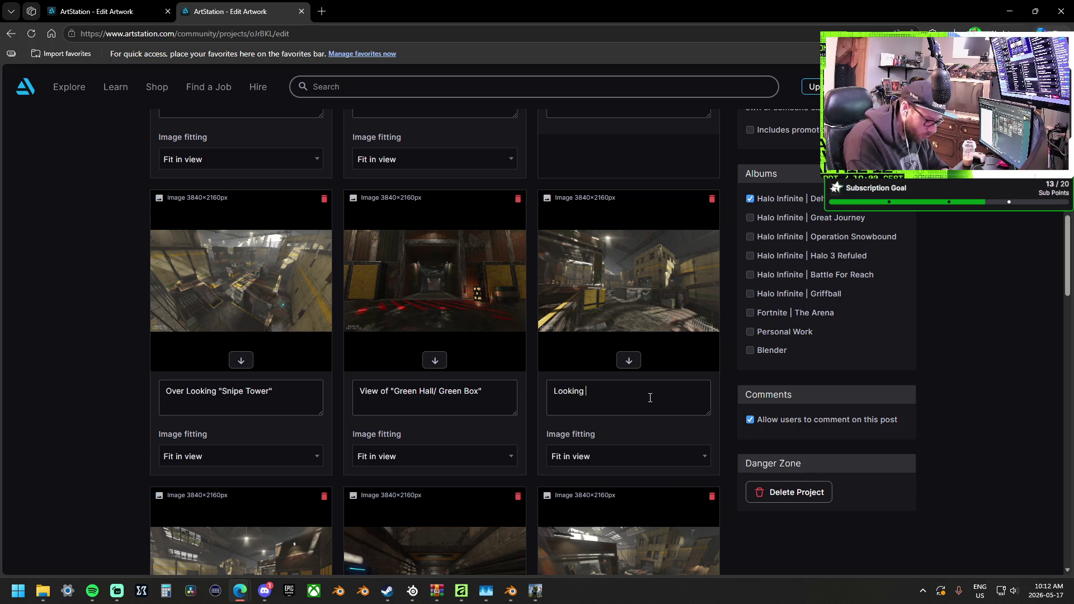
type("From")
type("T")
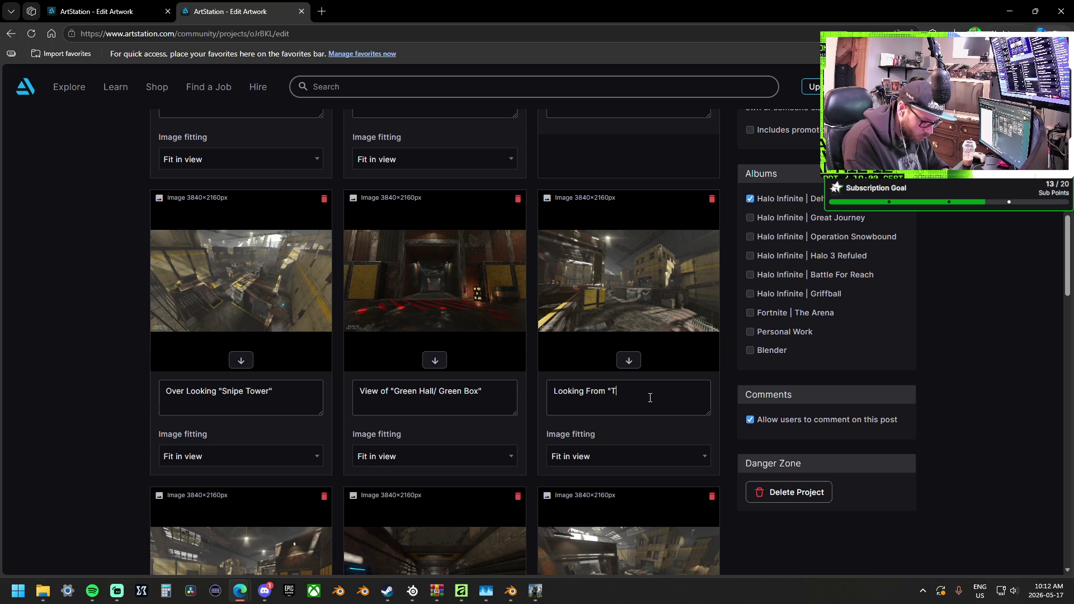
type("riaining\" to ")
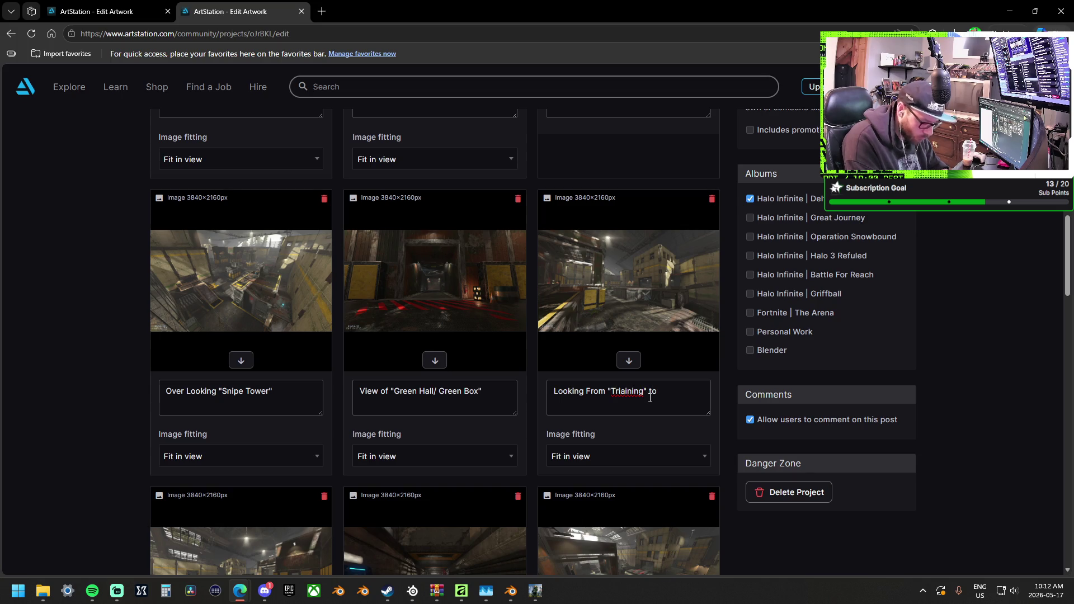
type("From Base Platform")
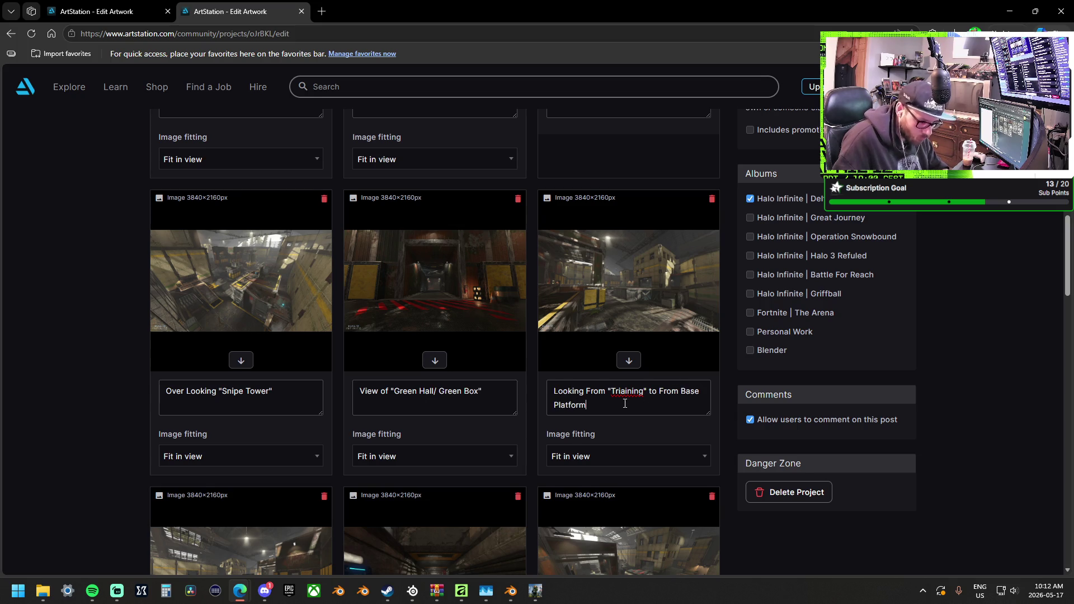
scroll(626, 408, "down", 3)
left_click(266, 526)
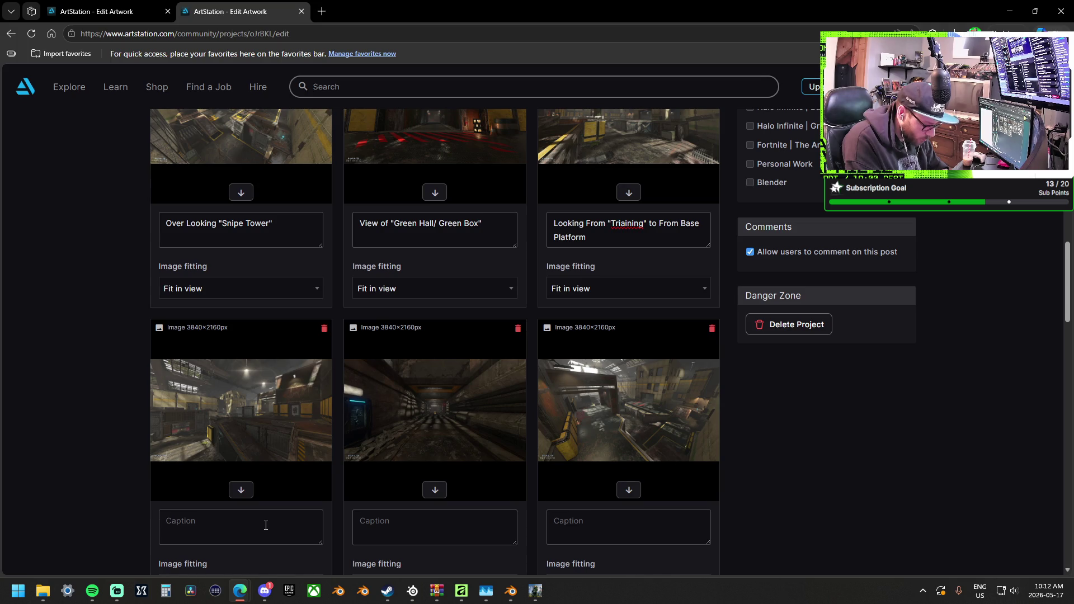
Caption two screenshots 'A View From Sword Bridge…' (fixing Veiw) and Oversheild Spawn Below "Sword Room".
type("A Veiw")
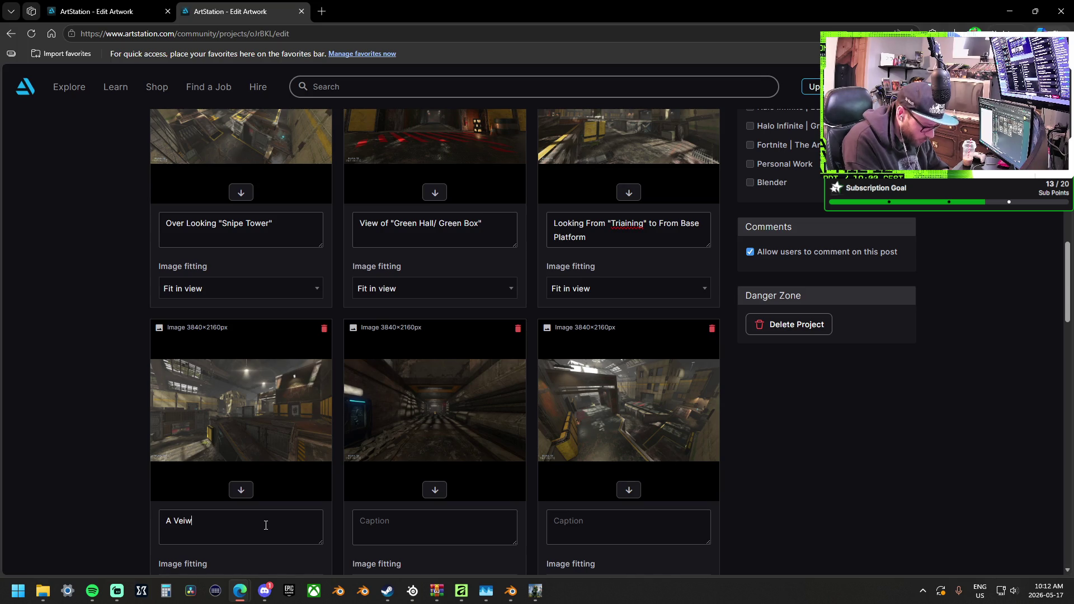
type(" From Sword")
type(" Bridge")
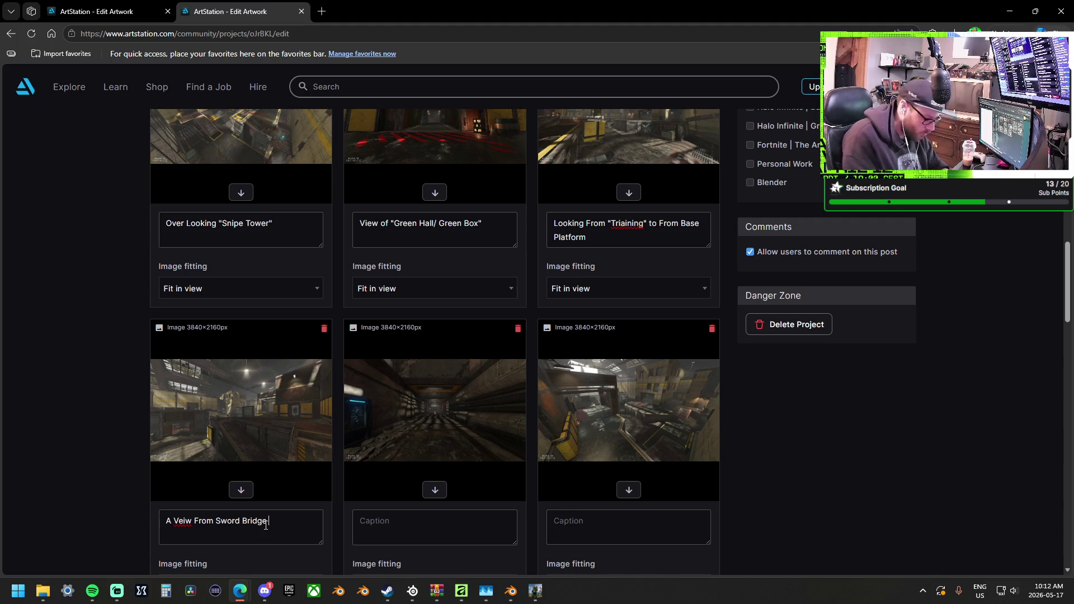
type(" Look")
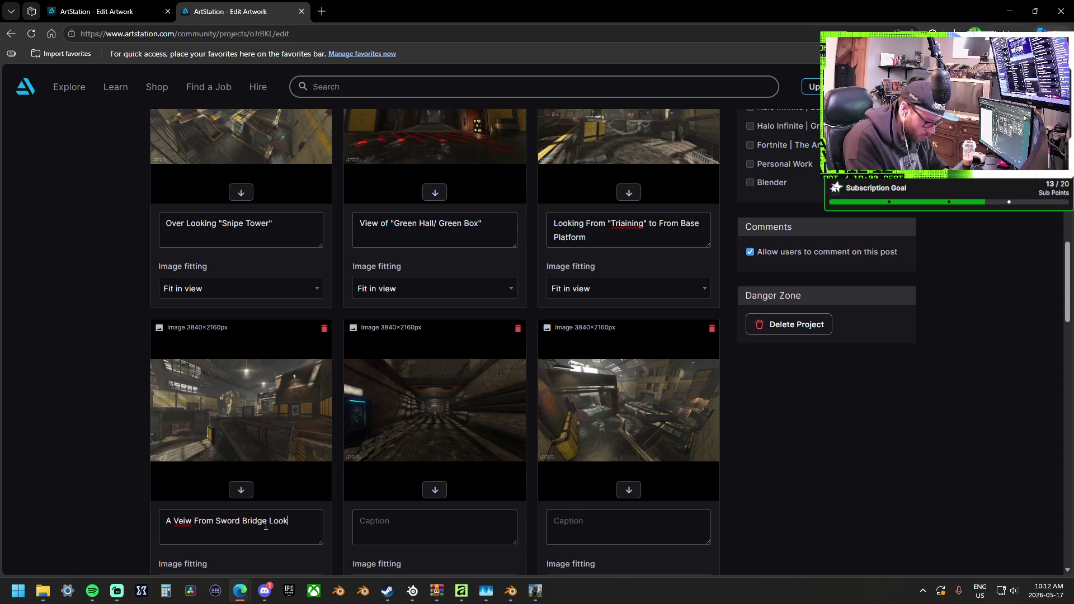
type("ing the One side th")
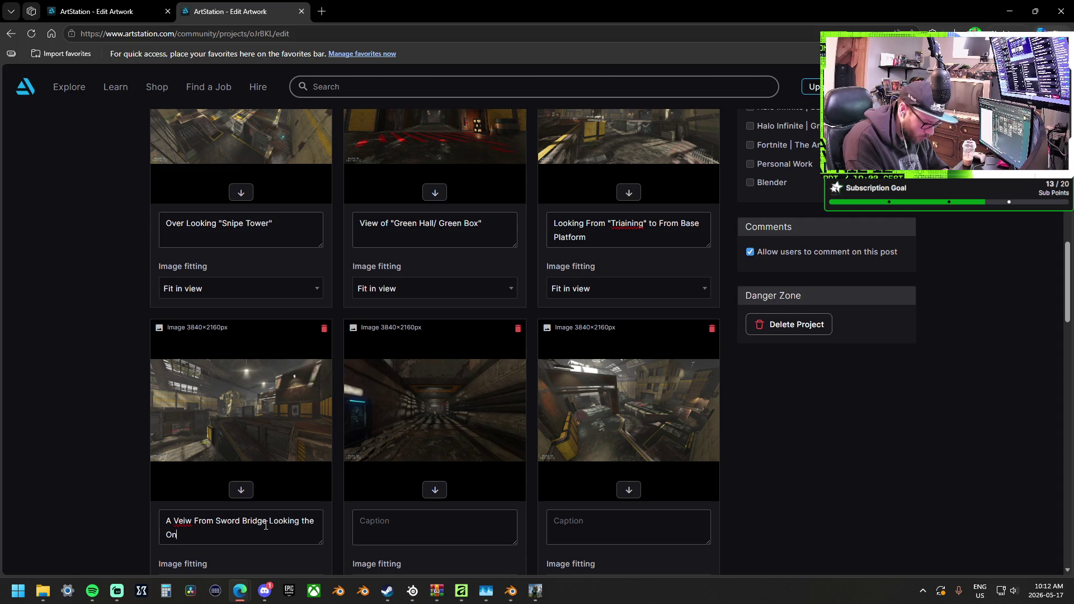
key("BackSpace")
key("BackSpace")
type("of the Arena")
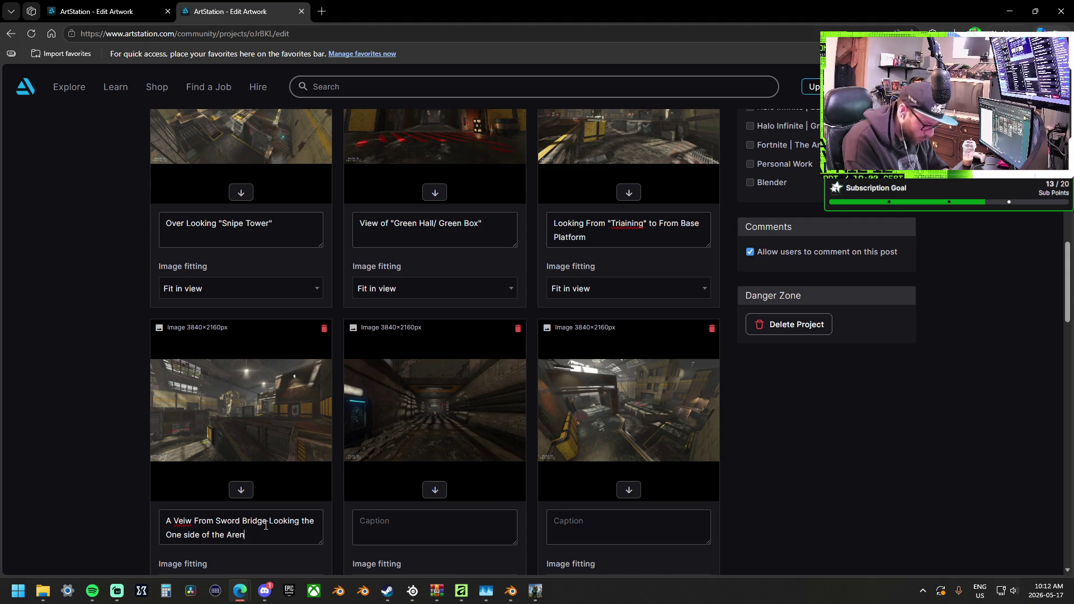
right_click(178, 522)
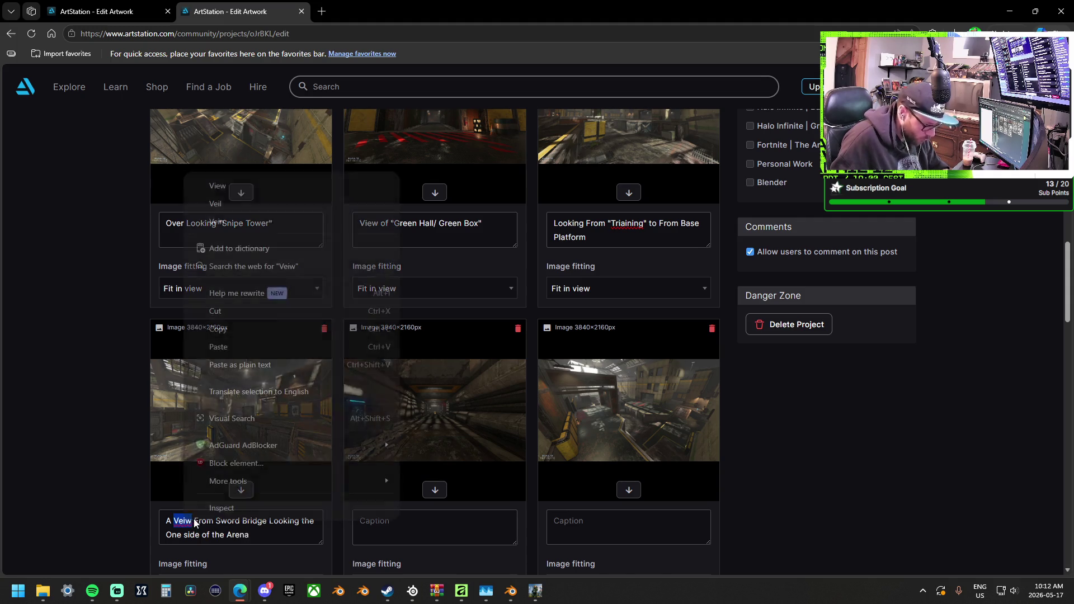
left_click(224, 186)
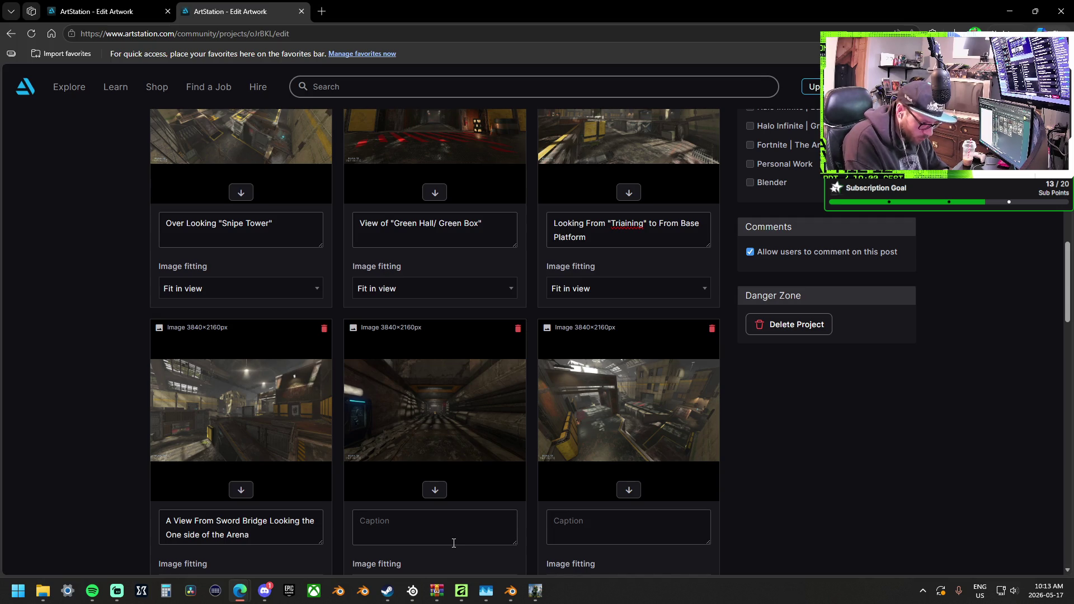
type("Oversheild Spawn Below \"Sword ")
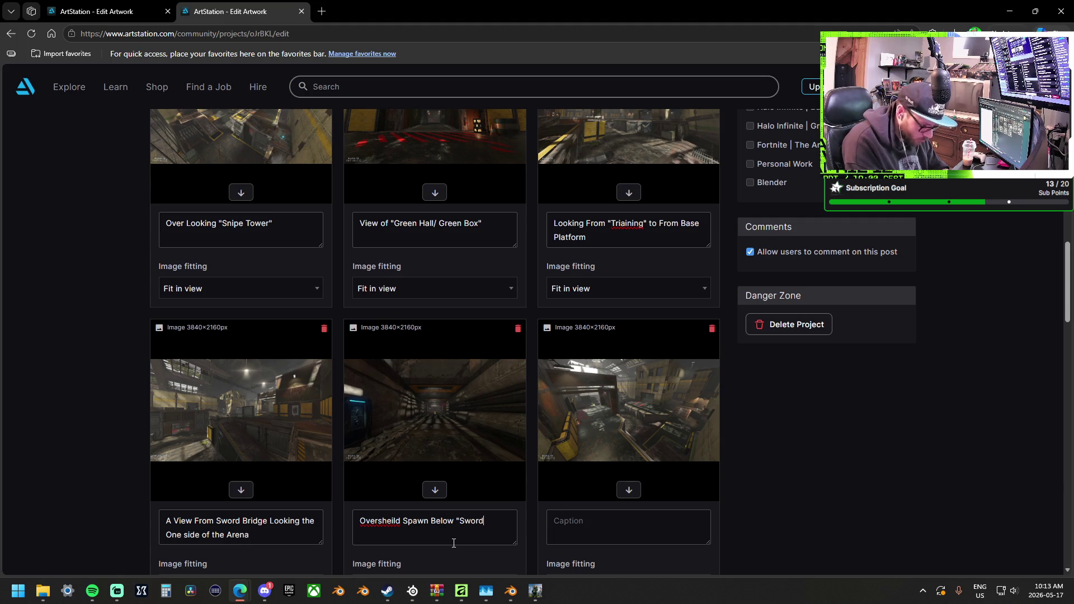
type("Room\"")
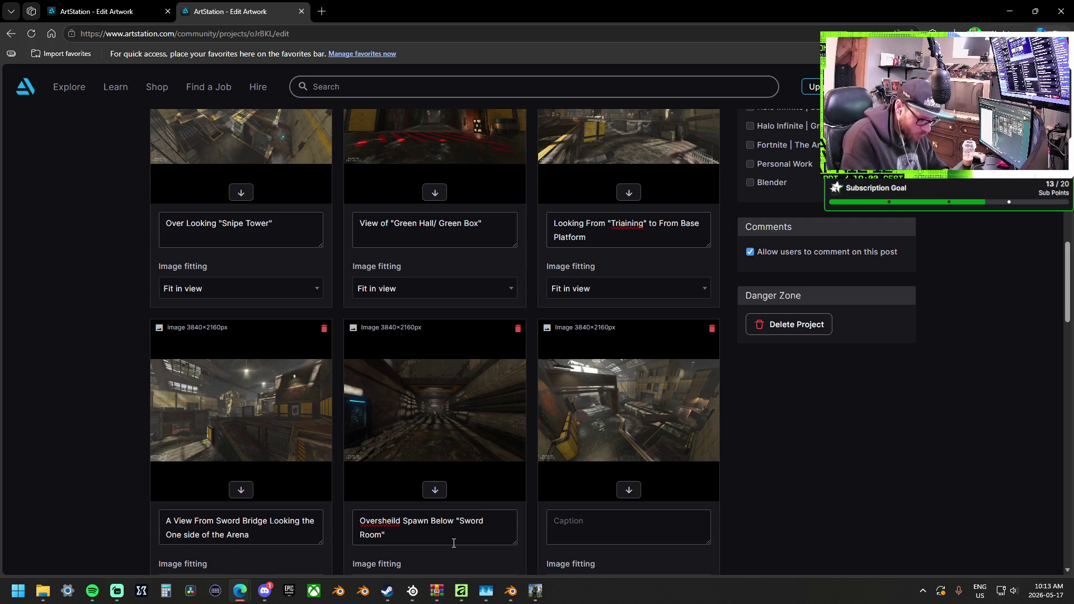
scroll(582, 439, "down", 1)
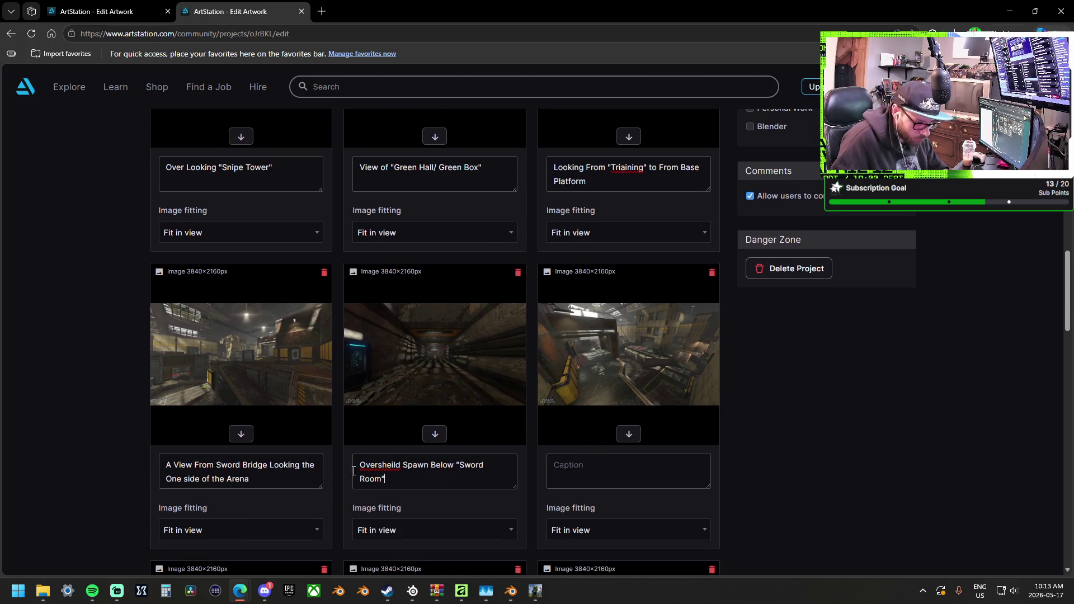
Caption the third screenshot Over Looking "GreenBox" and Team 1's Base.
left_click(650, 474)
type("Screenshot From")
key("BackSpace")
key("ctrl+a")
key("BackSpace")
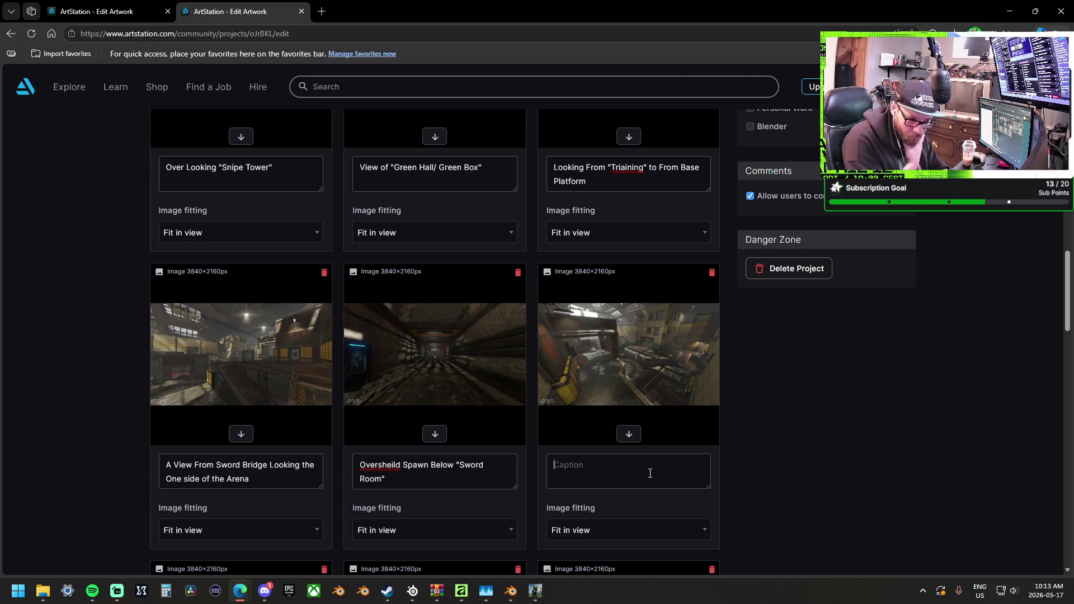
type("O")
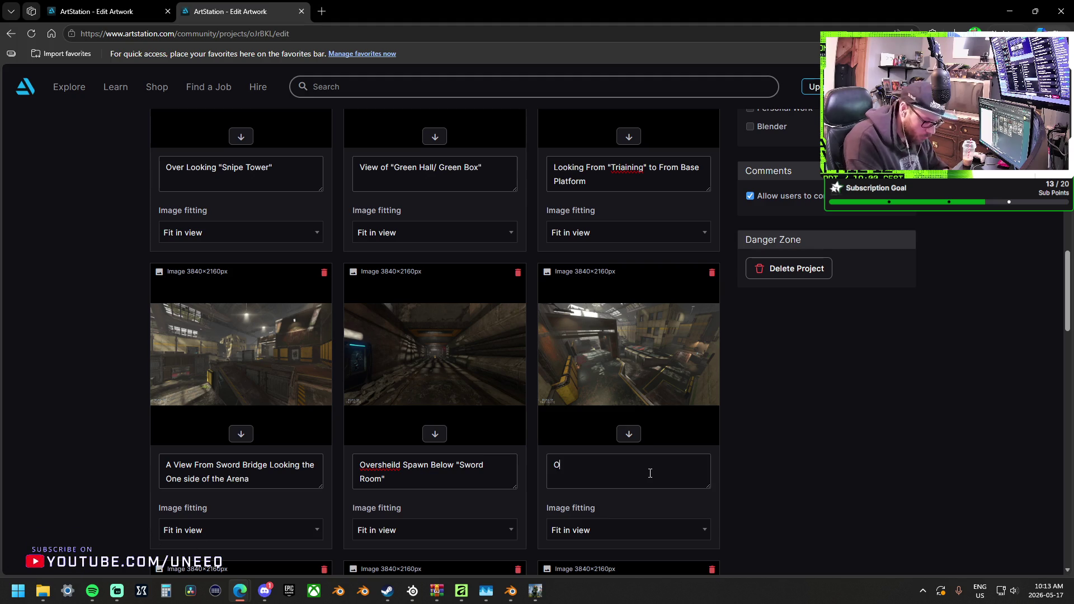
type("ver Looking ")
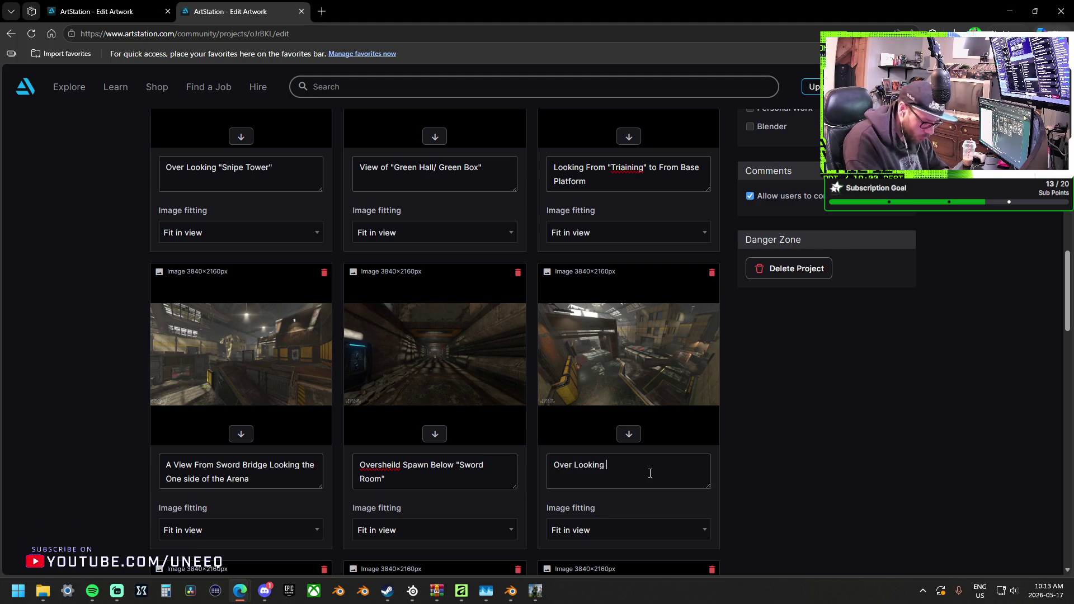
type("\"")
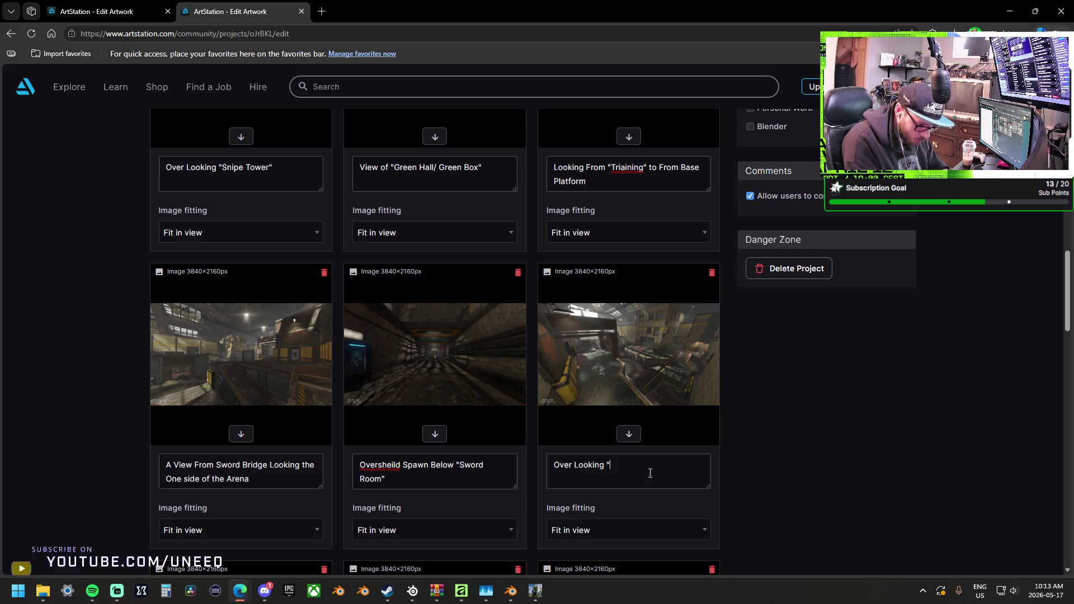
type("Gree")
key("BackSpace")
key("BackSpace")
type("eenBox\" ")
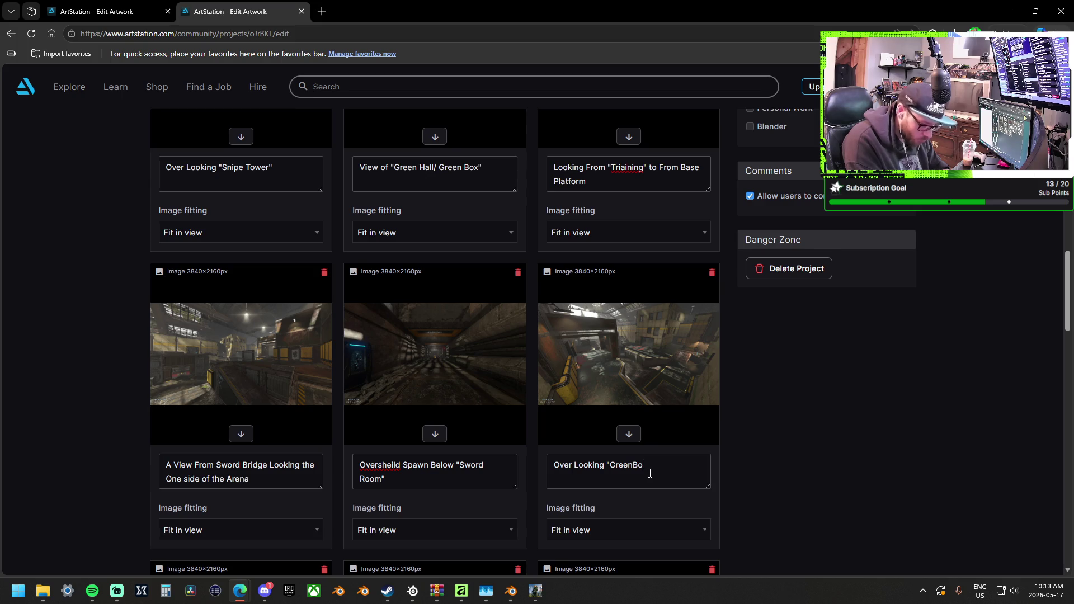
type("and Team 1'")
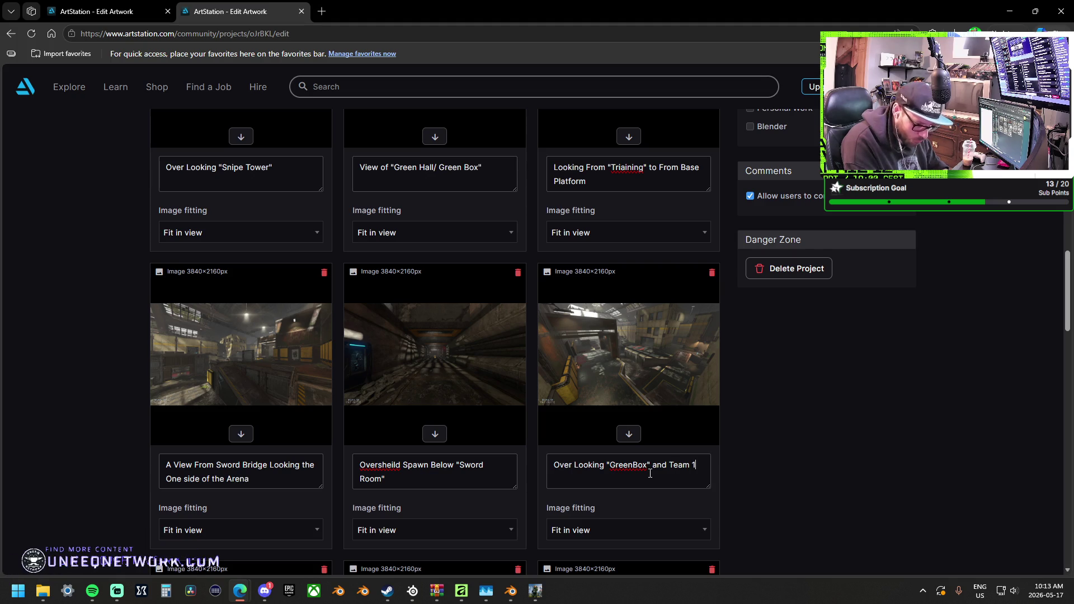
type("s Base")
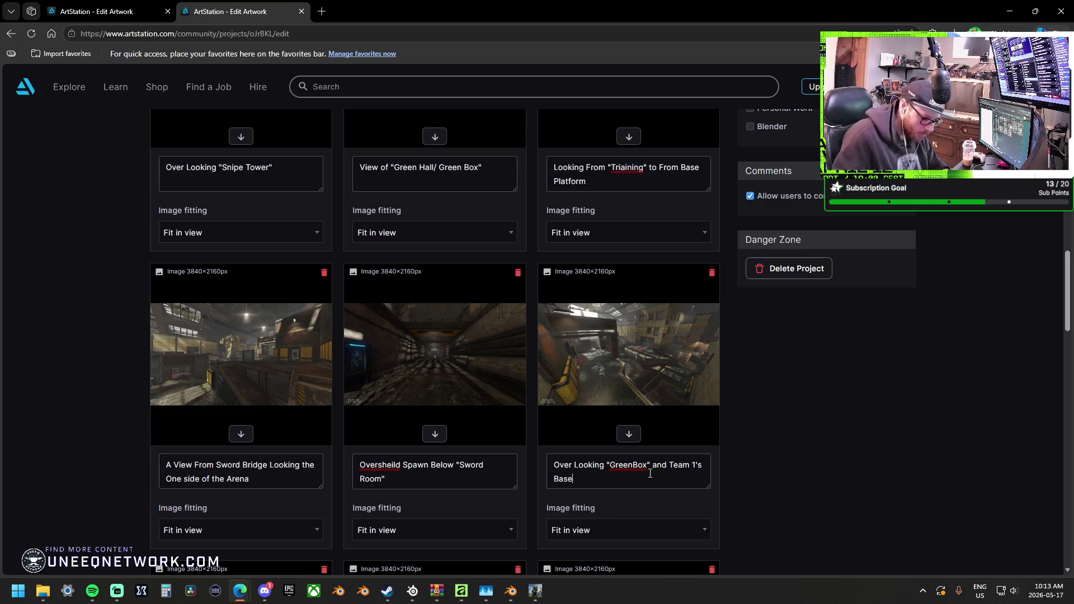
Caption two screenshots "Sword Room" Near the Front of the Map. and Low Angle of "Snipe Tower".
scroll(571, 439, "down", 5)
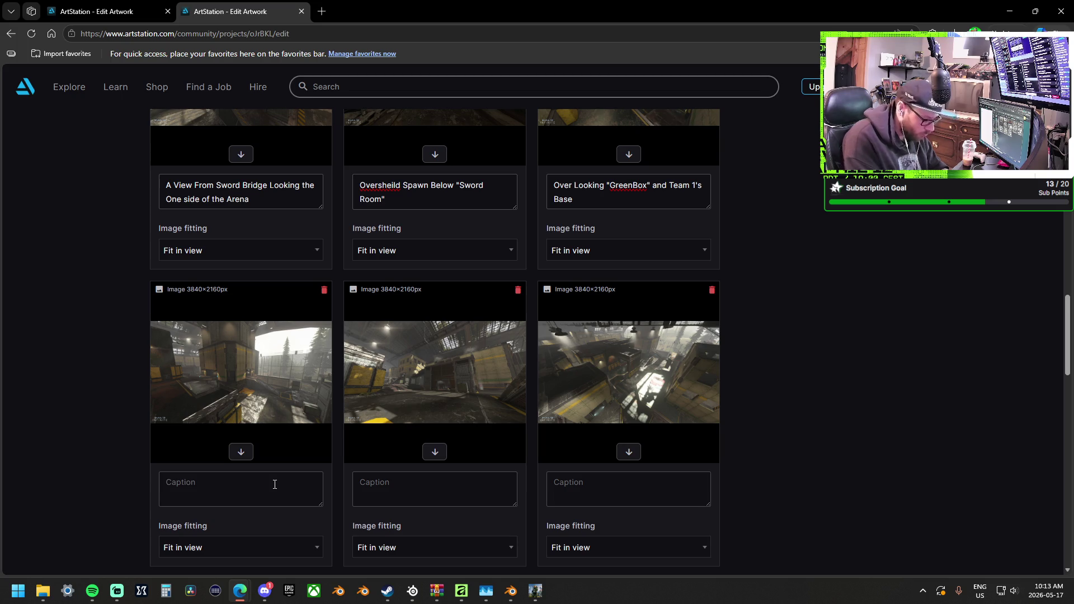
type("Sword ")
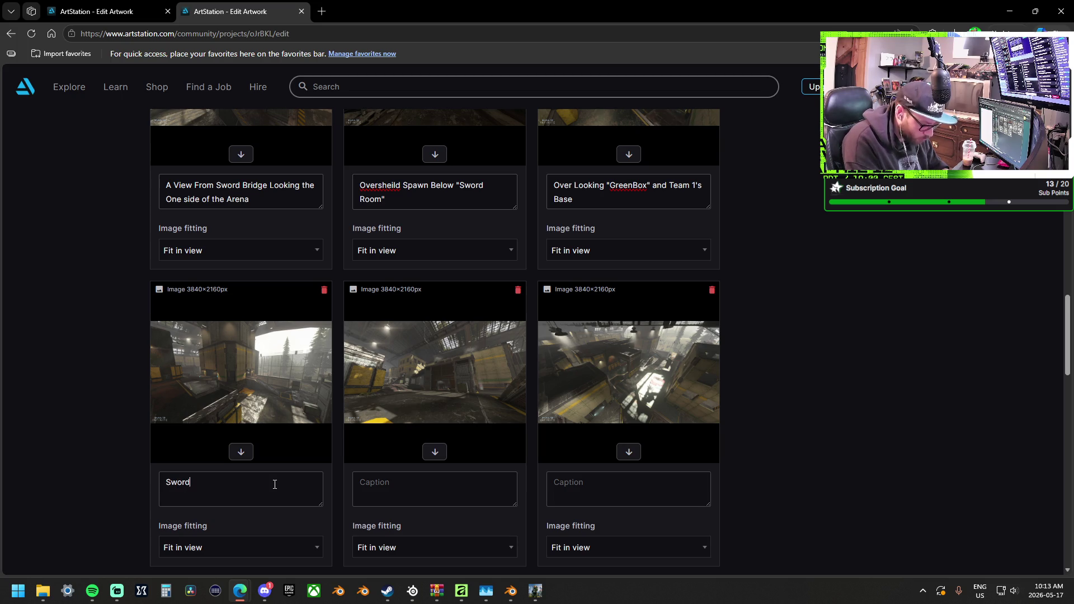
type("Room")
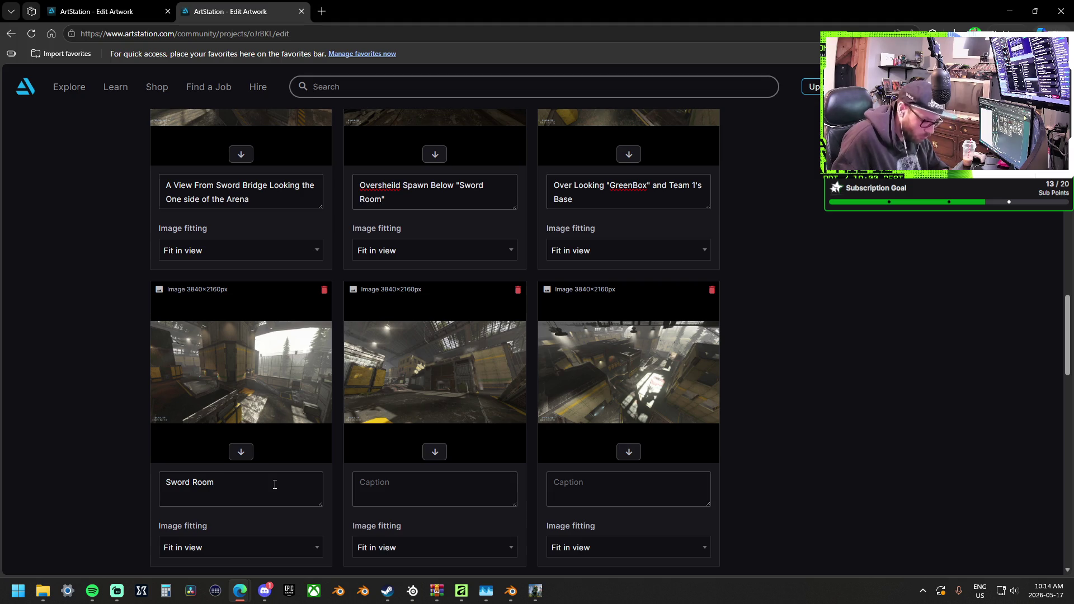
scroll(275, 485, "down", 5)
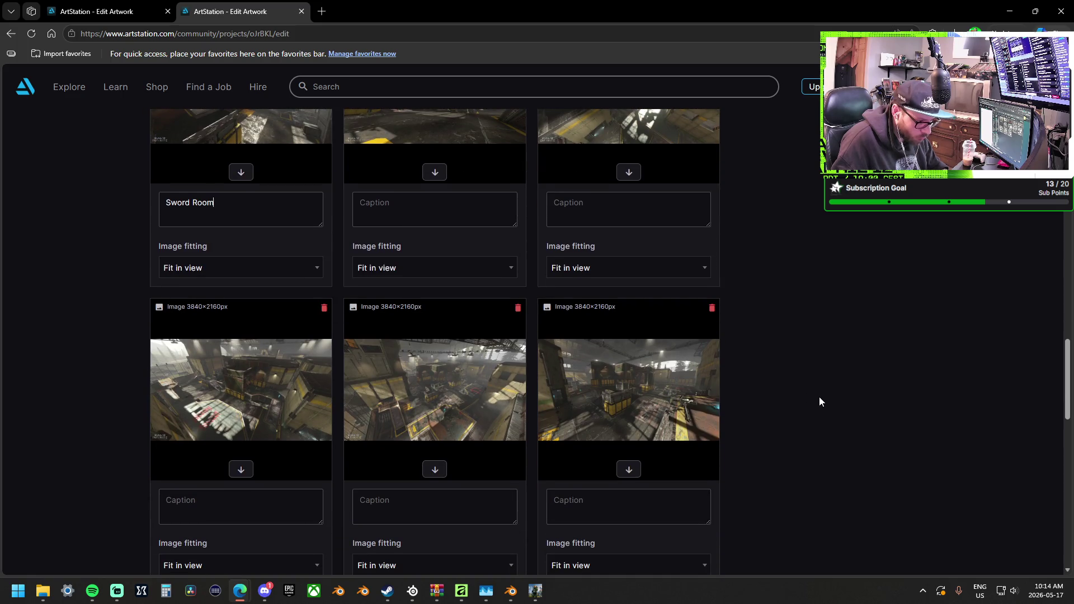
scroll(819, 402, "up", 2)
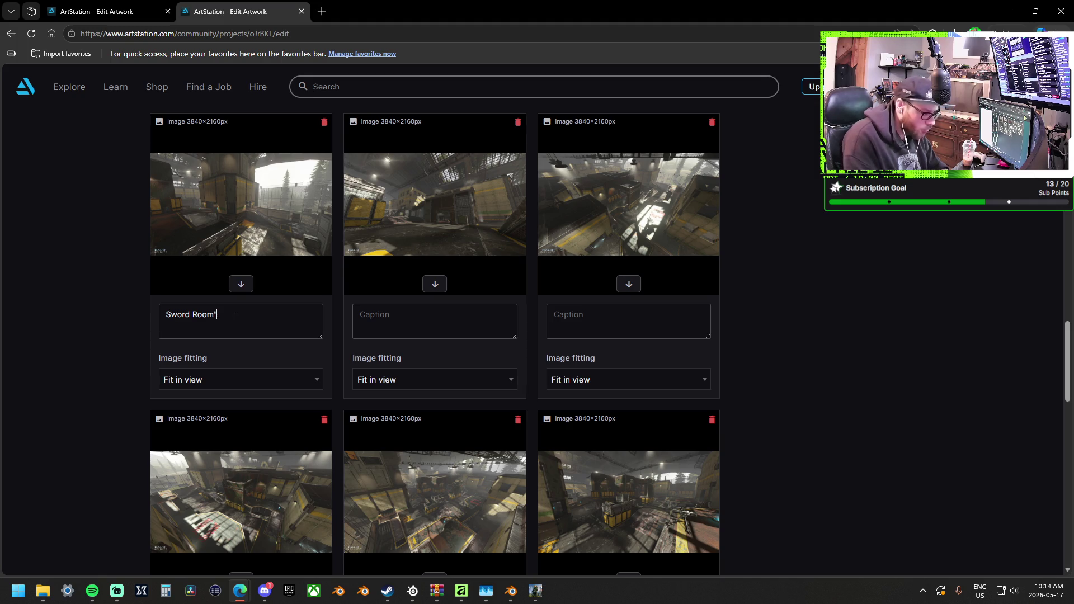
type("\" ")
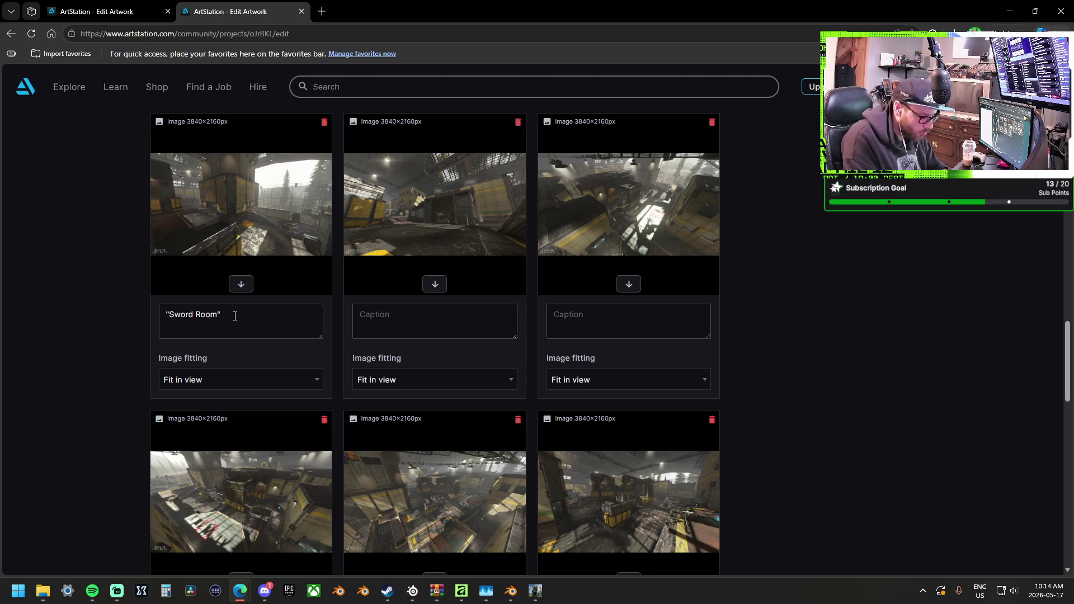
type("Near the From")
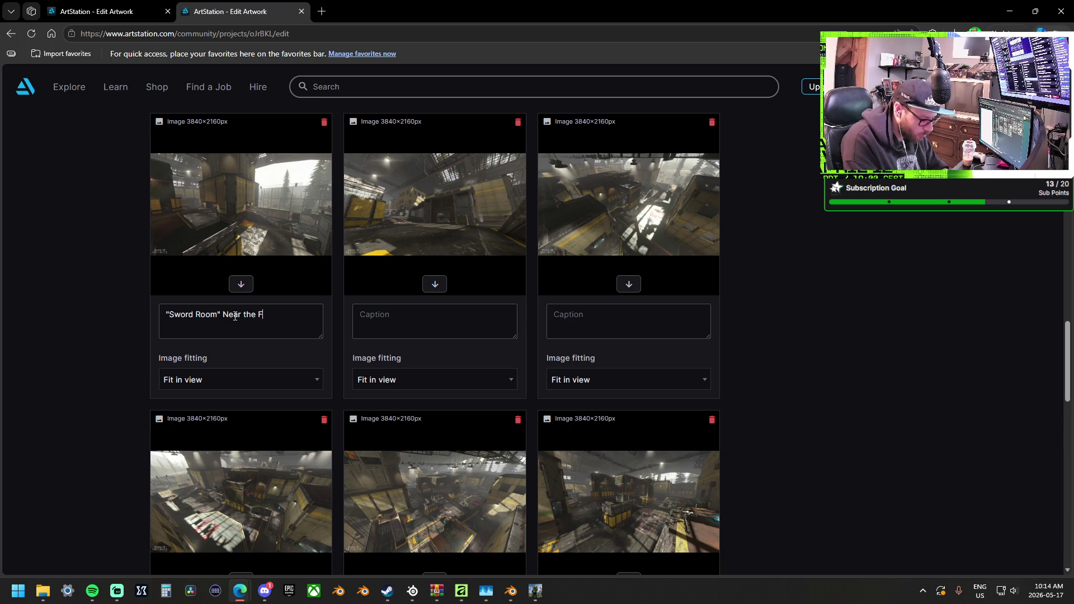
key("BackSpace")
type("nt of ")
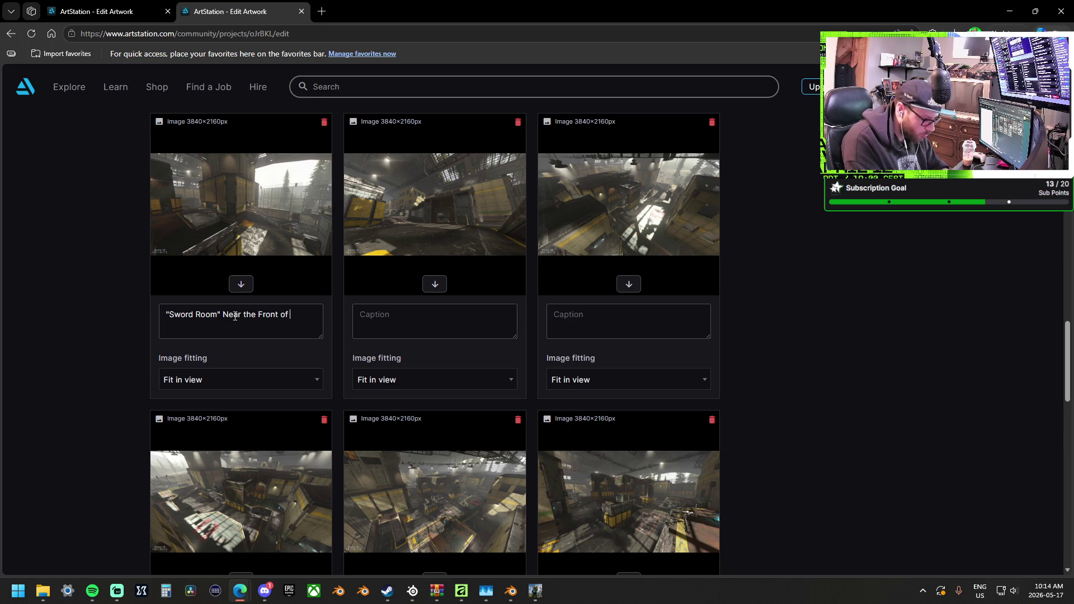
type("the Map.")
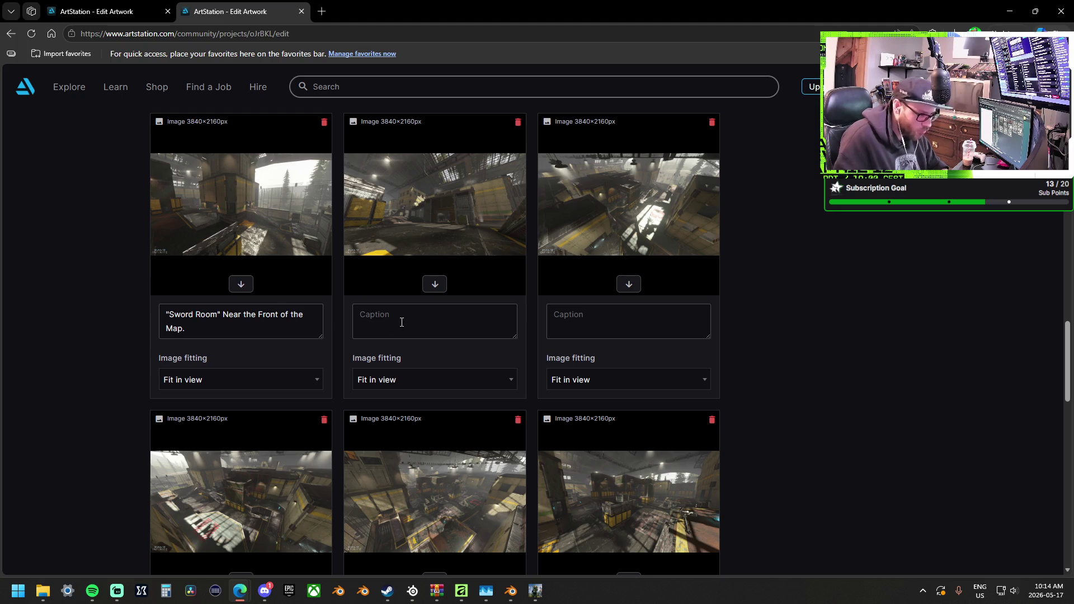
type("Low Angl")
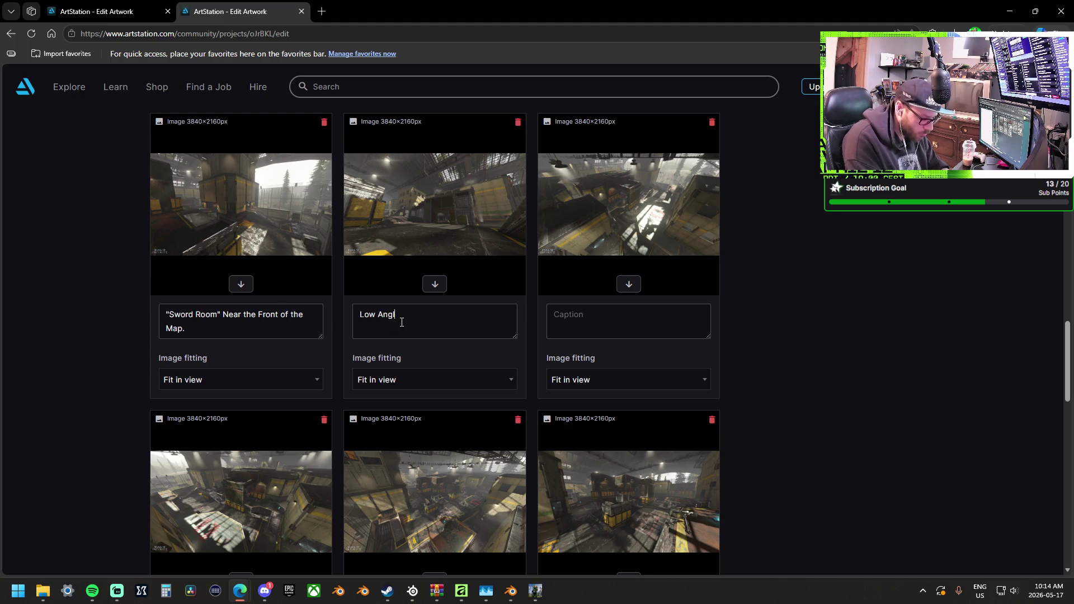
type("e of\"Sn")
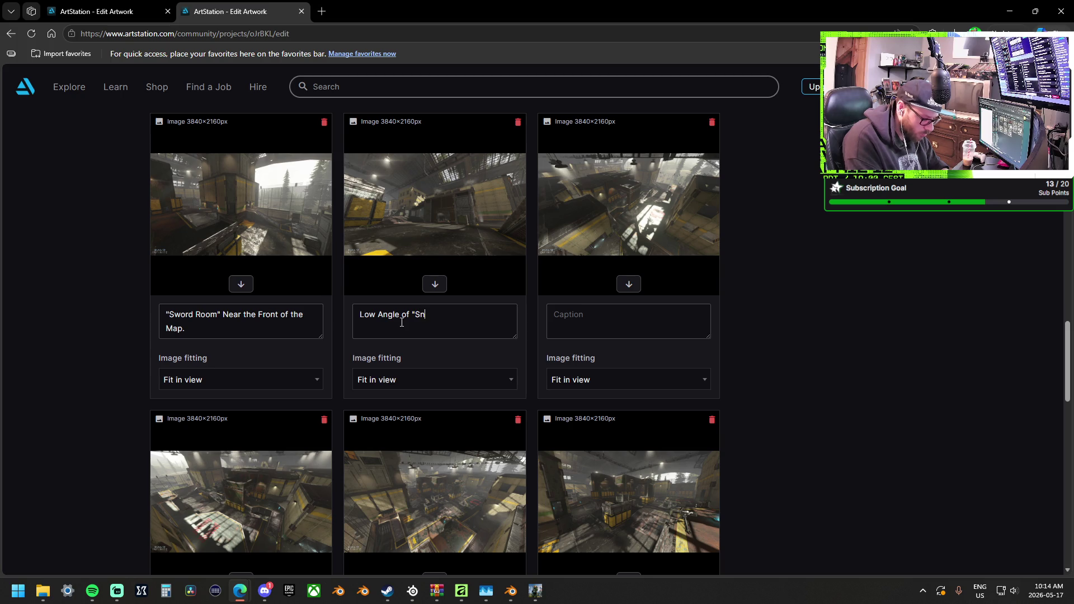
type("ipeTower\"")
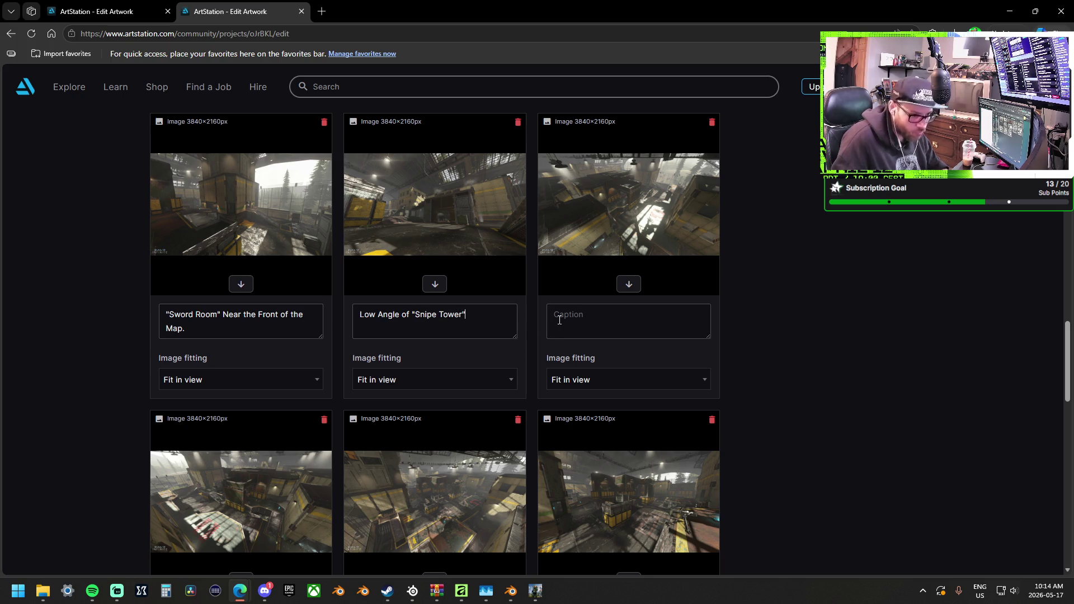
scroll(617, 320, "down", 1)
scroll(741, 282, "up", 1)
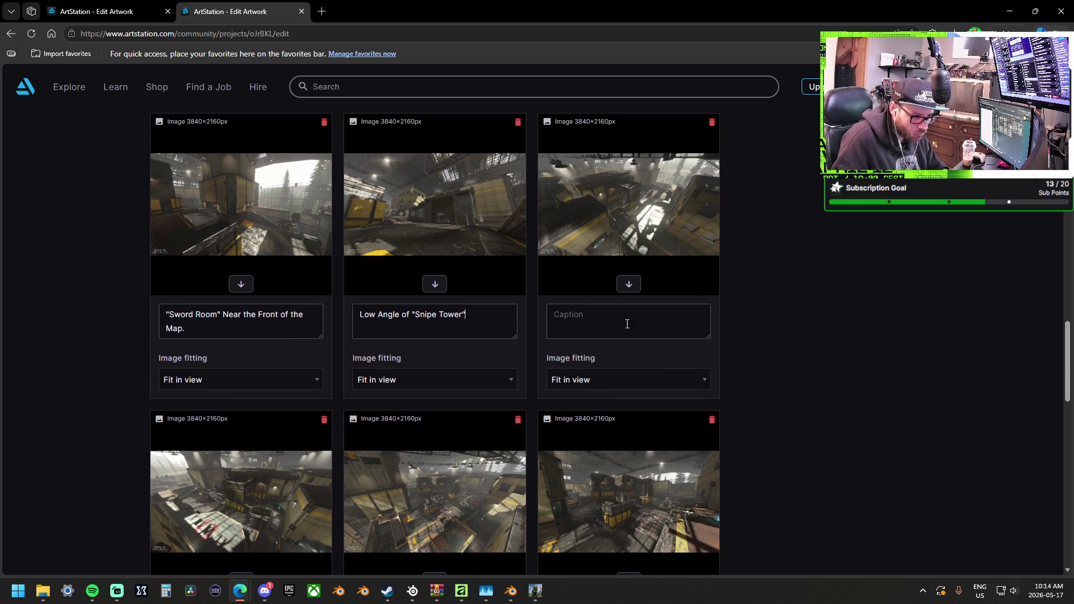
Caption the third screenshot The Pit Team 1's Side.
left_click(634, 324)
type("Team 1")
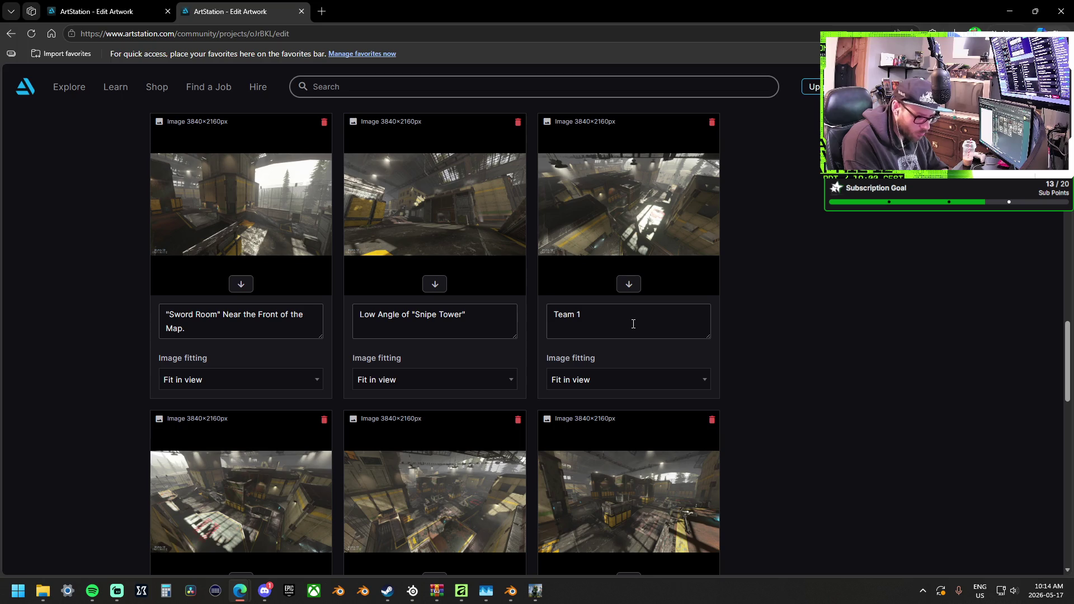
key("BackSpace")
key("BackSpace")
key("BackSpace")
type("The Pit Team")
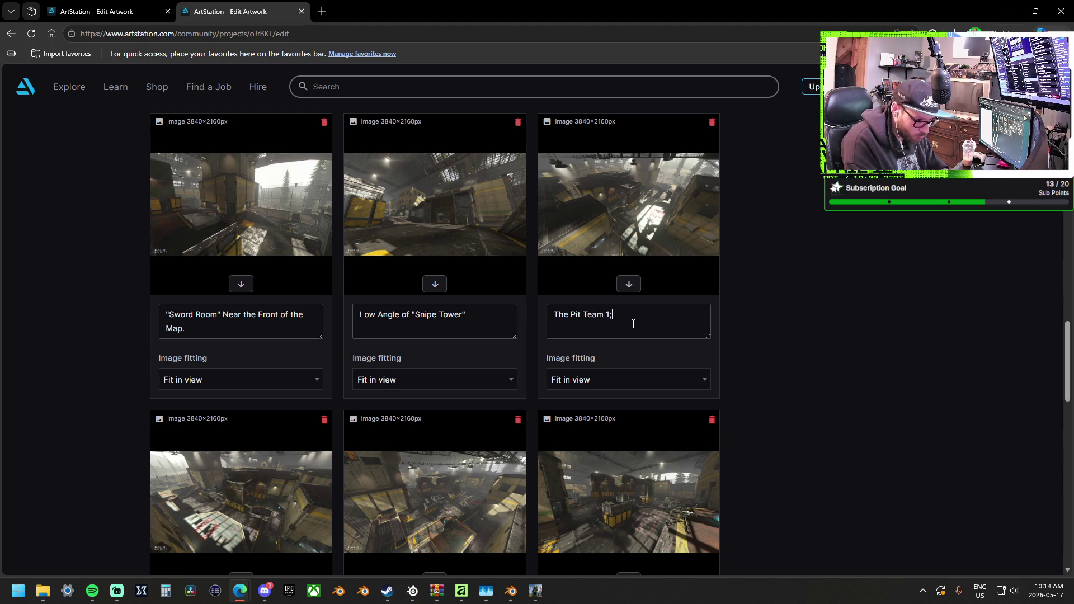
key("BackSpace")
type("'s Side")
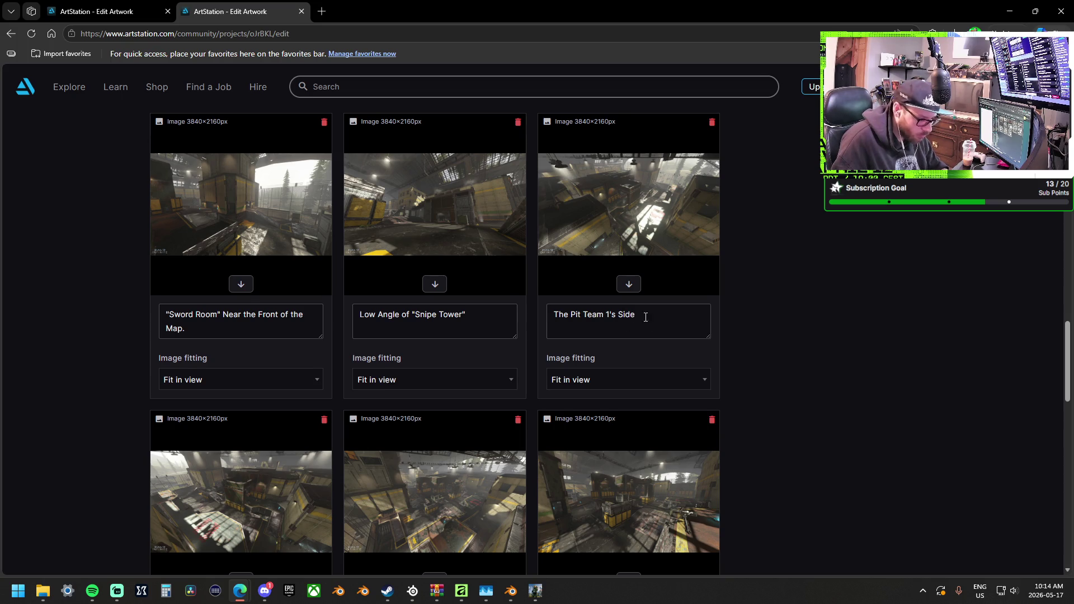
Caption the lower-left image Over View of Team 2s Side, clearing a duplicate pasted into the middle caption.
scroll(645, 317, "down", 1)
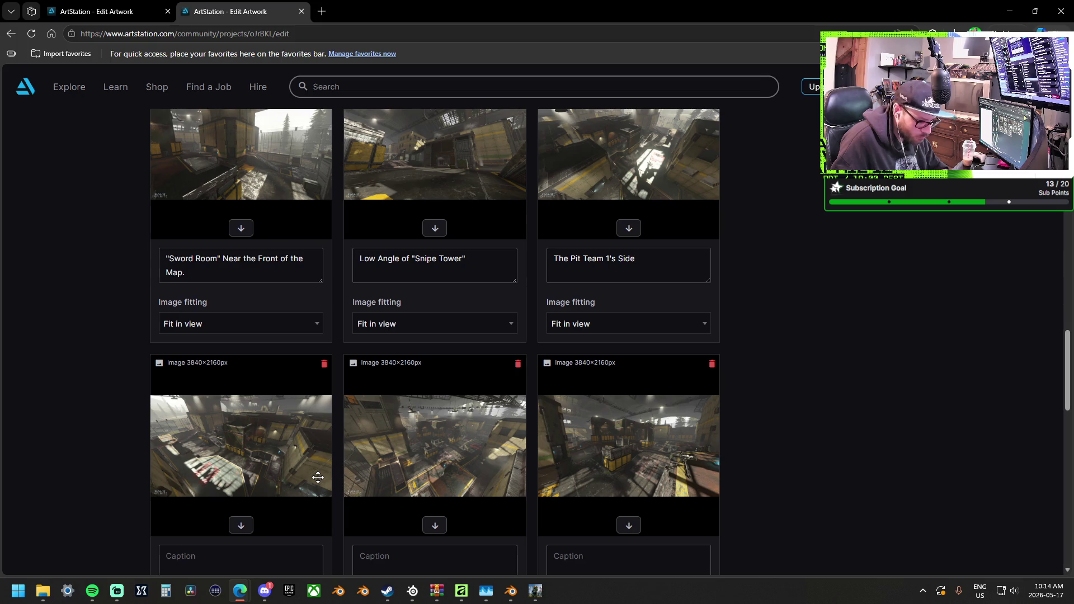
scroll(318, 477, "down", 1)
left_click(277, 502)
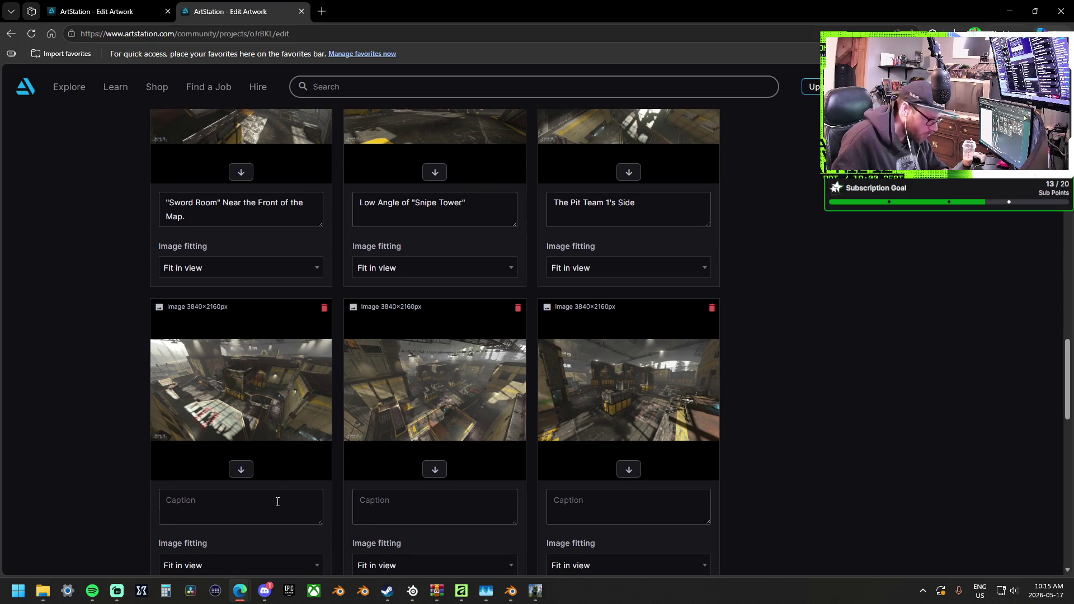
type("In Game Screenshot \"Team Base to Snipe tower\"")
key("ctrl+z")
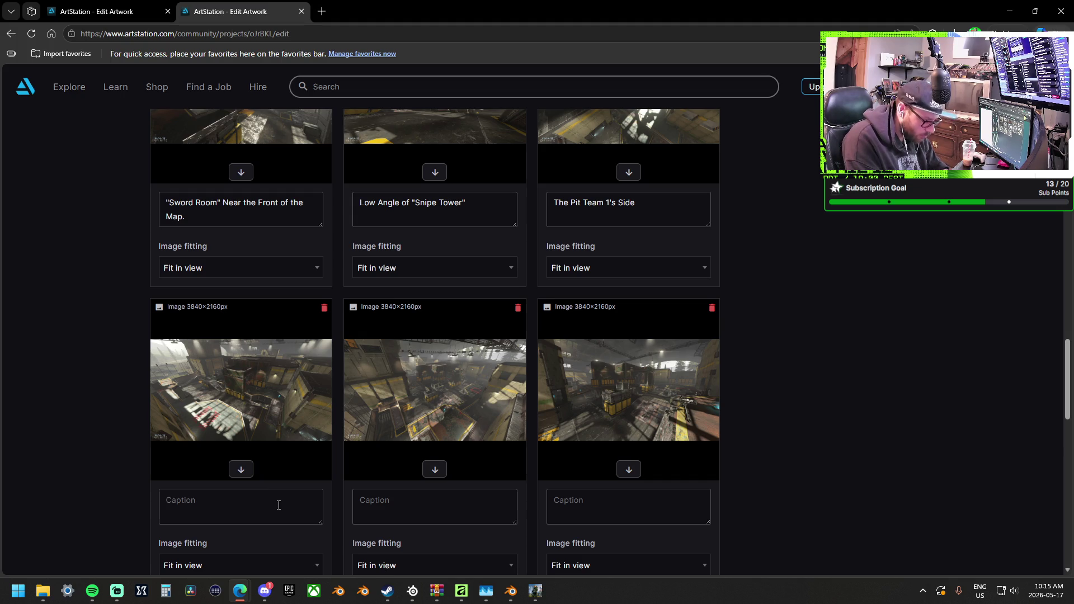
type("O")
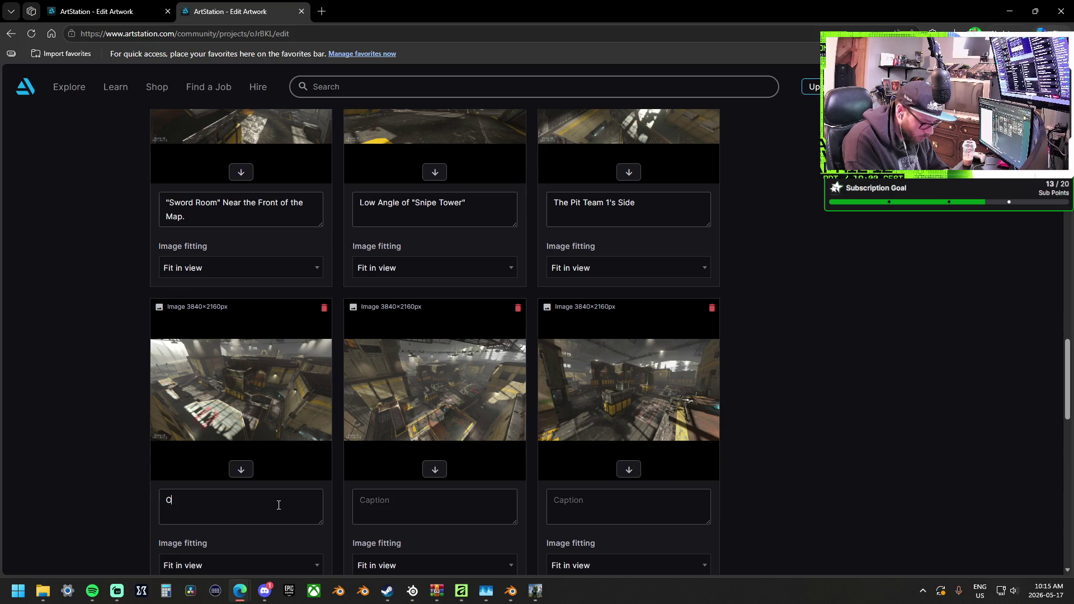
type("ver View of Team 2s ")
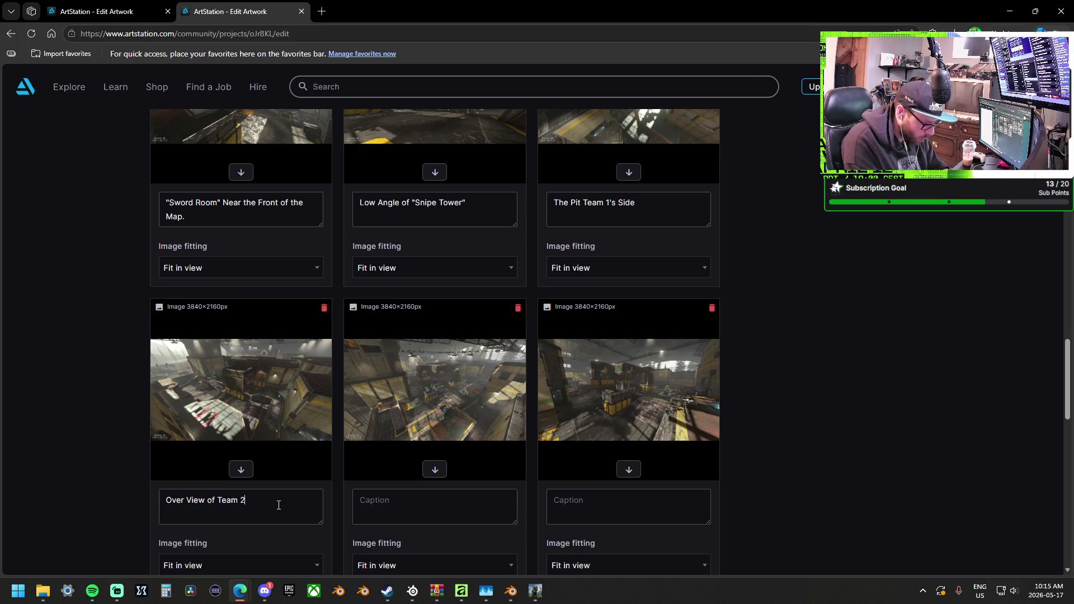
type("Side")
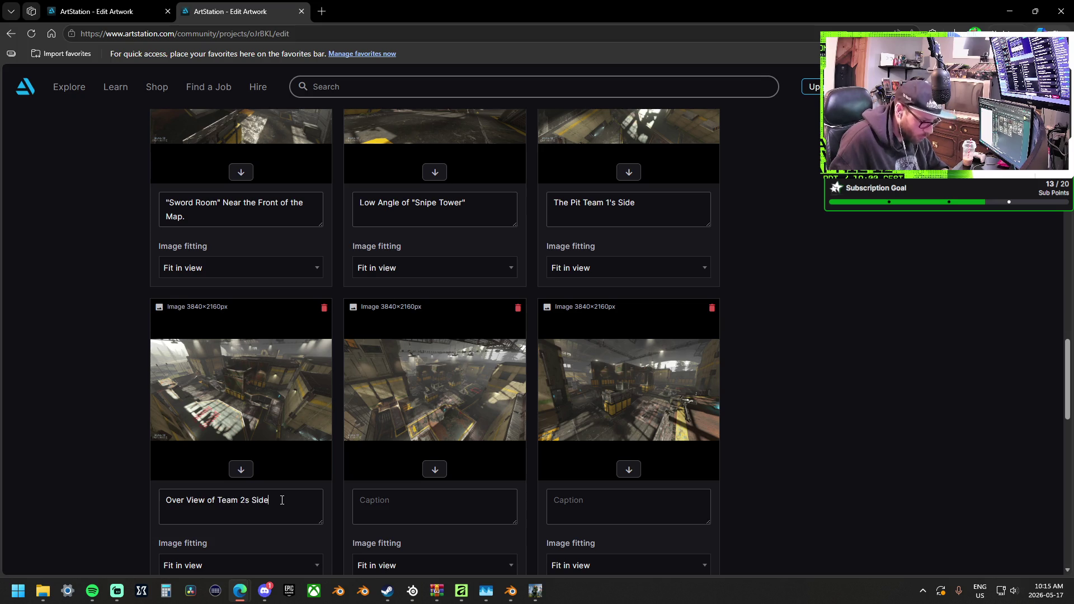
key("ctrl+a")
key("ctrl+c")
left_click(406, 506)
key("ctrl+v")
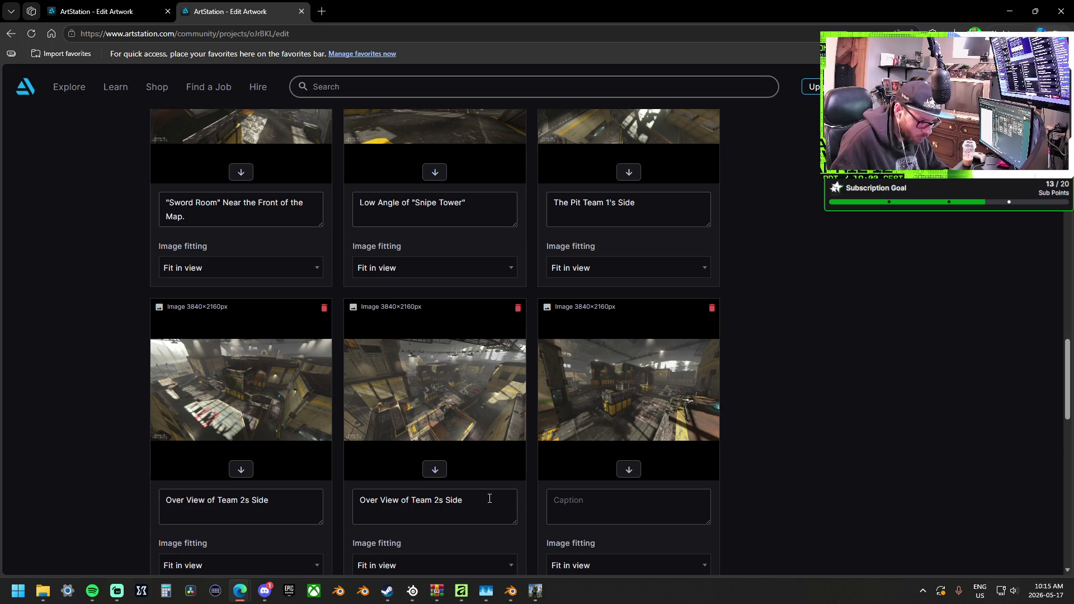
mouse_move(480, 502)
left_mouse_down()
mouse_move(405, 497)
mouse_move(469, 500)
left_mouse_up()
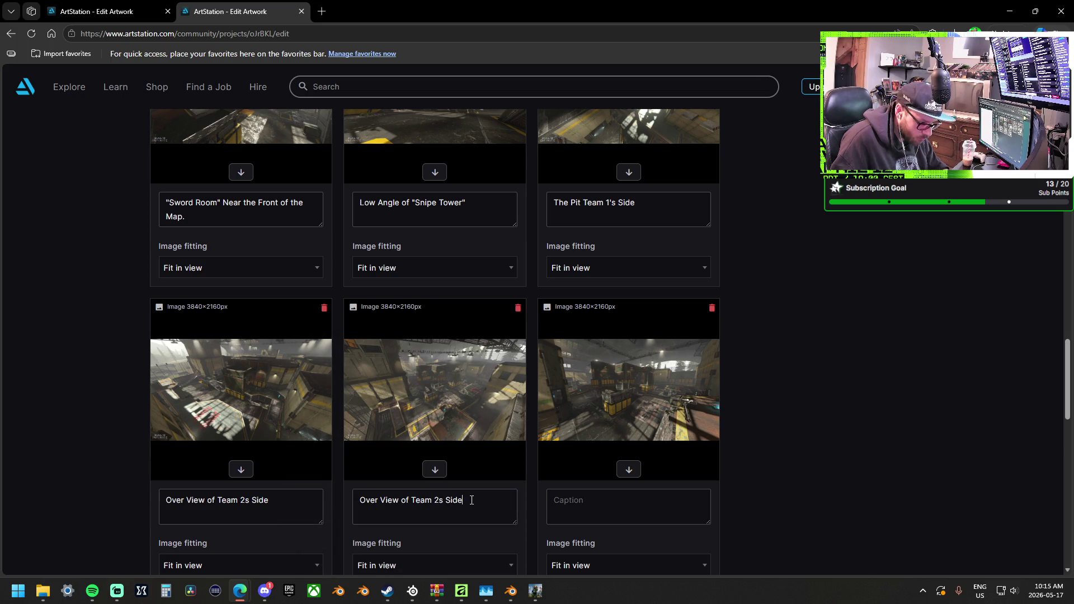
key("ctrl+a")
key("BackSpace")
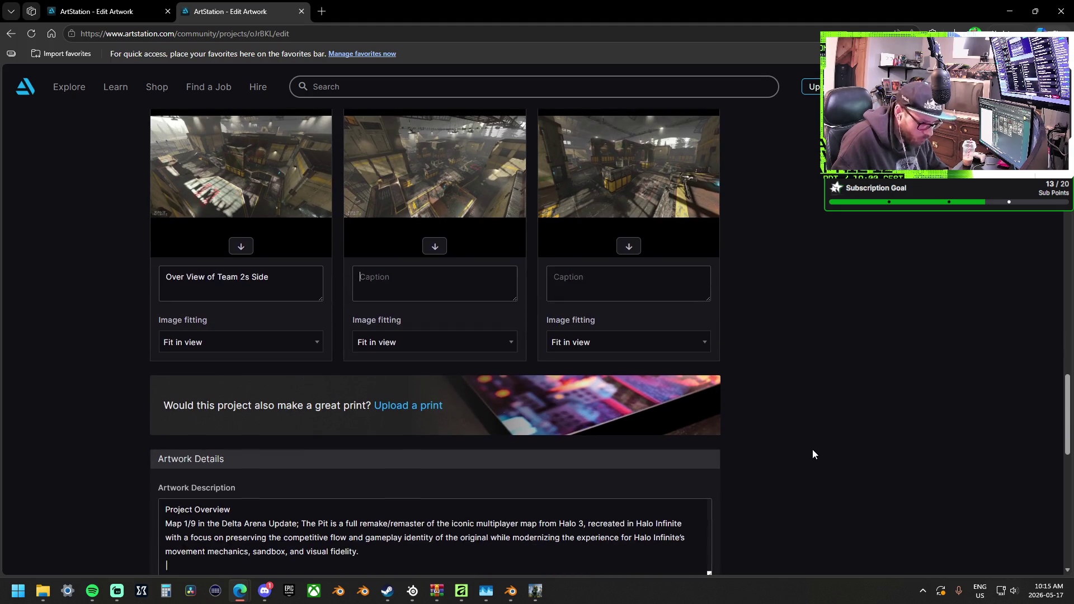
Caption the other two images "Snipe Tower" Looking at "Training" and Above angle of Team 2's Side.
scroll(813, 449, "up", 3)
left_click(450, 450)
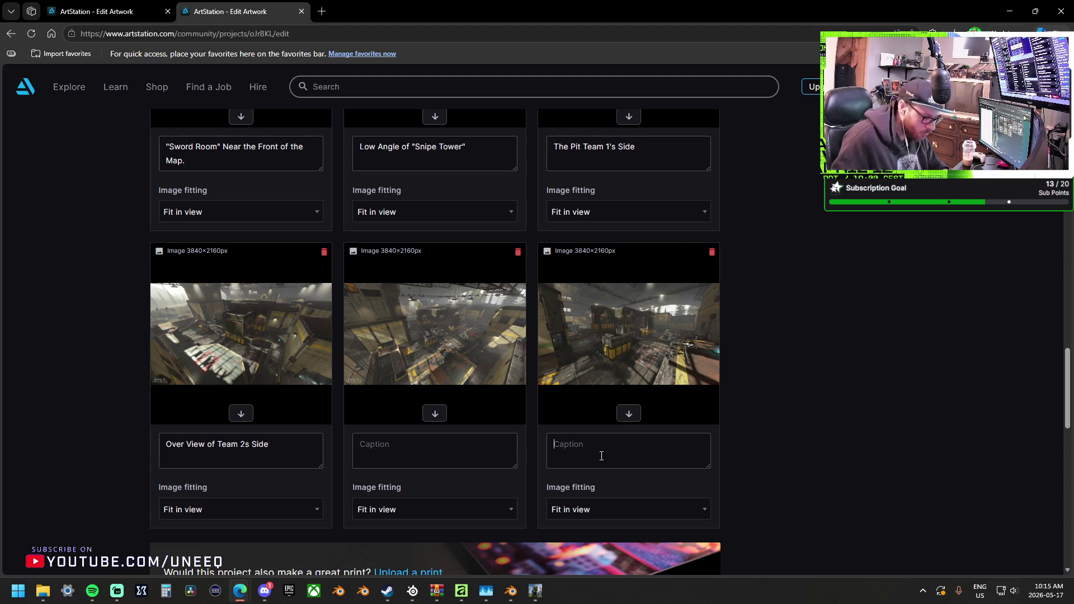
type("Snipe Tow")
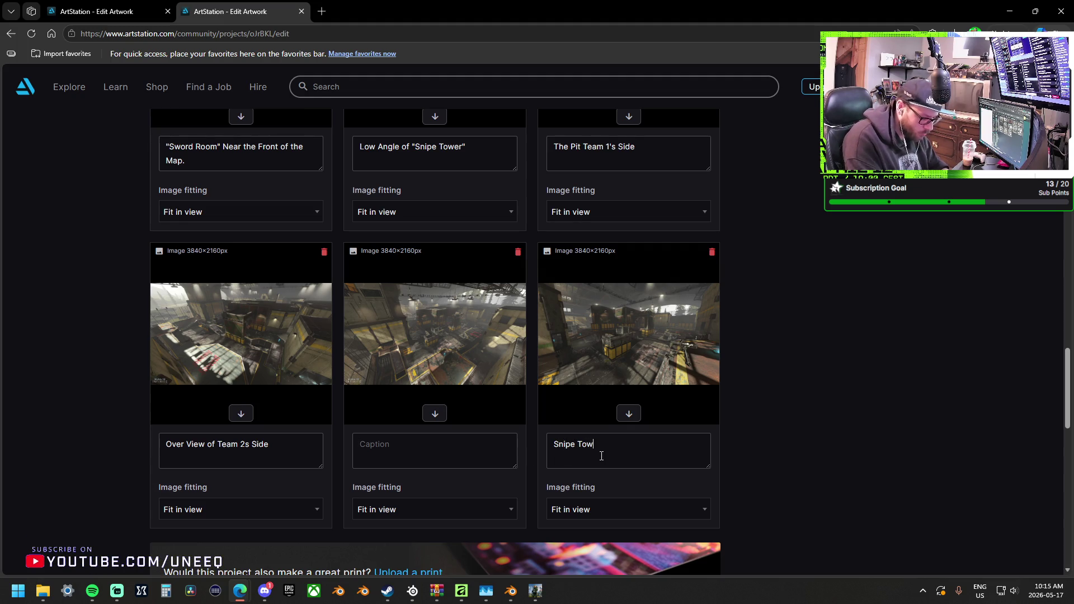
type("er Look")
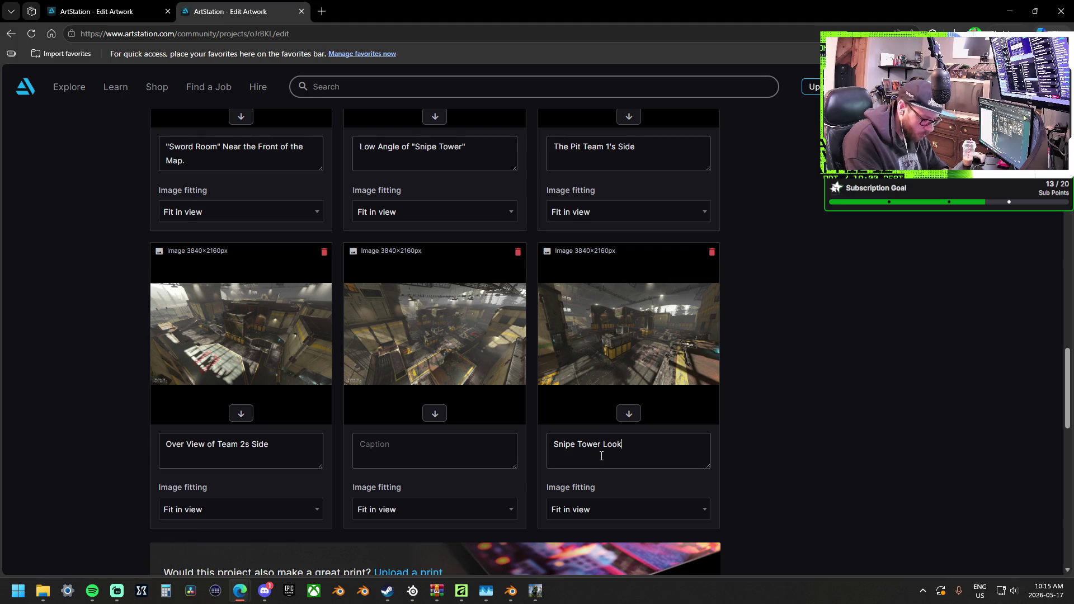
type("ing at Training")
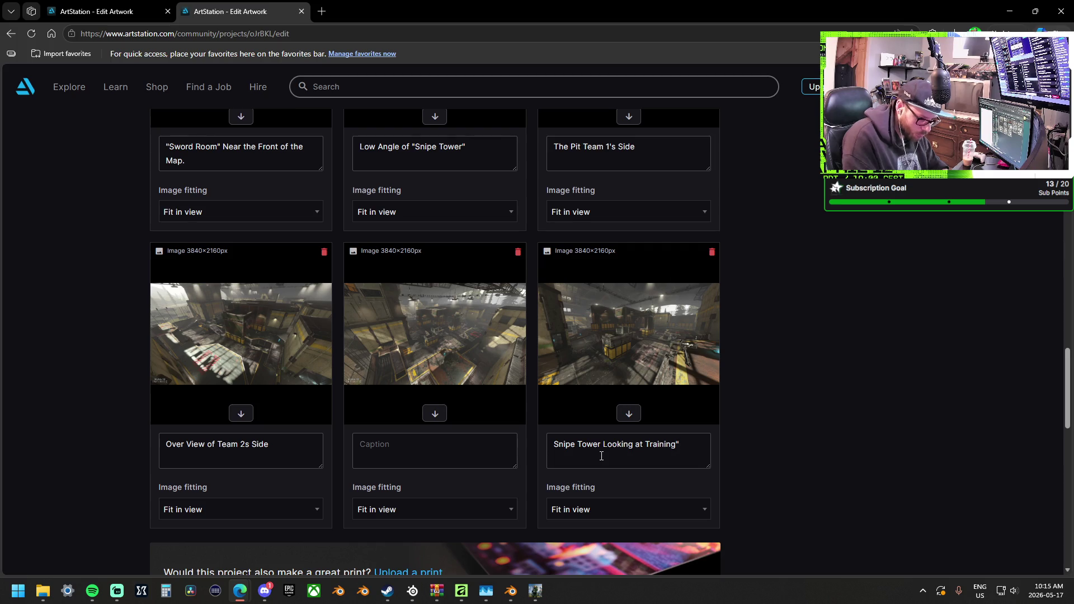
type("\"")
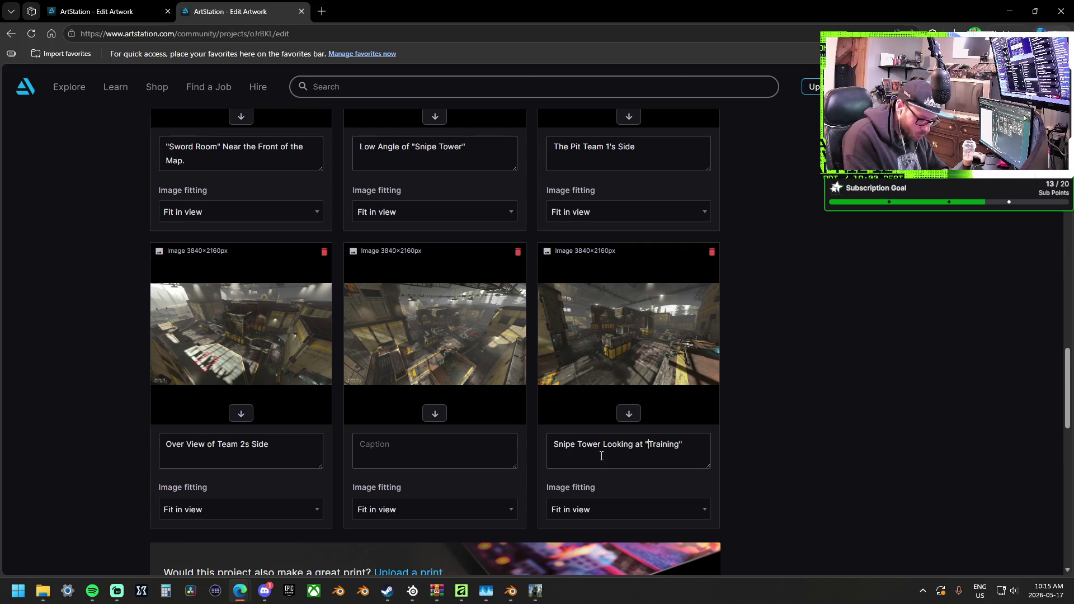
type("\"")
key("Home")
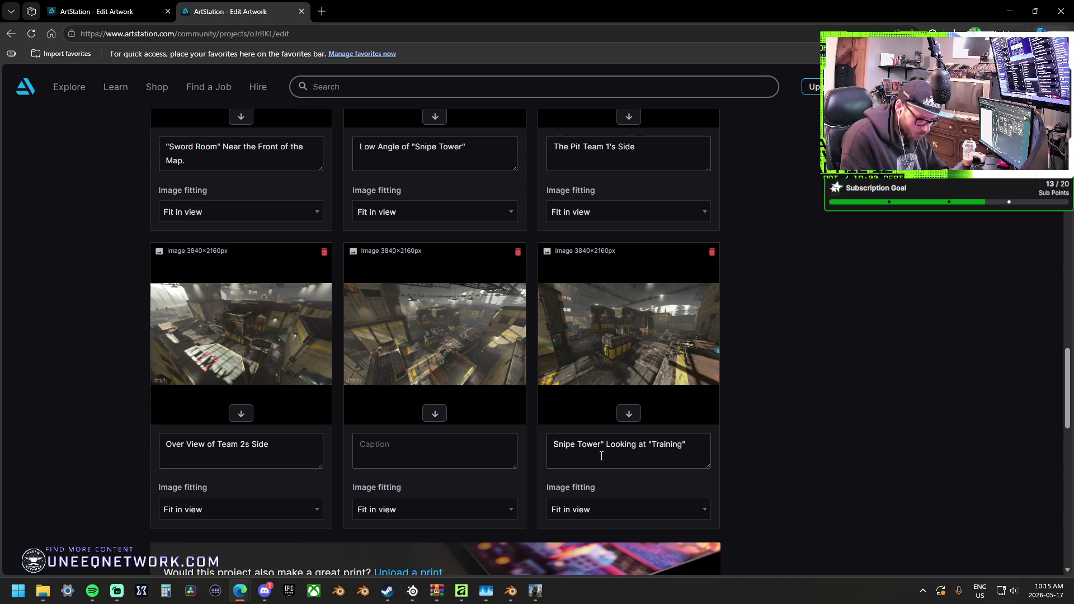
type("\"")
scroll(610, 448, "down", 2)
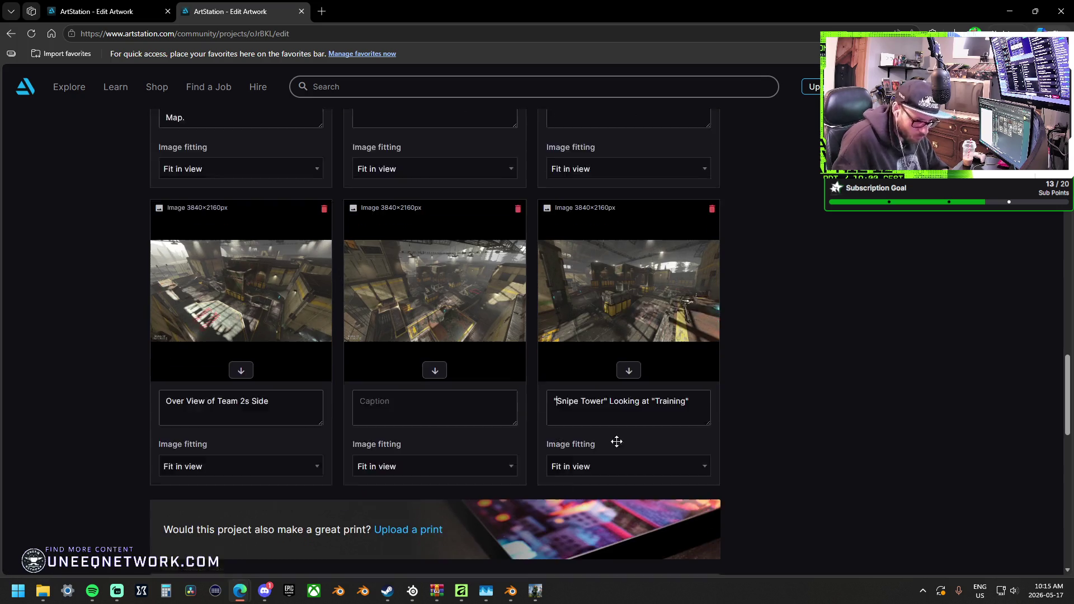
scroll(612, 417, "up", 1)
left_click(481, 391)
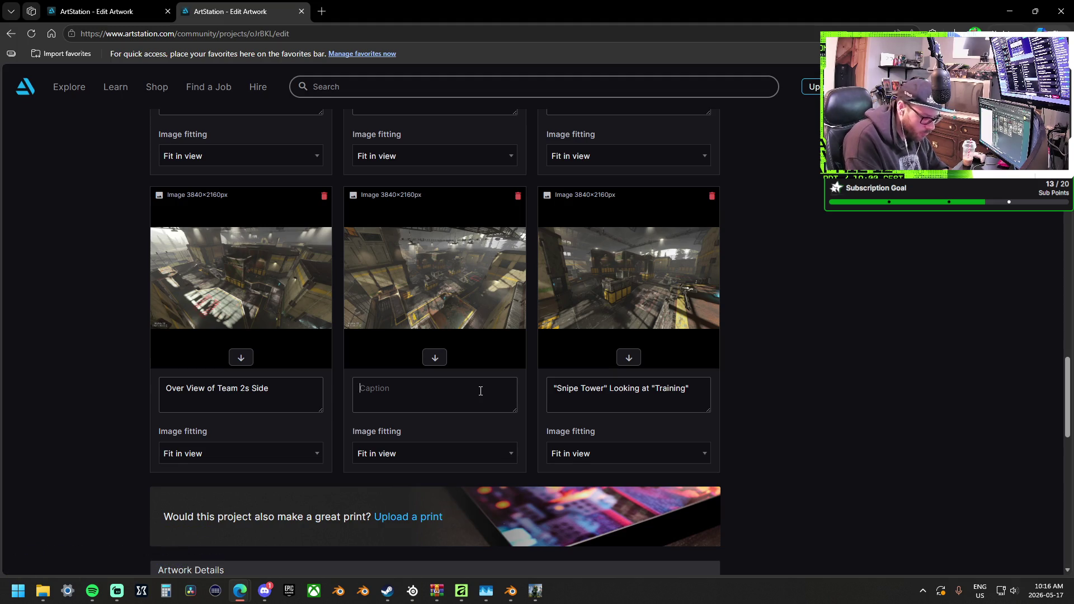
type("Above an")
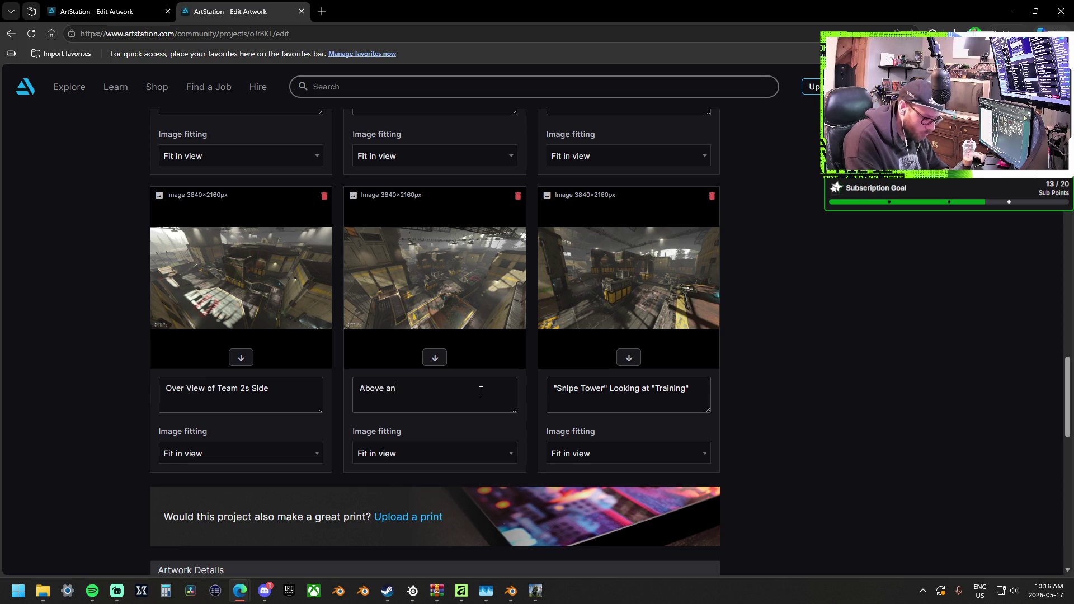
type("gle of Team")
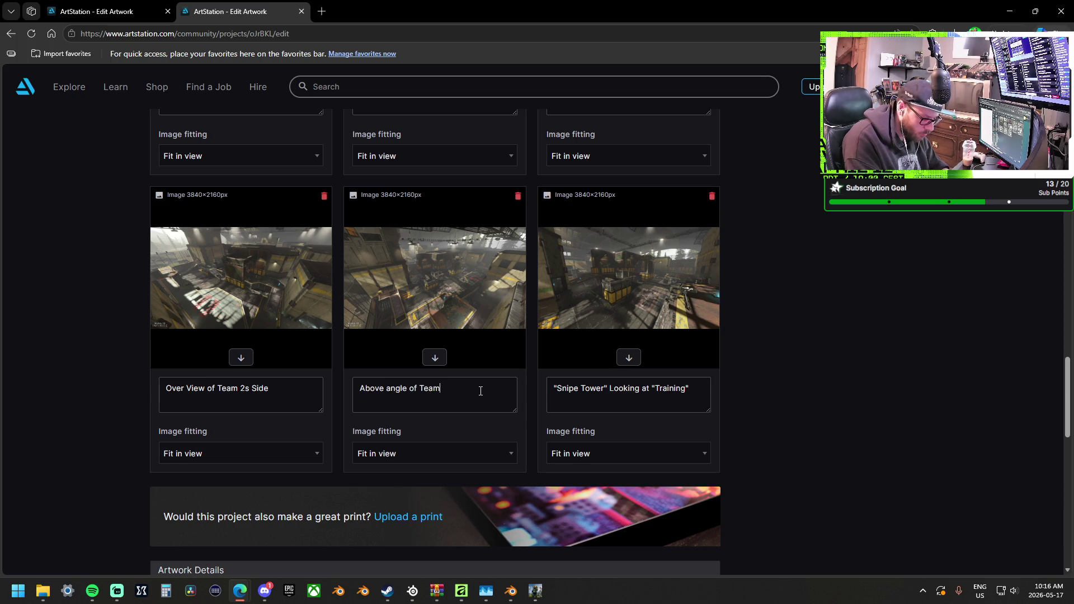
type(" 2")
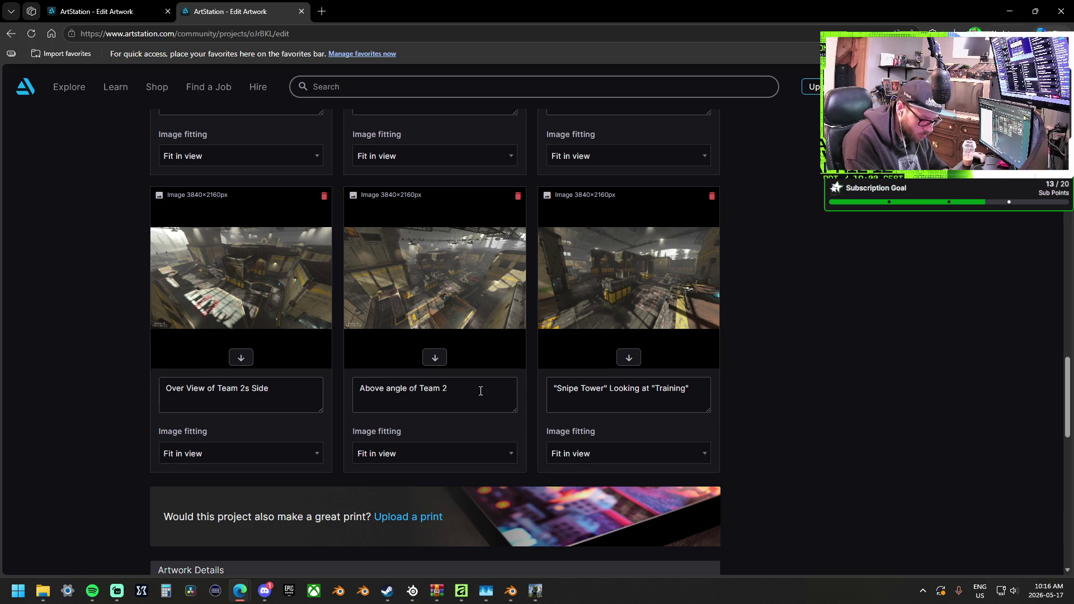
type("'s Side")
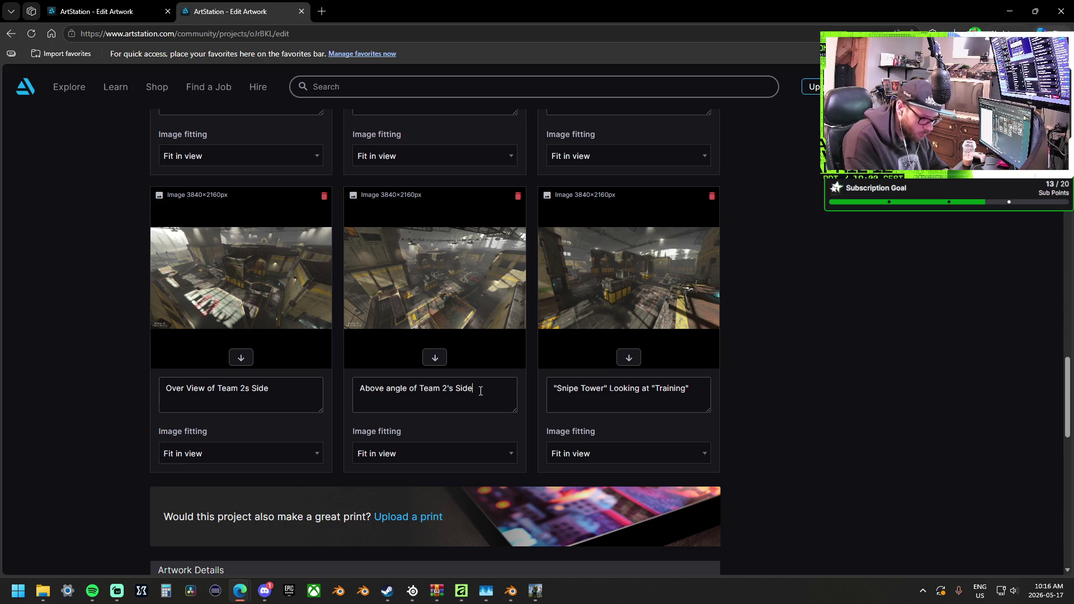
scroll(622, 383, "down", 10)
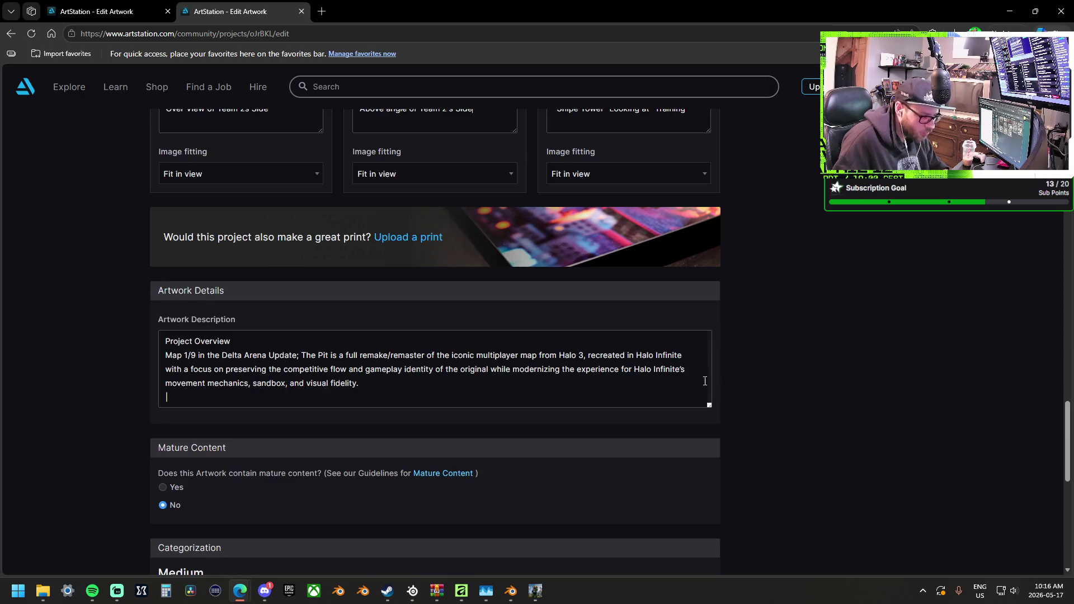
scroll(739, 385, "down", 5)
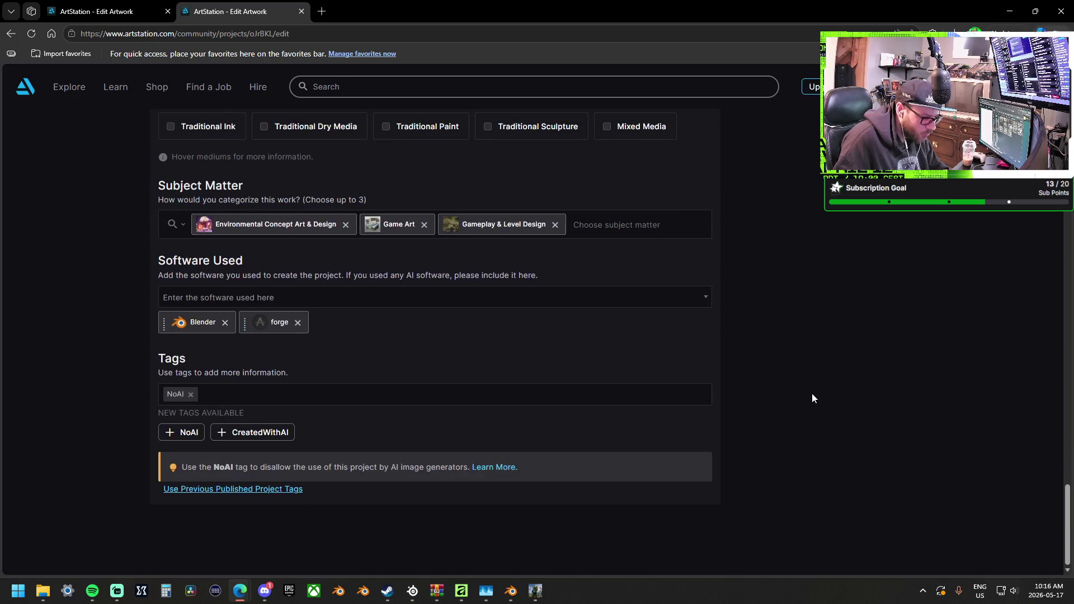
scroll(811, 394, "up", 5)
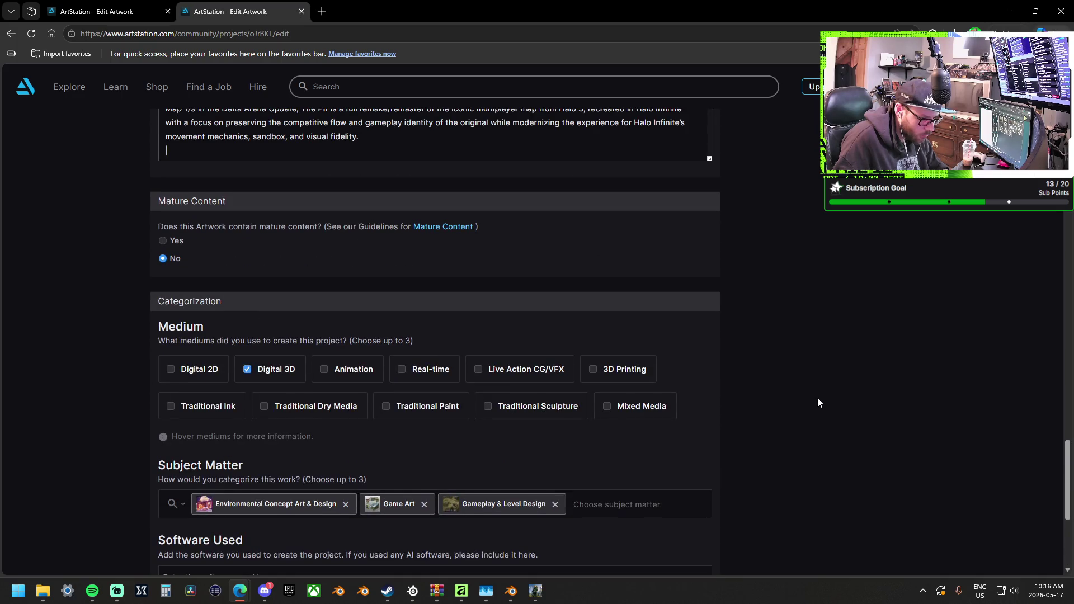
scroll(786, 399, "up", 1)
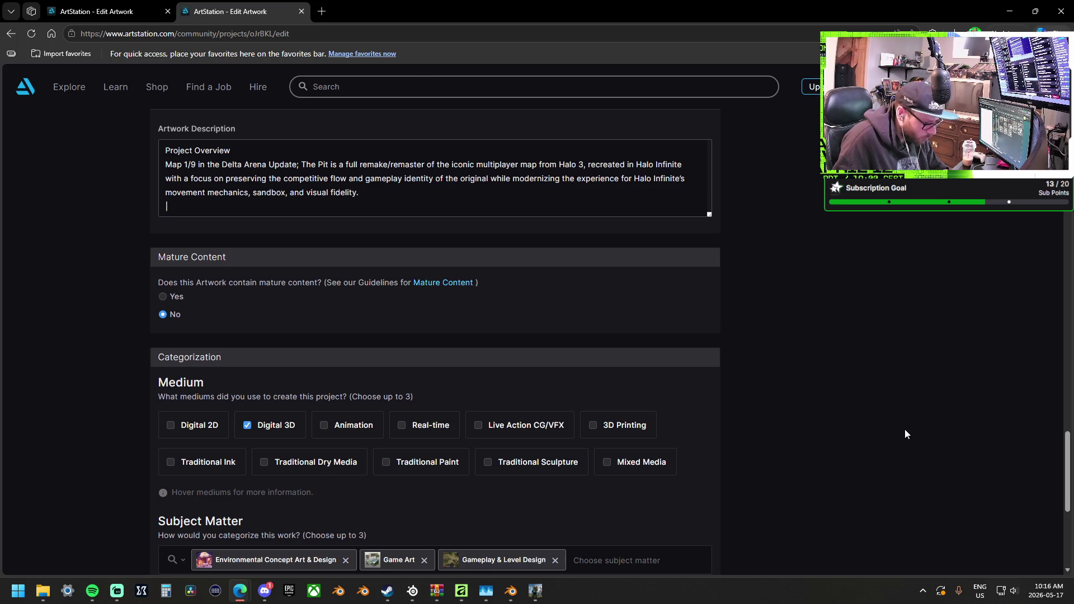
scroll(336, 465, "down", 2)
mouse_move(423, 356)
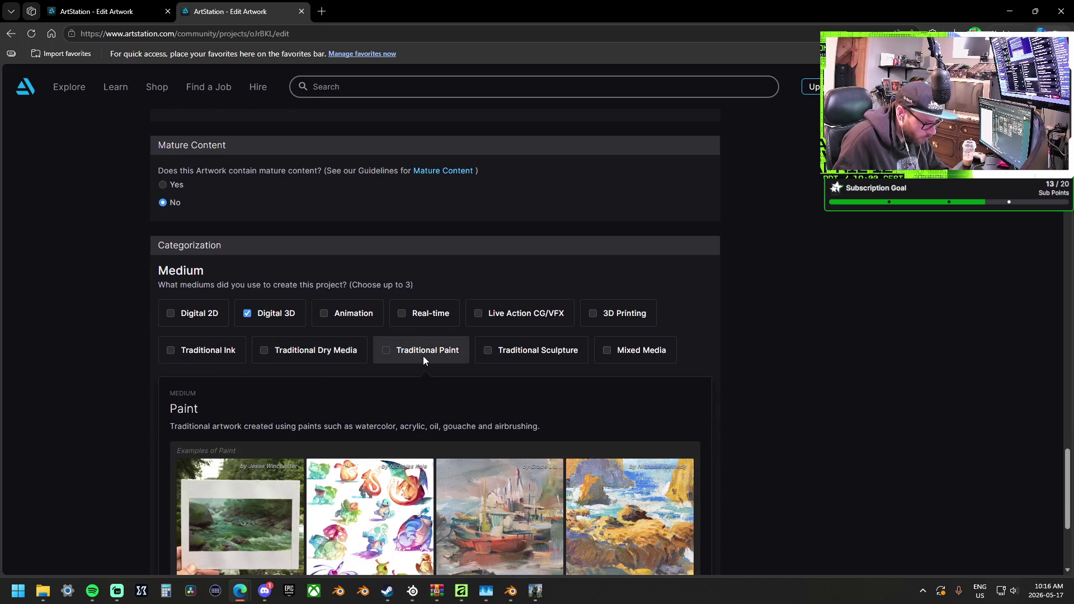
mouse_move(511, 356)
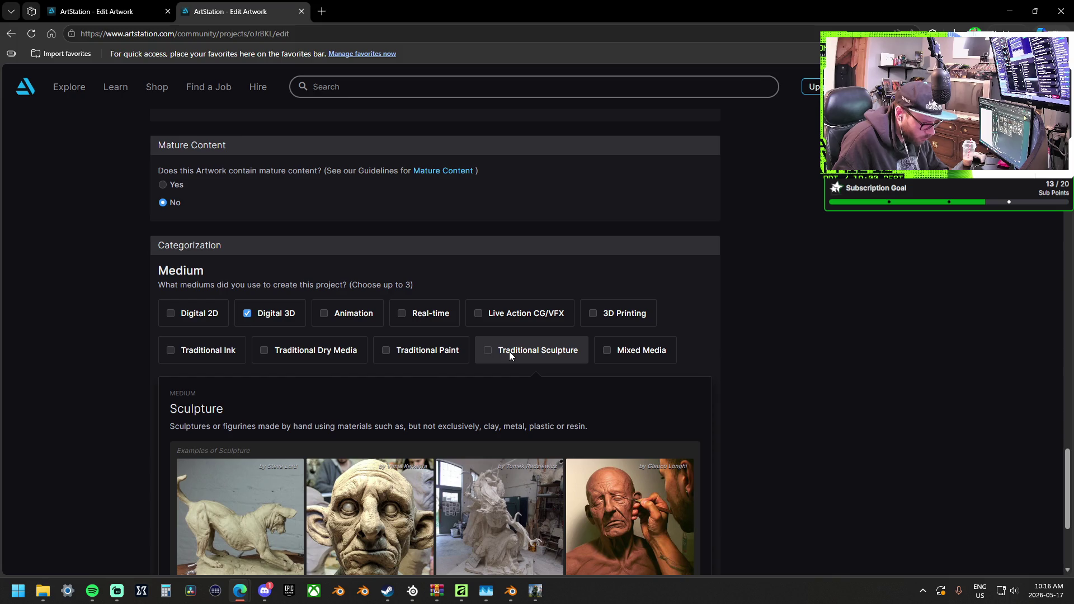
mouse_move(619, 360)
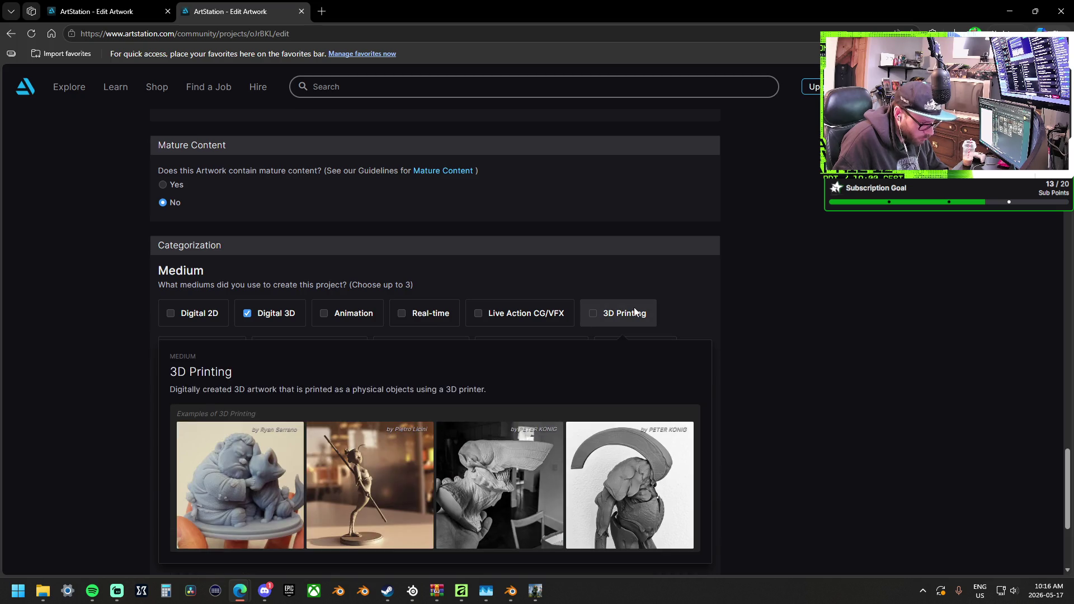
mouse_move(551, 310)
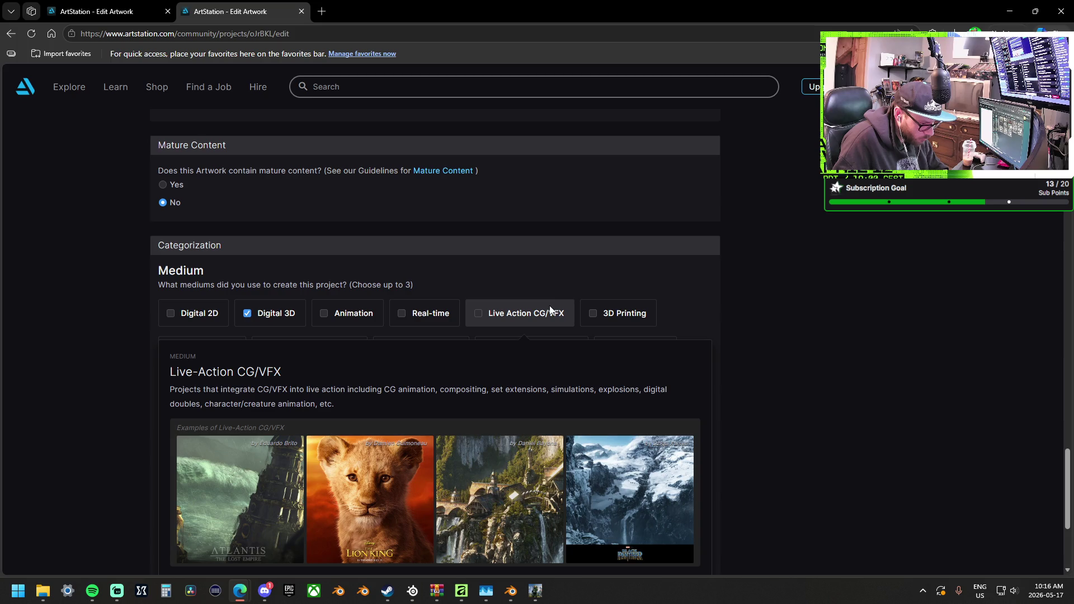
mouse_move(416, 310)
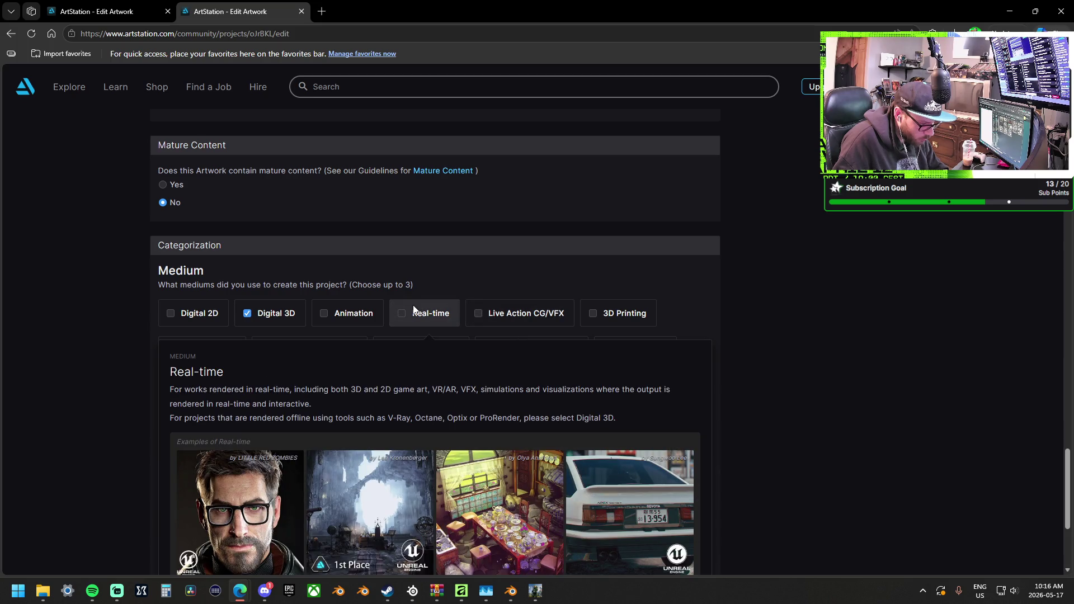
scroll(427, 308, "down", 1)
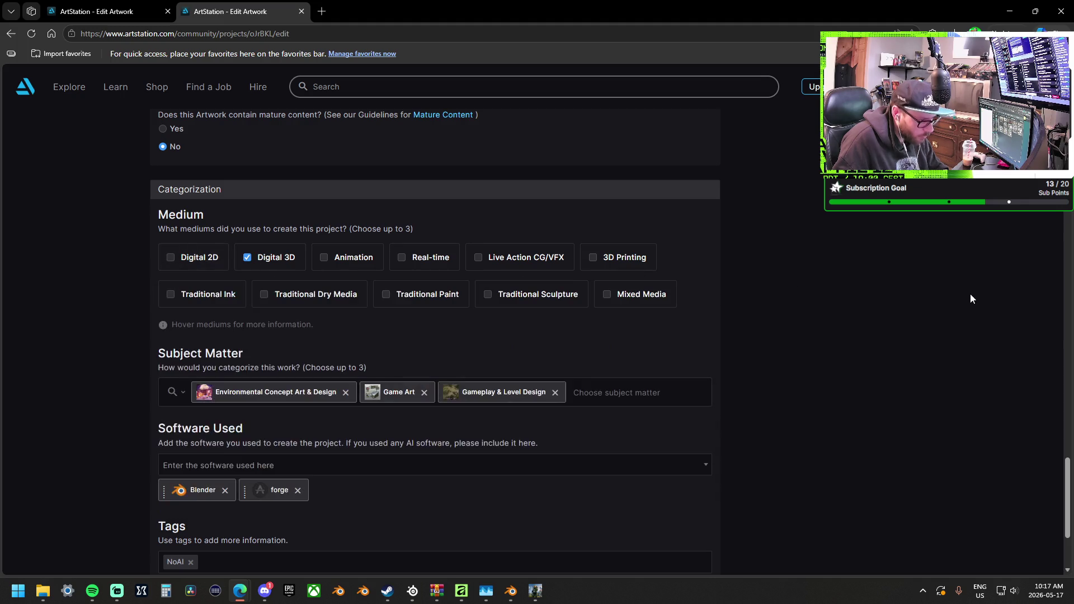
scroll(870, 367, "up", 5)
Save the Halo Infinite | The Pit edits and view its community preview in a new tab.
scroll(926, 394, "up", 15)
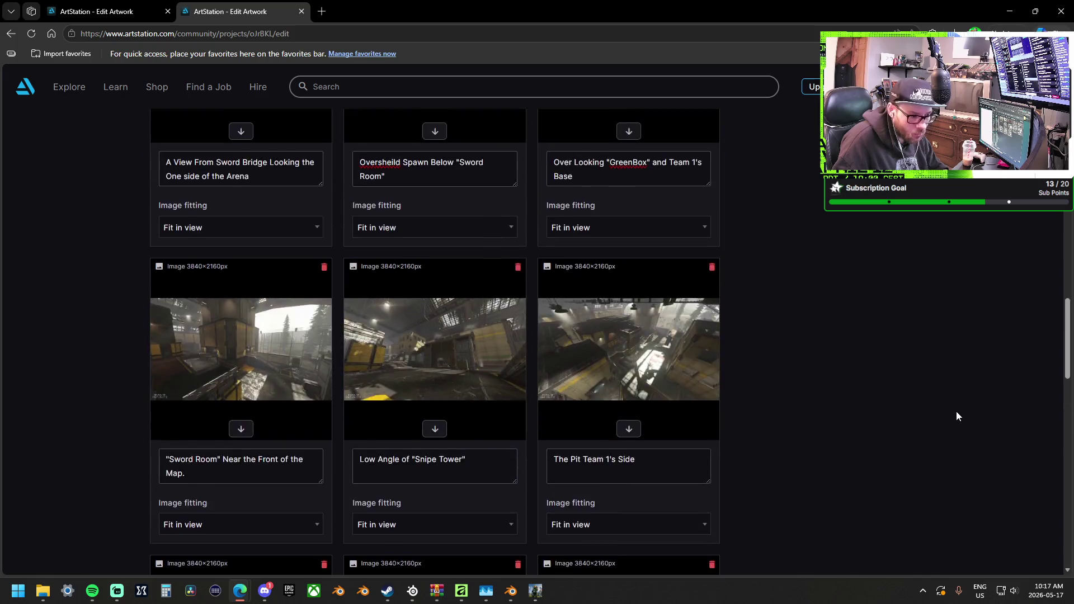
scroll(975, 414, "up", 6)
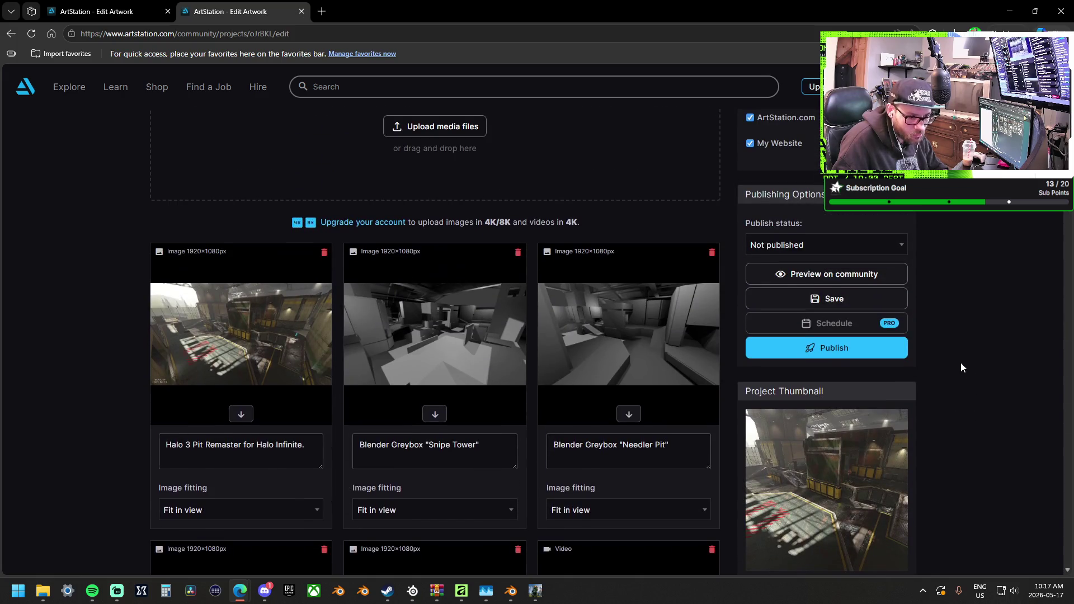
left_click(839, 300)
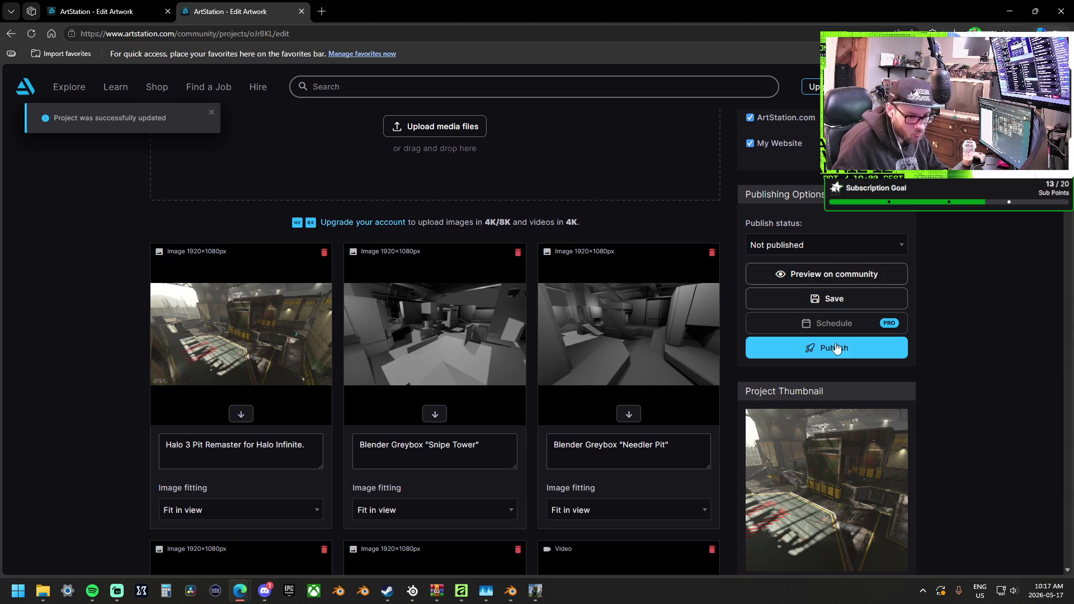
left_click(844, 277)
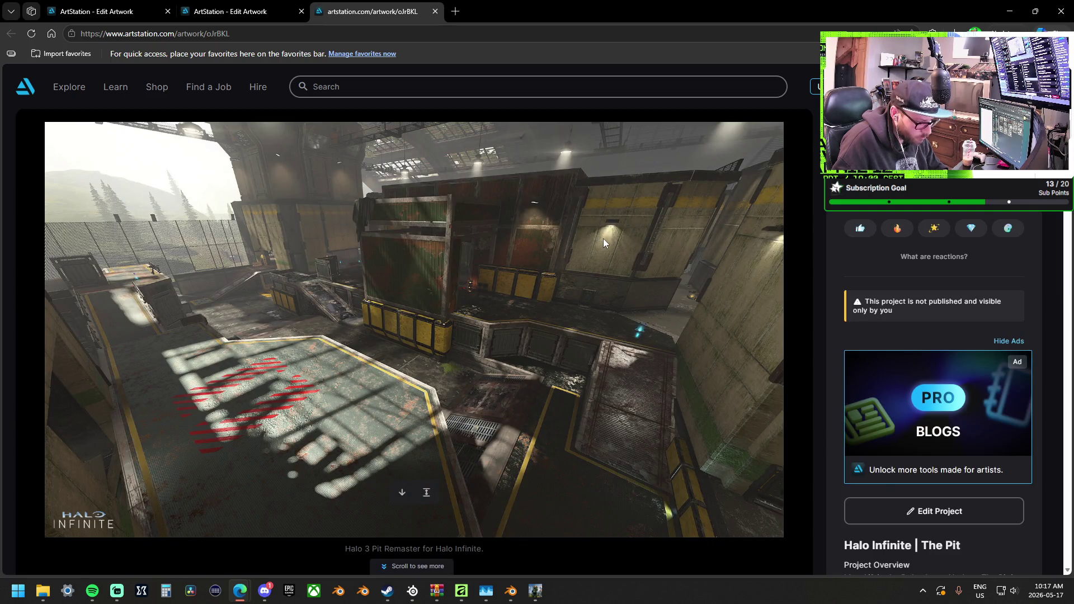
scroll(603, 238, "down", 4)
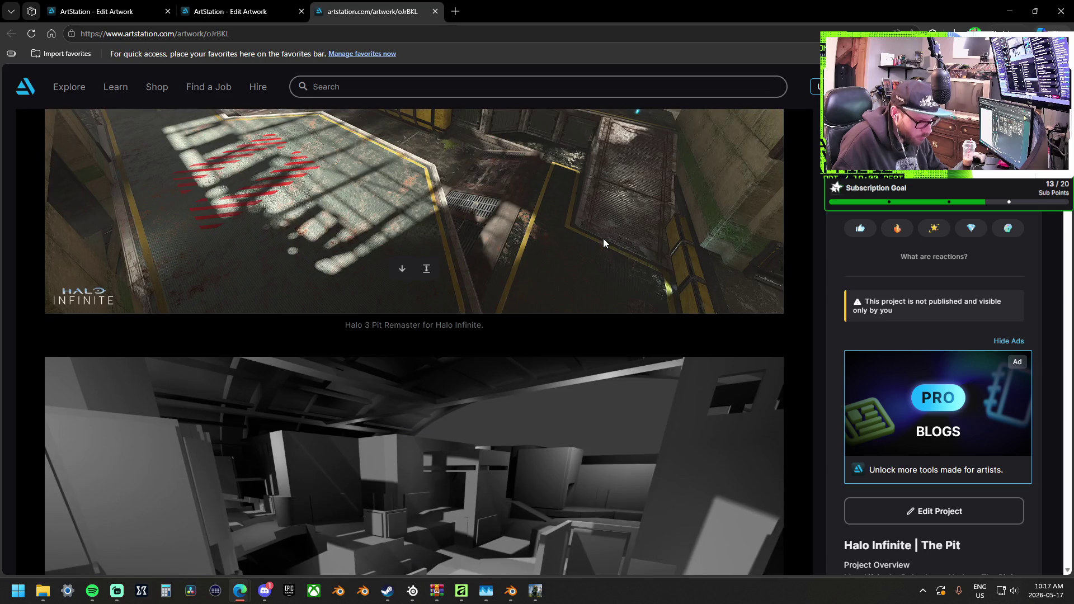
scroll(603, 238, "up", 4)
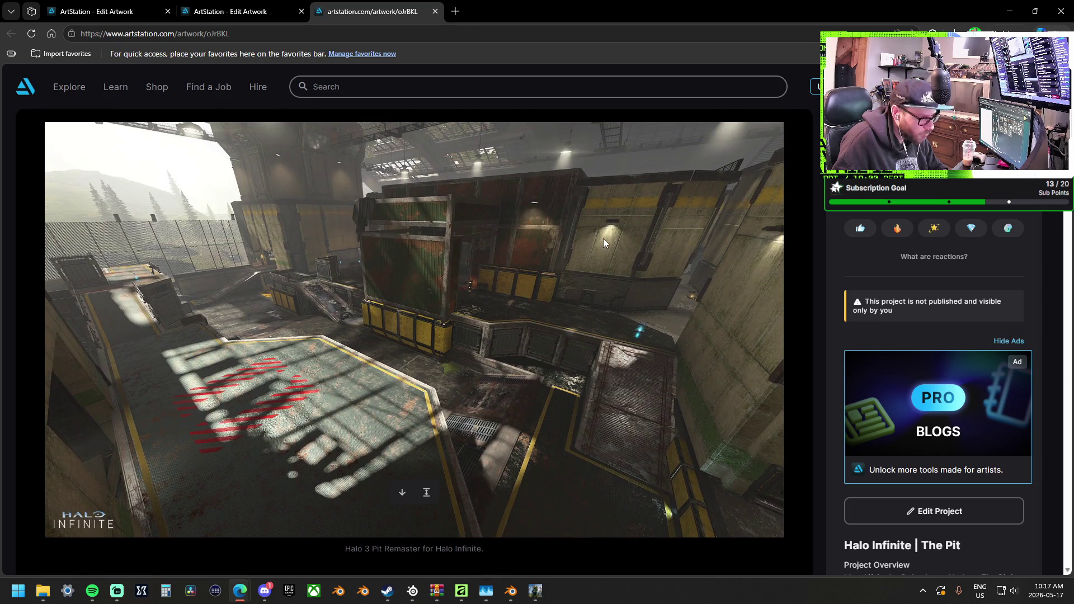
scroll(604, 239, "down", 7)
scroll(603, 238, "down", 6)
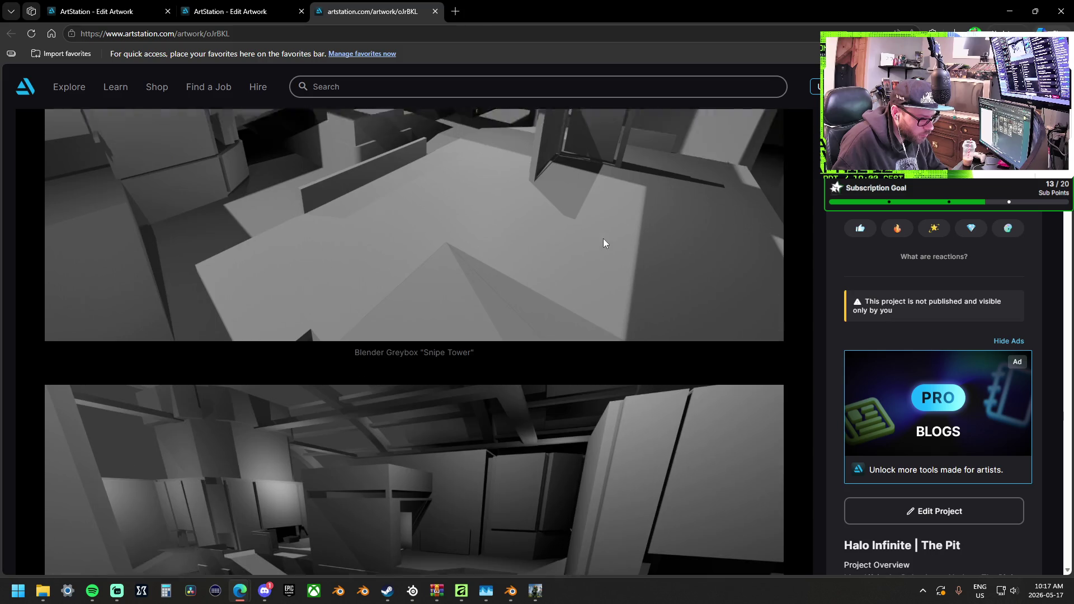
scroll(603, 244, "down", 4)
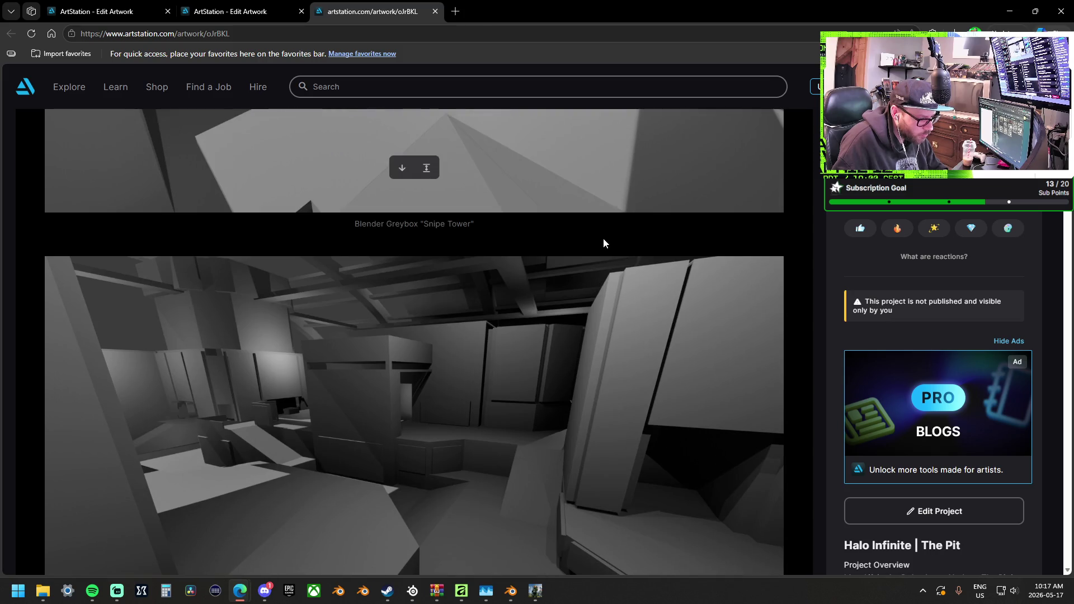
scroll(604, 242, "down", 1)
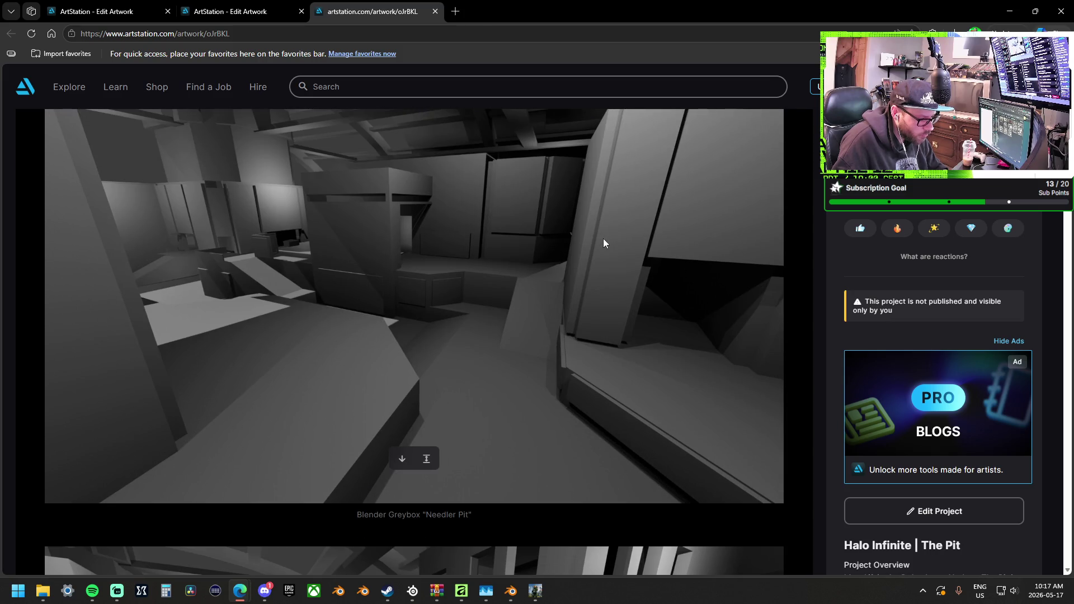
scroll(603, 239, "down", 5)
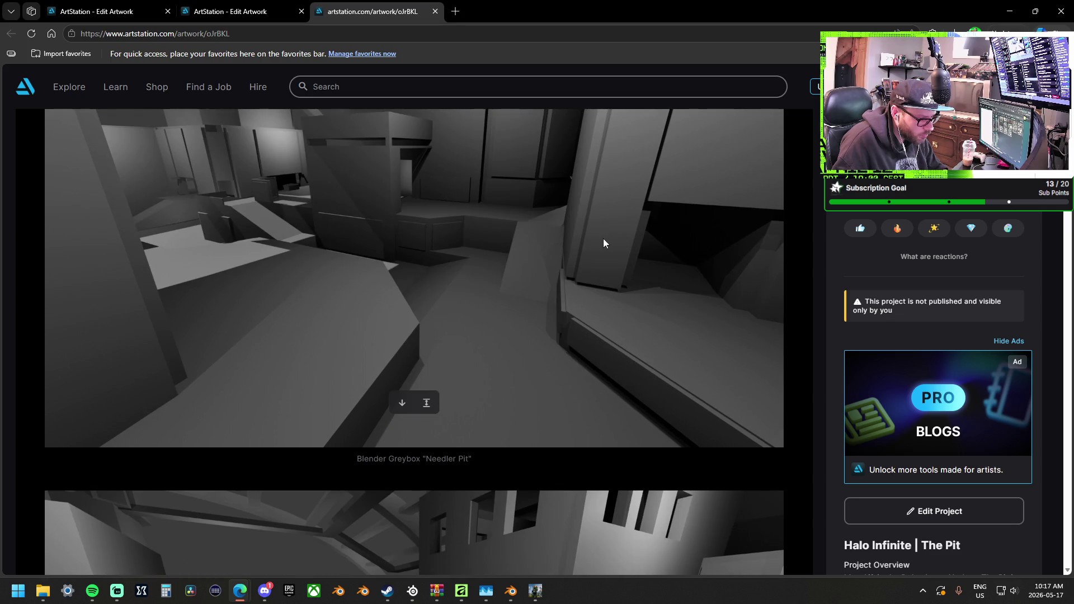
scroll(603, 238, "down", 2)
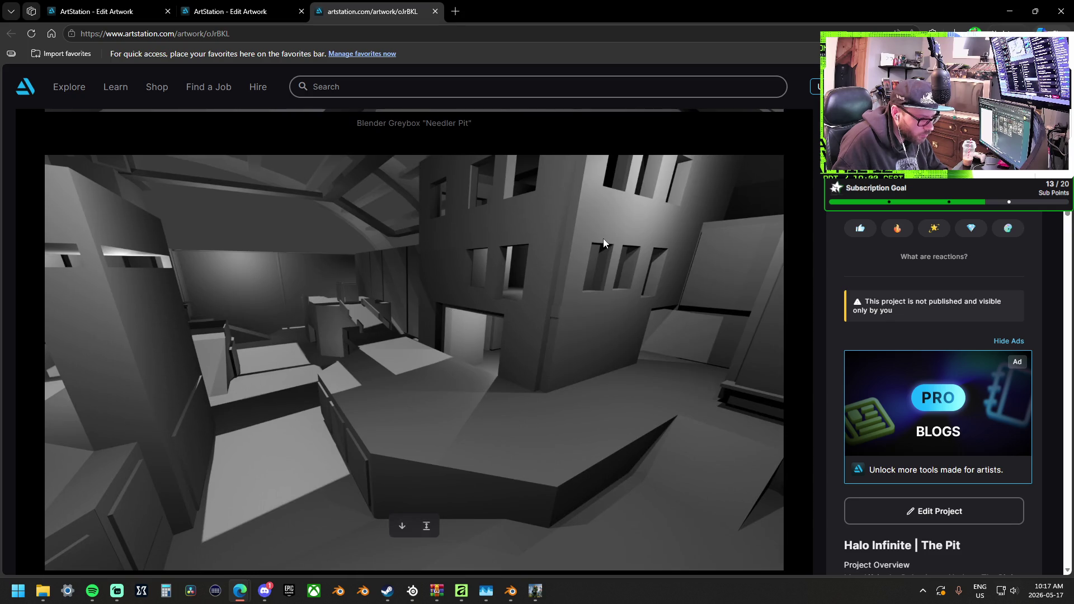
scroll(603, 239, "down", 7)
scroll(603, 238, "down", 10)
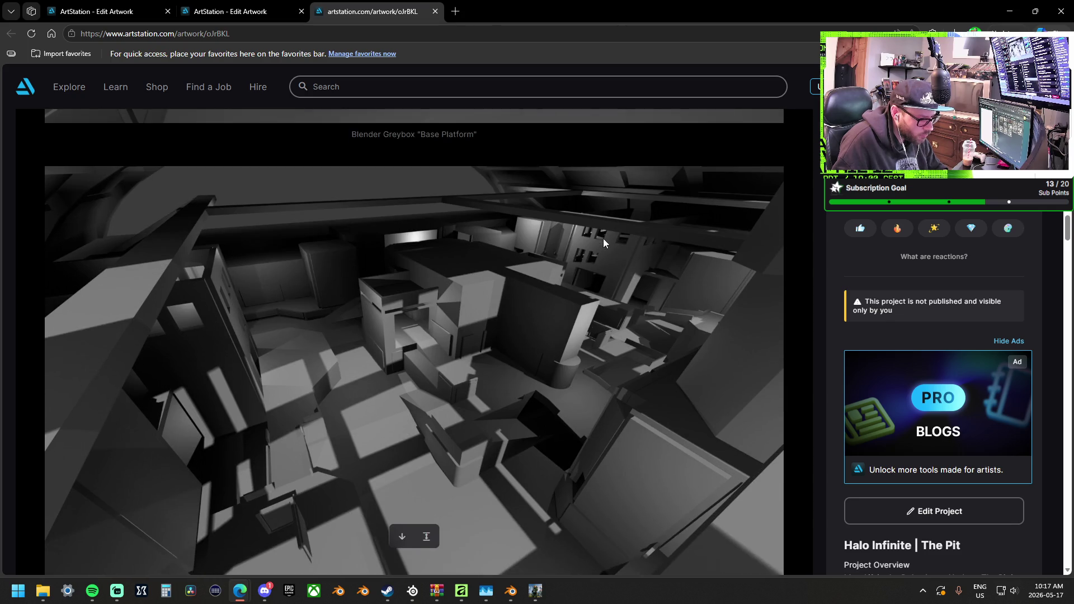
scroll(603, 239, "down", 9)
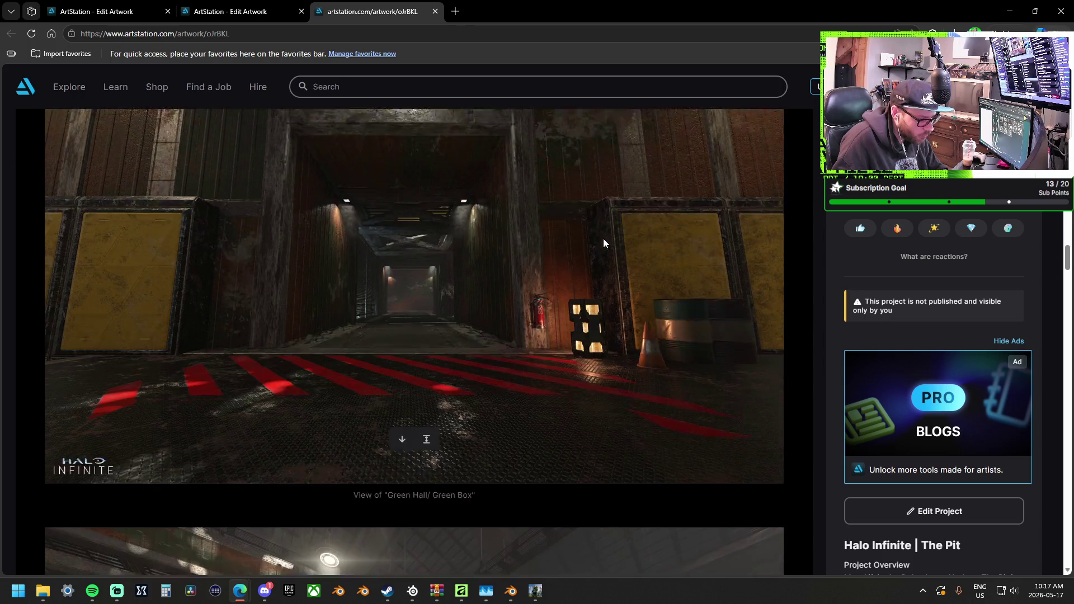
scroll(639, 248, "down", 5)
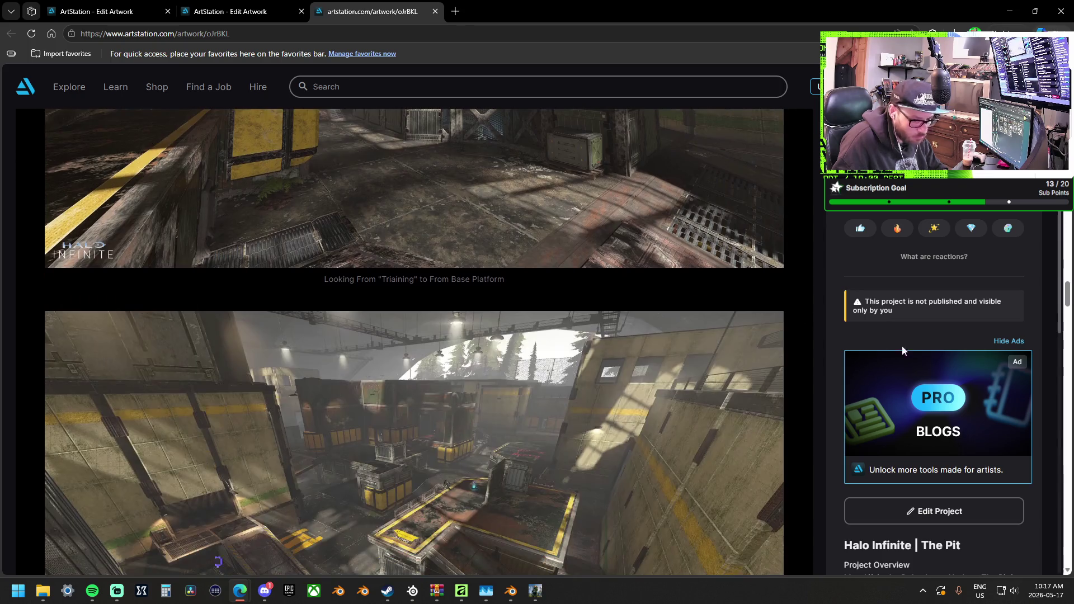
scroll(902, 345, "down", 4)
left_click(861, 385)
scroll(933, 375, "down", 10)
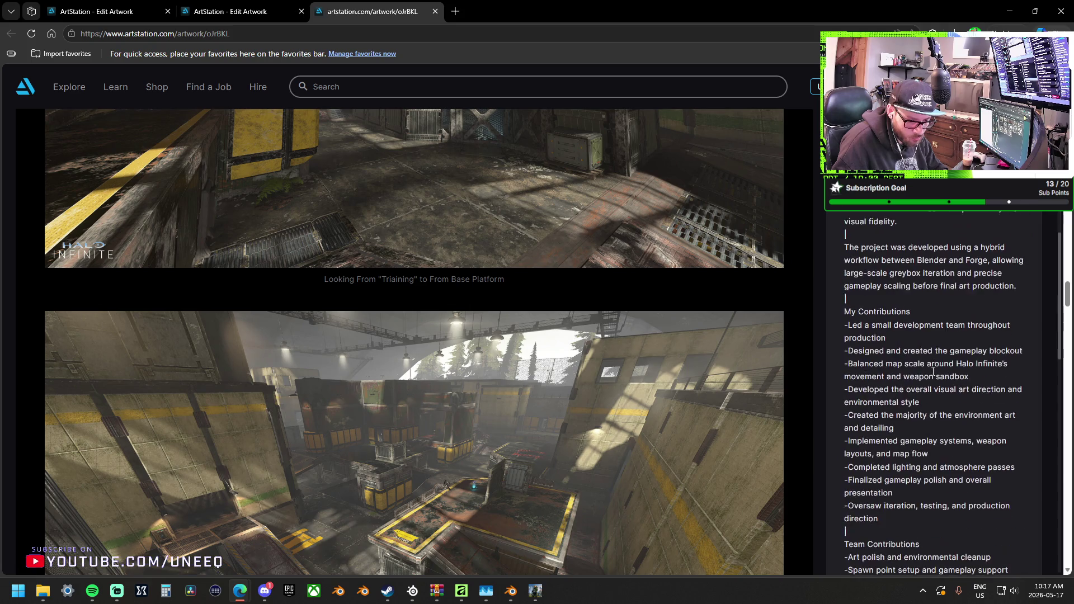
scroll(932, 371, "down", 4)
scroll(932, 371, "up", 15)
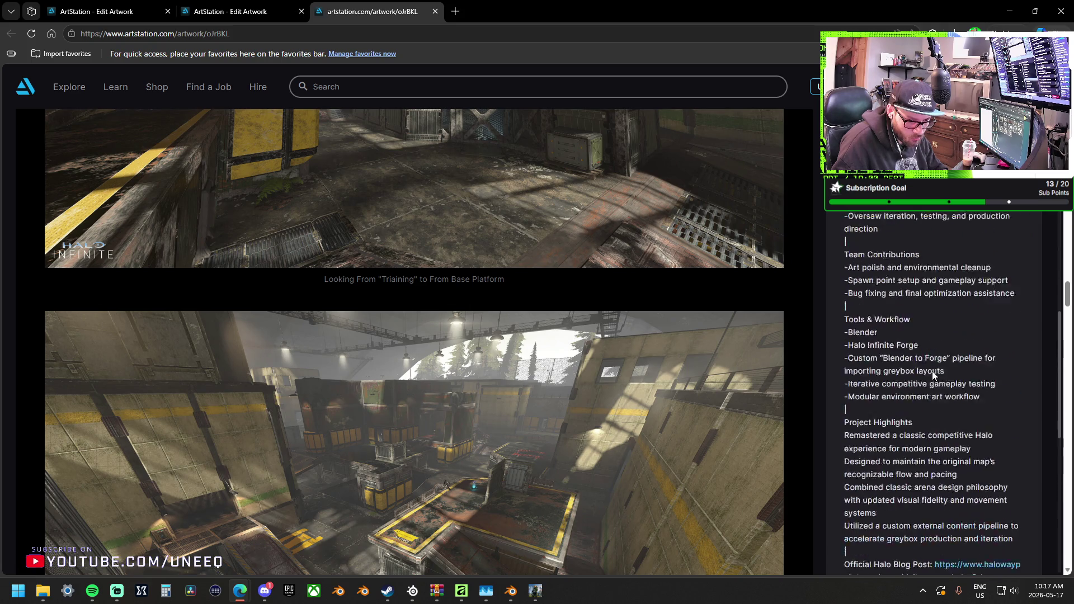
scroll(812, 312, "up", 5)
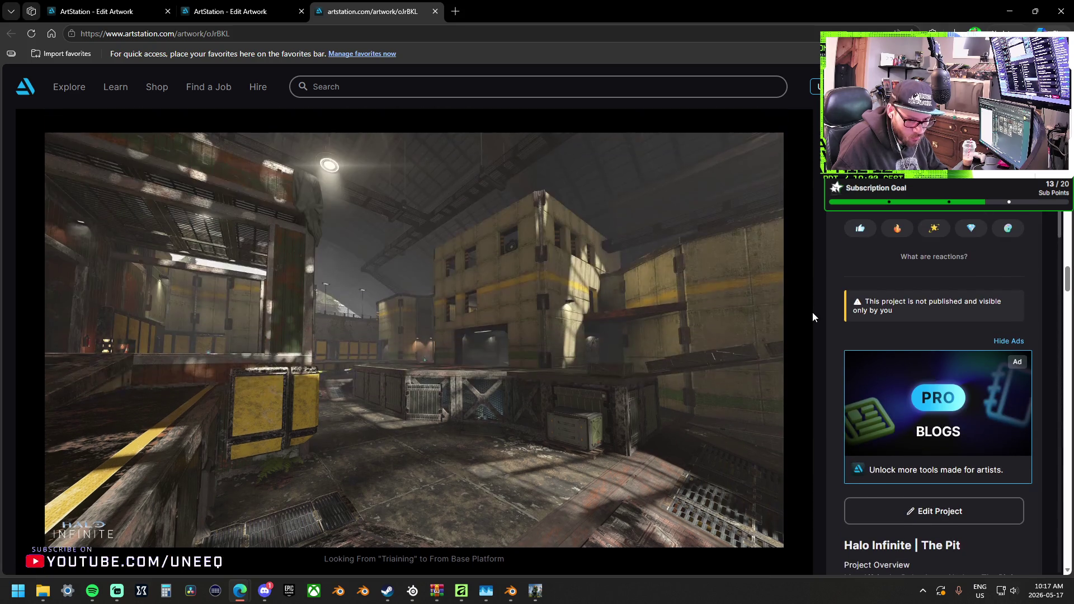
Publish the Halo Infinite | The Pit project from its edit page and dismiss the social-media sharing prompt.
left_click(434, 11)
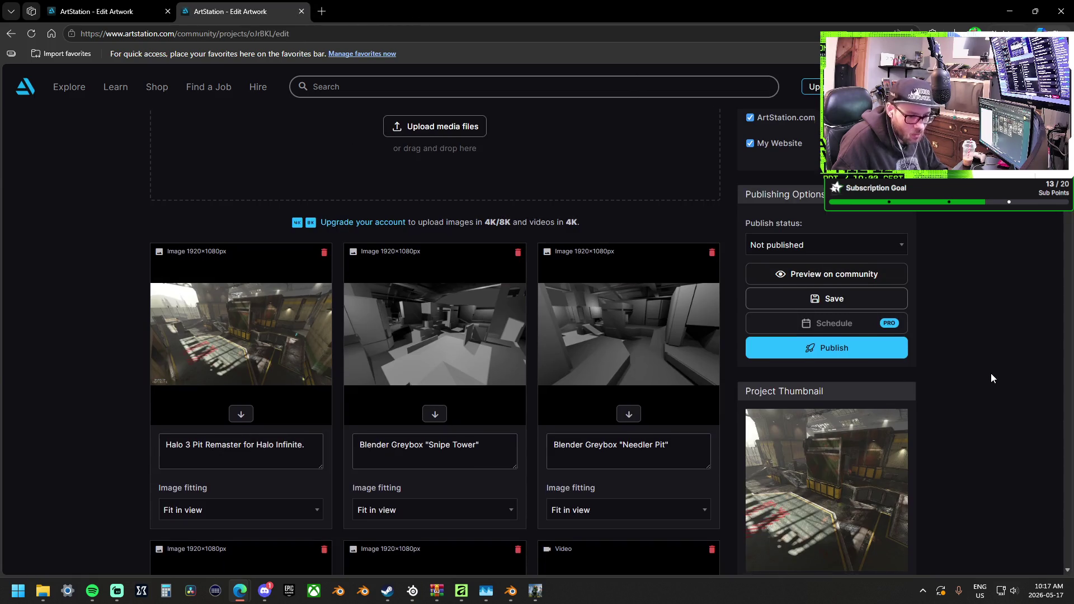
scroll(992, 375, "up", 2)
left_click(859, 460)
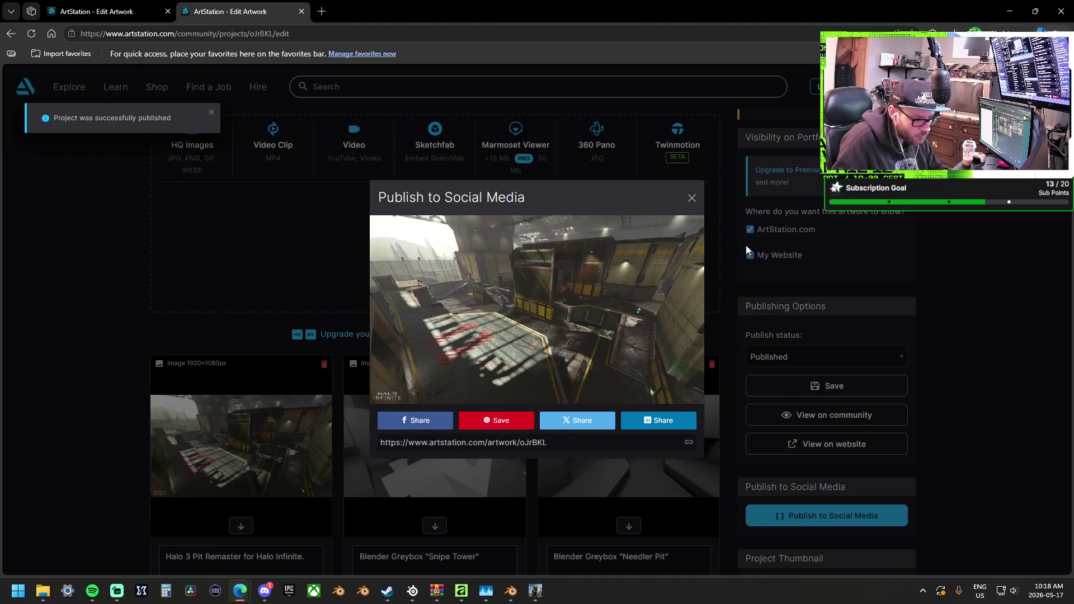
left_click(693, 198)
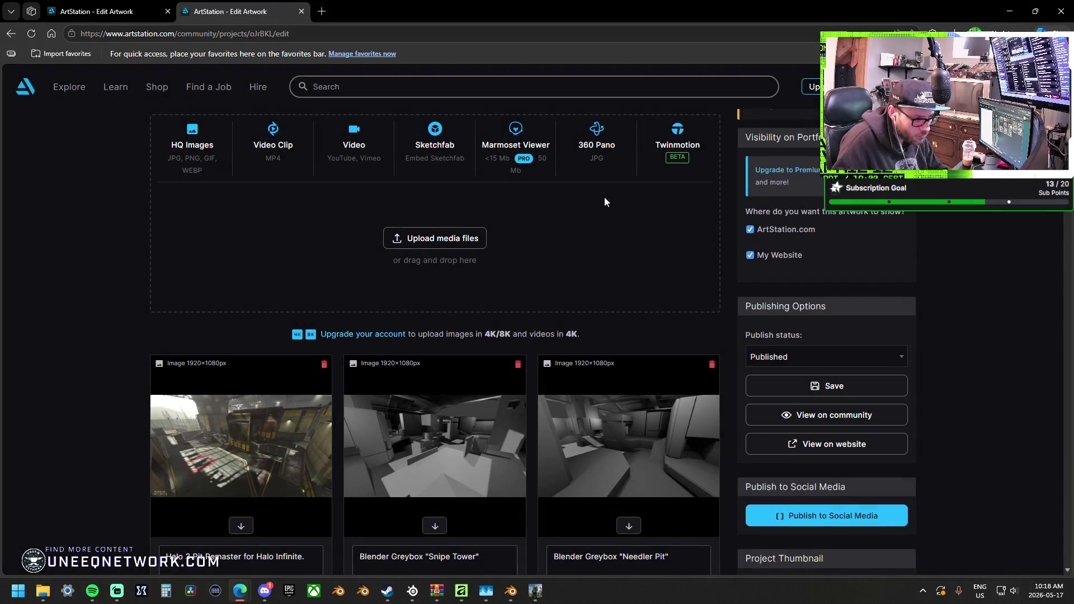
scroll(113, 247, "up", 2)
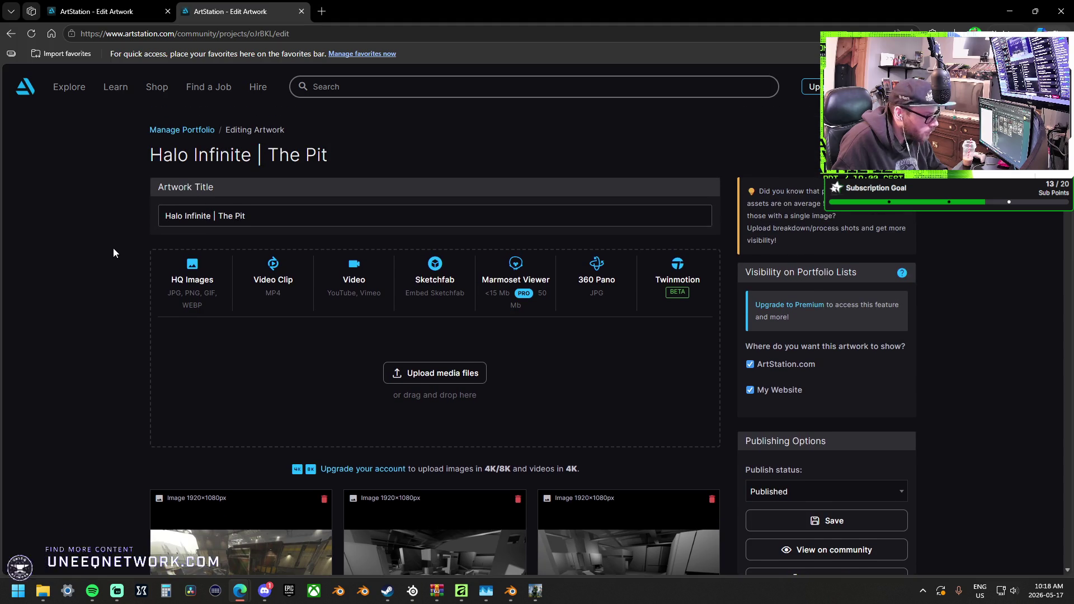
From the 22-project portfolio, send the Halo Infinite | High Ground project to the trash.
left_click(178, 133)
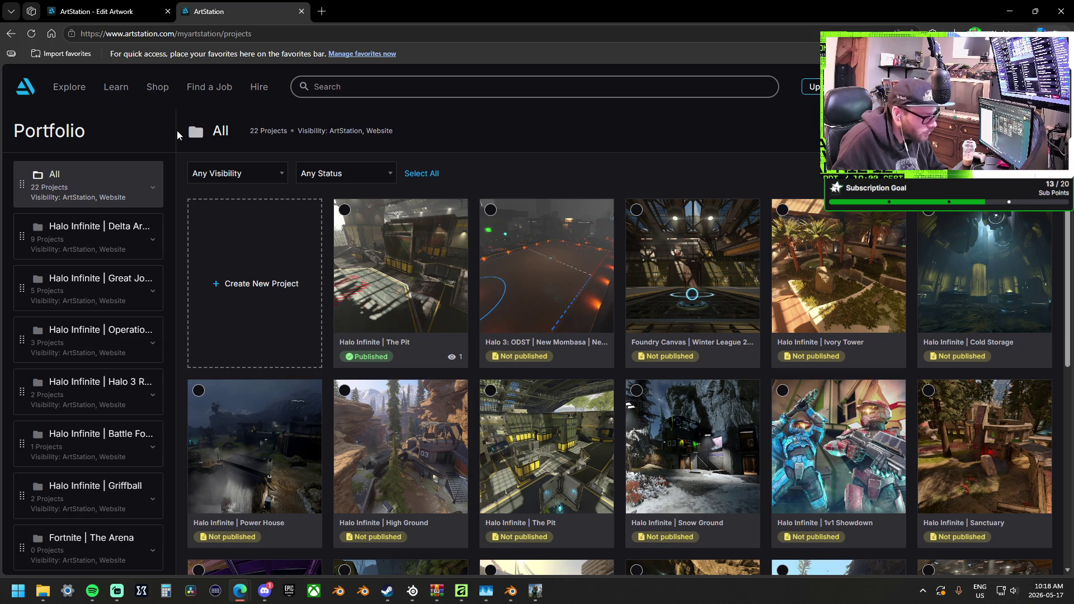
mouse_move(450, 420)
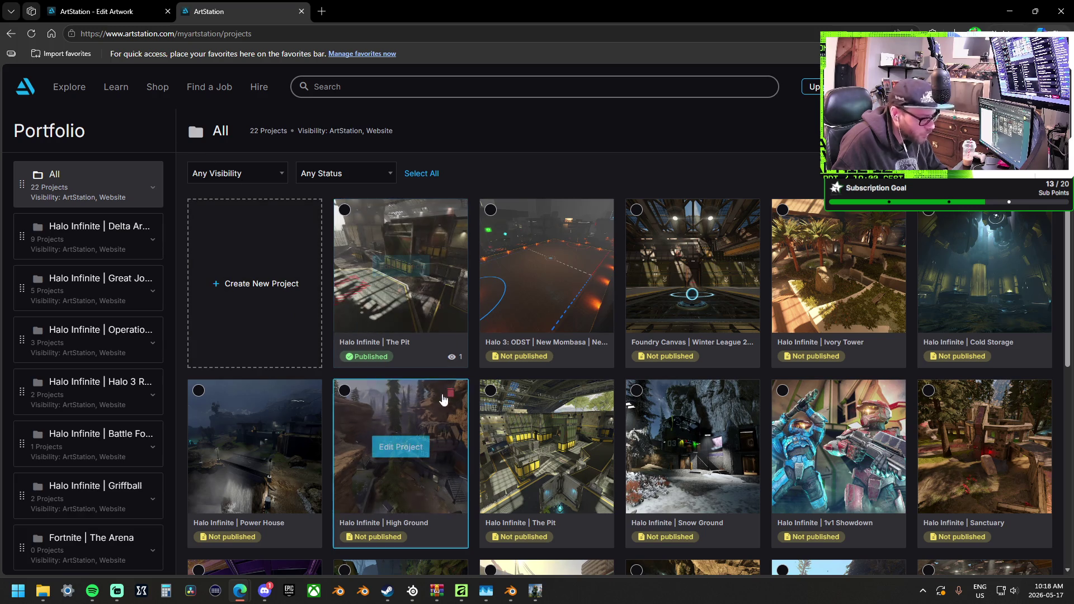
left_click(451, 394)
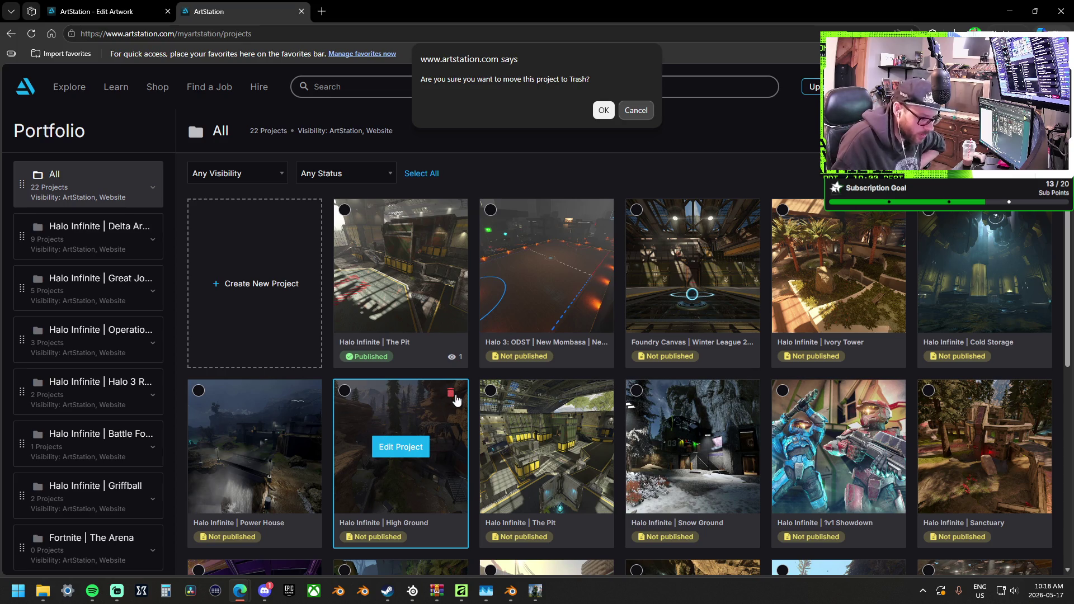
Confirm trashing High Ground and the unpublished duplicate of The Pit, then reopen The Pit for editing.
left_click(604, 112)
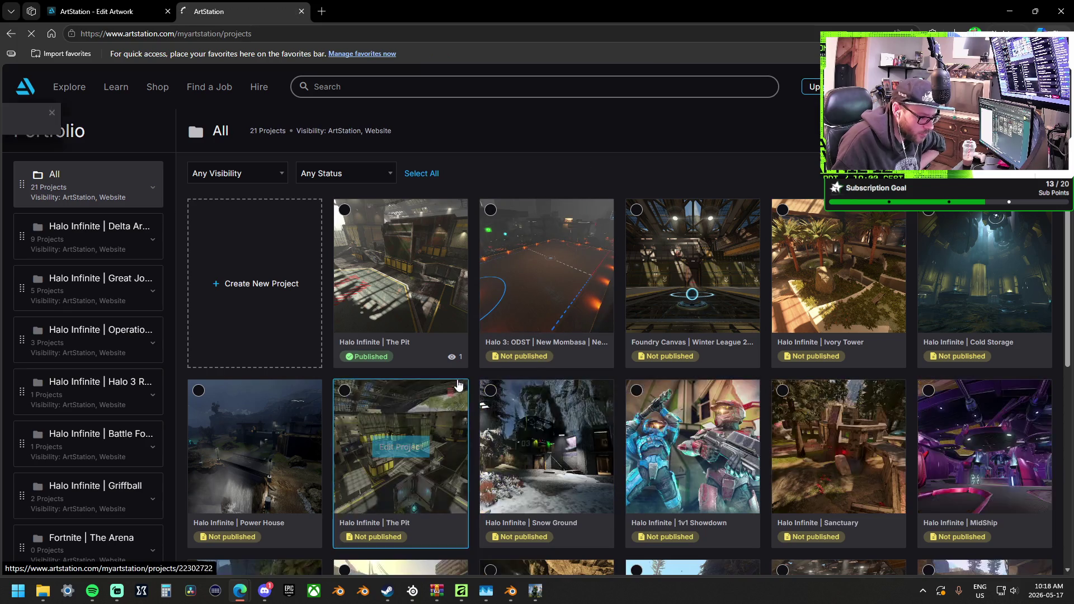
left_click(454, 394)
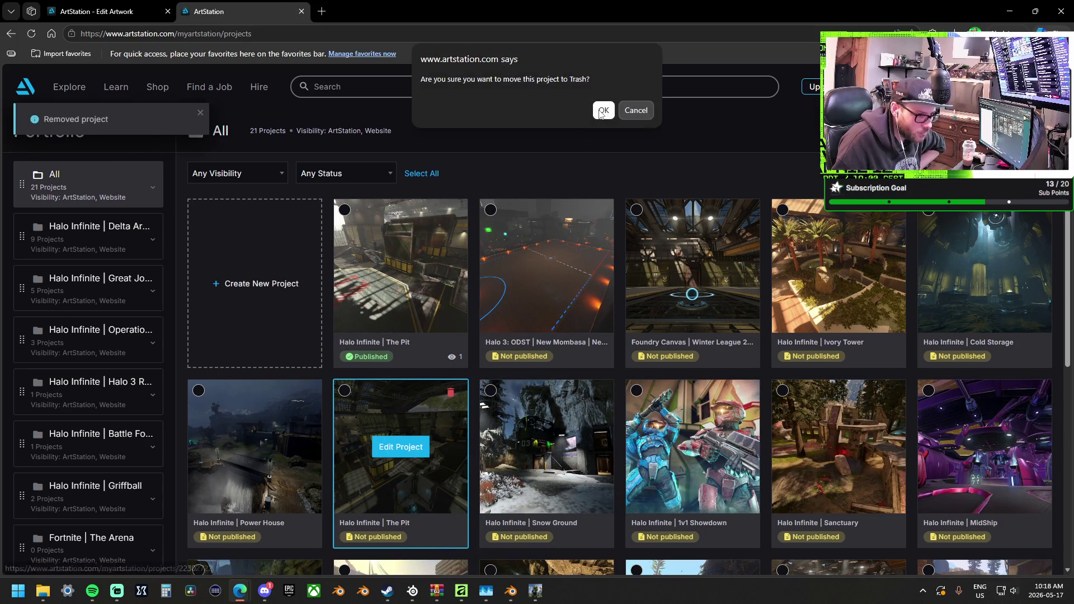
left_click(599, 111)
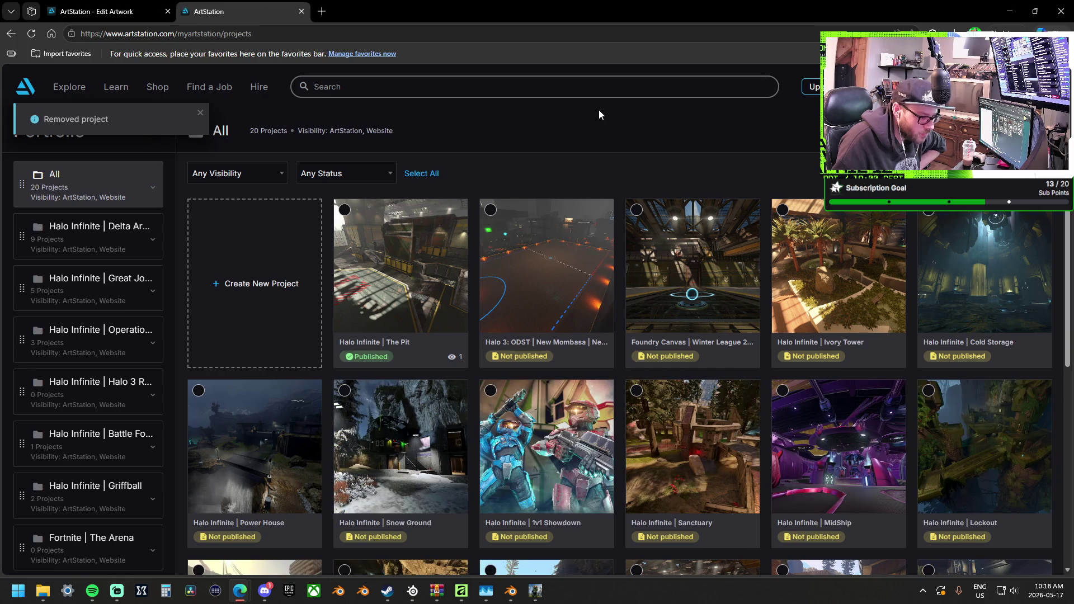
left_click(424, 239)
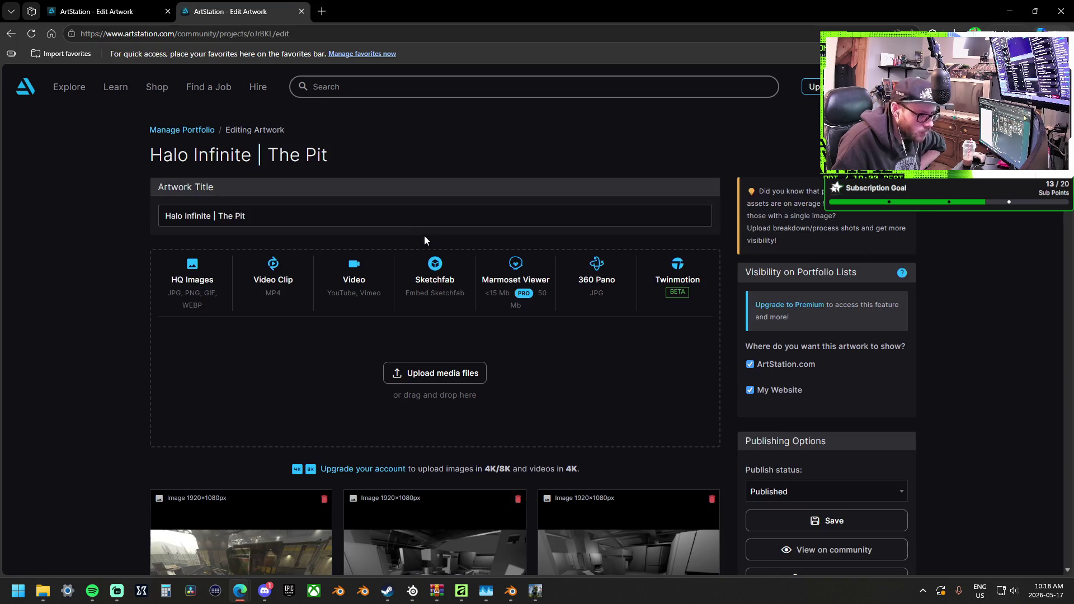
Below Project Overview, add the description lines 'The Pit: Legacy Operation' and 'The Pit: Halo 3 Refuled'.
scroll(542, 364, "down", 18)
scroll(541, 364, "down", 12)
scroll(544, 336, "down", 10)
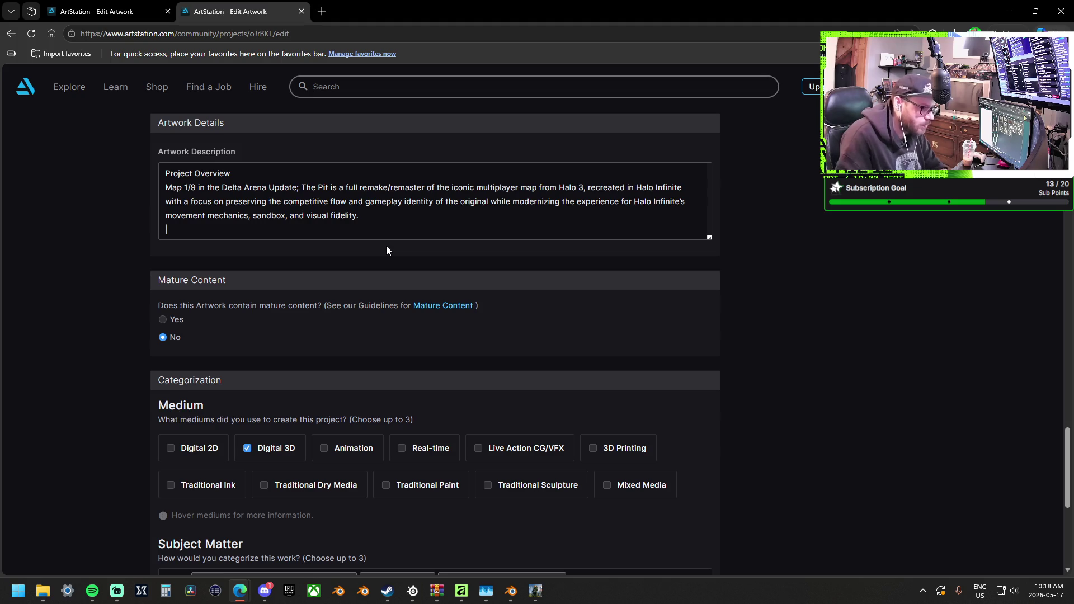
scroll(838, 318, "up", 4)
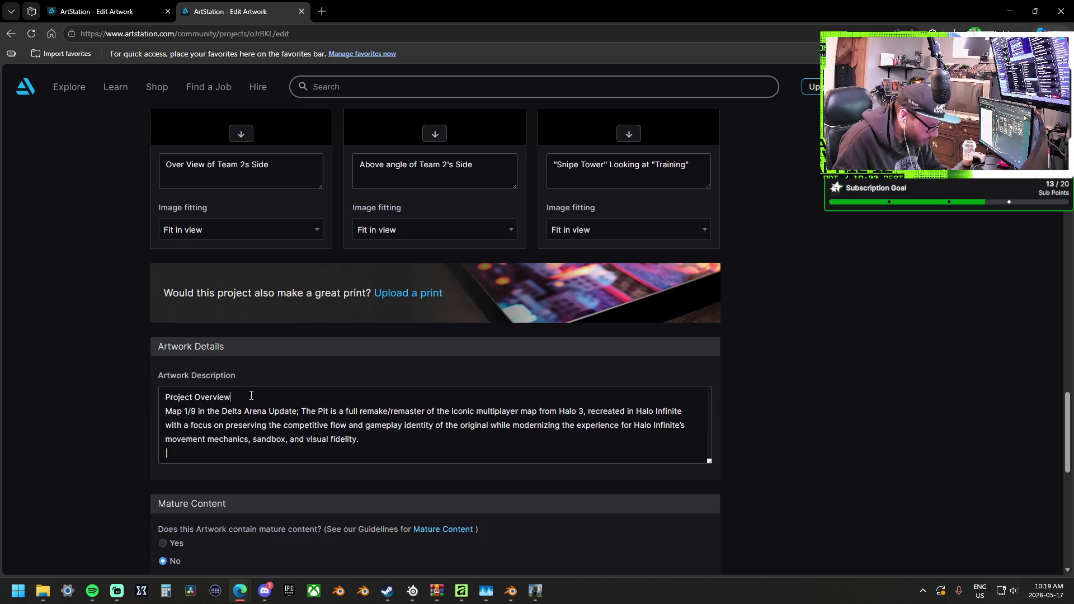
key("Return")
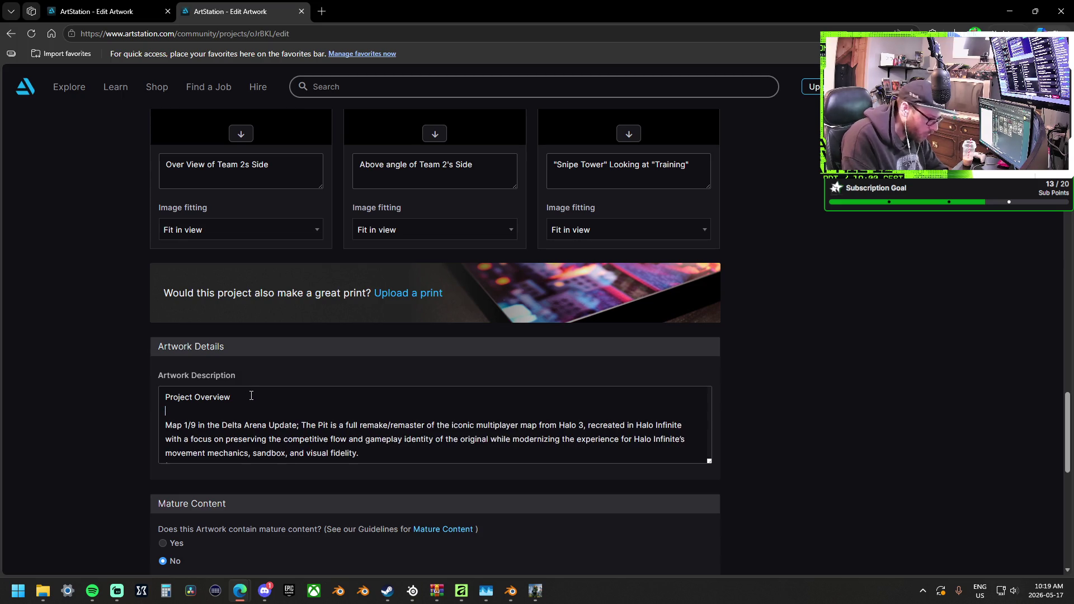
key("Return")
type("The Pit'")
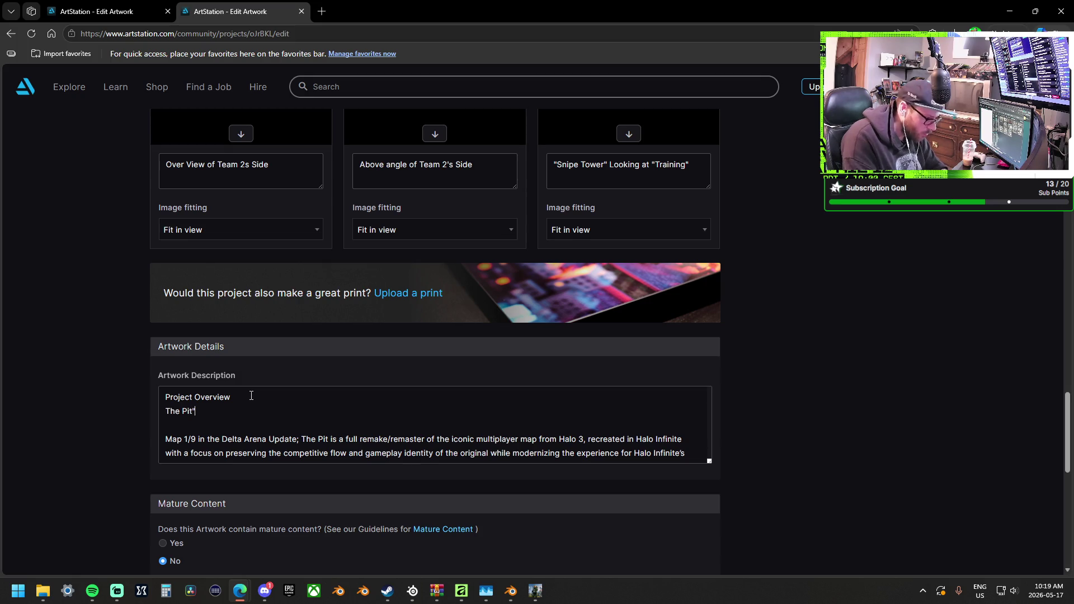
type("-")
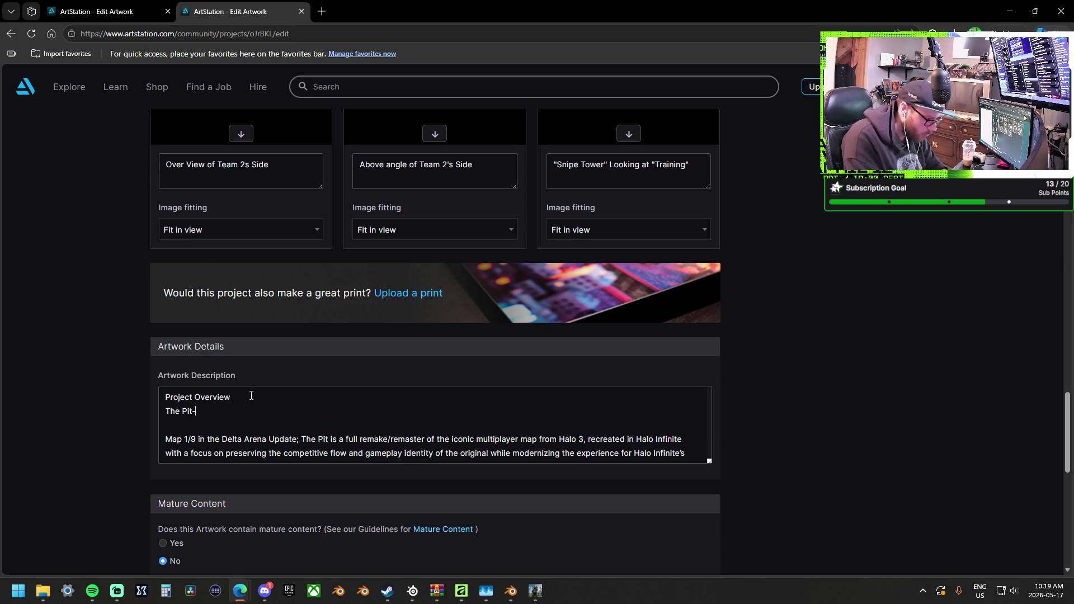
type(" Operation")
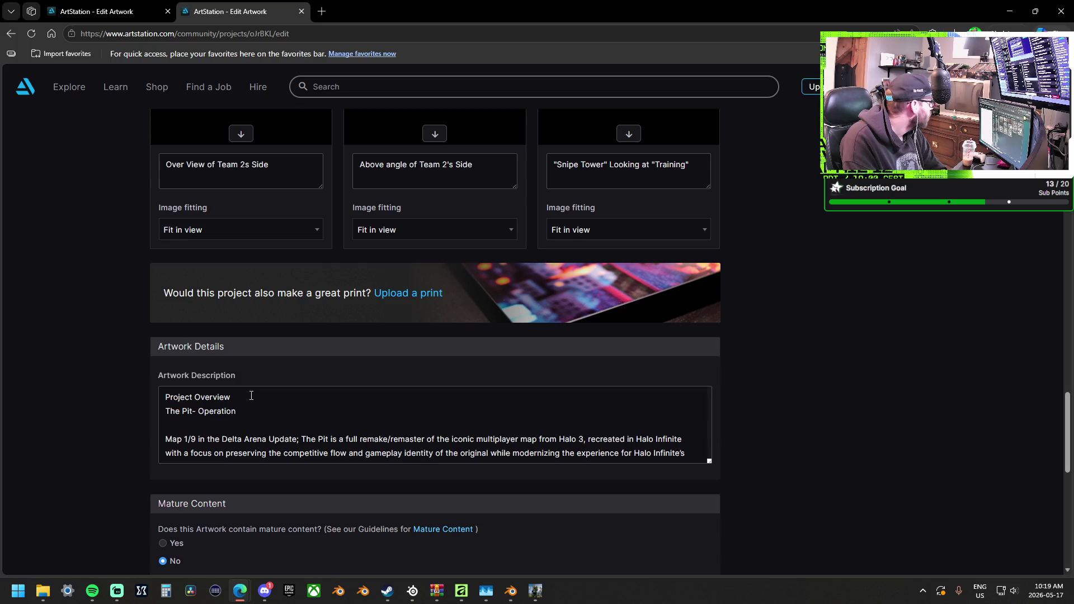
key("BackSpace")
key("BackSpace")
key("BackSpace")
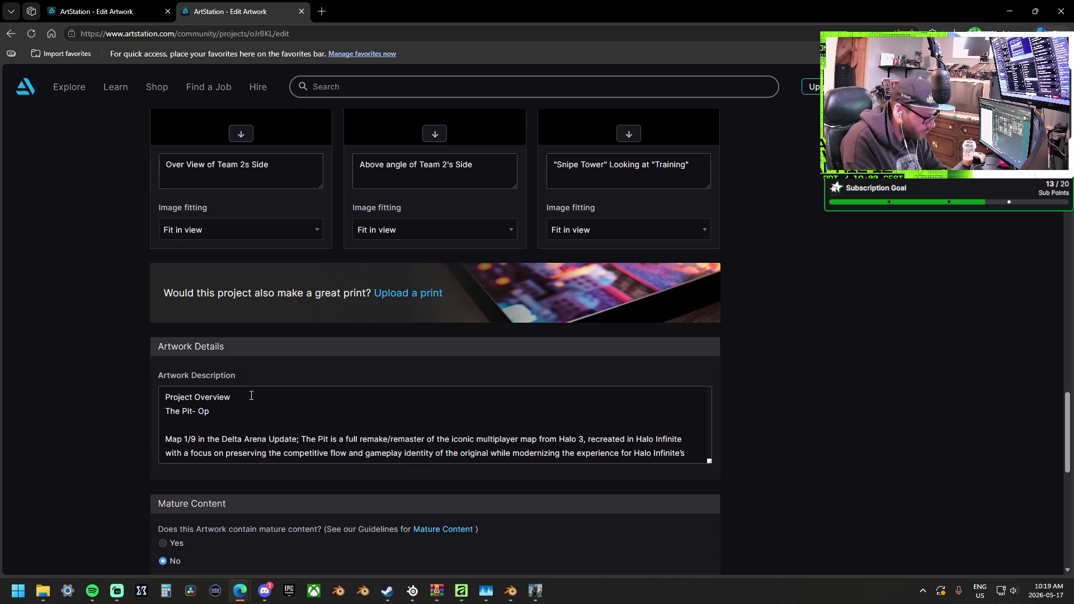
type(":Legacy Operation ")
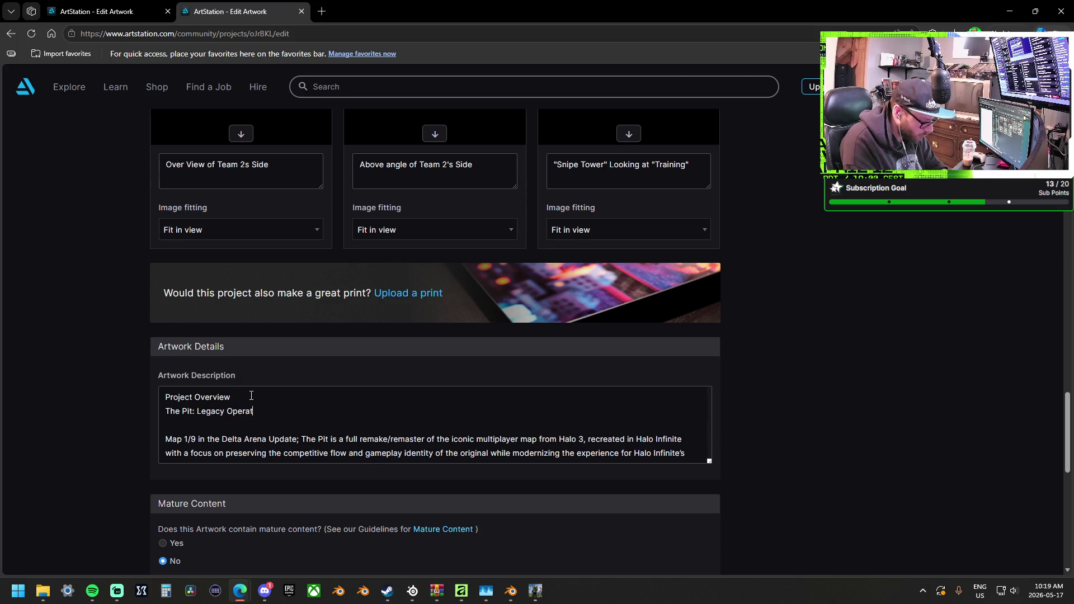
type("The Pit")
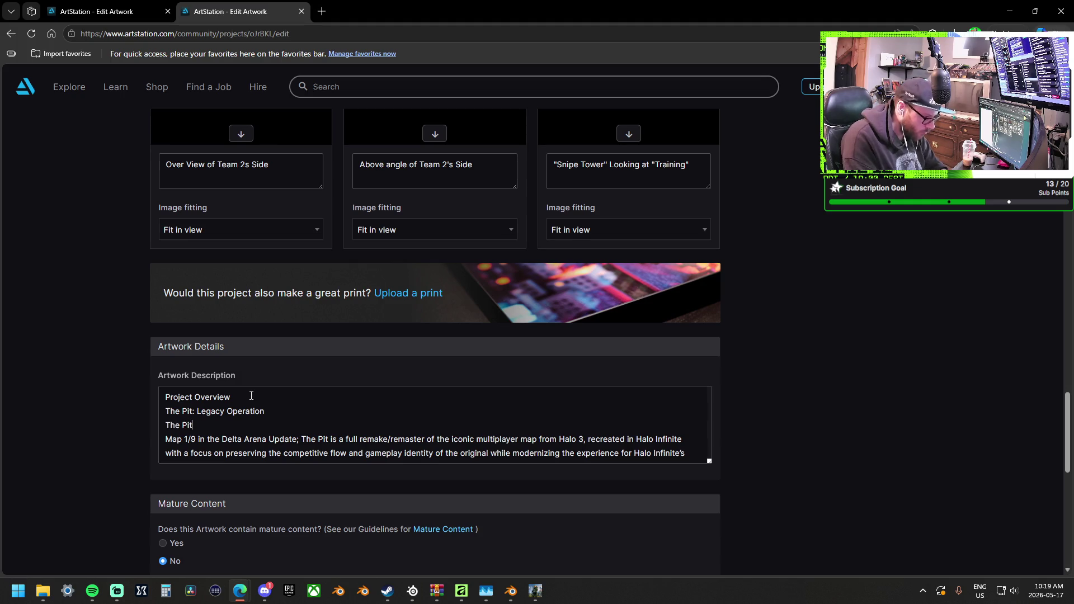
type(": Halo 3 ")
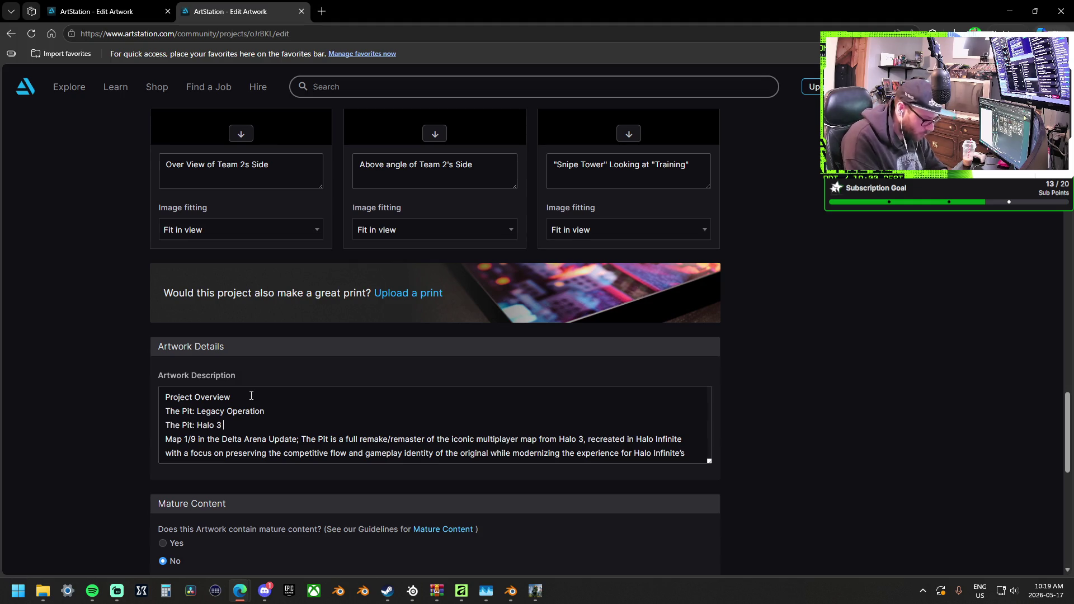
type("Refuled")
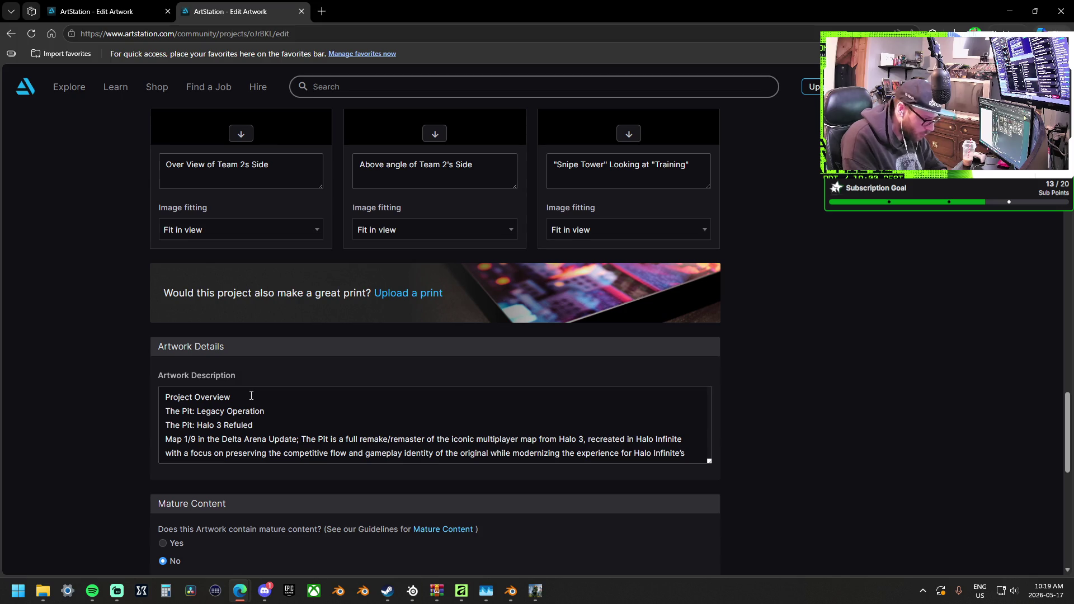
key("Return")
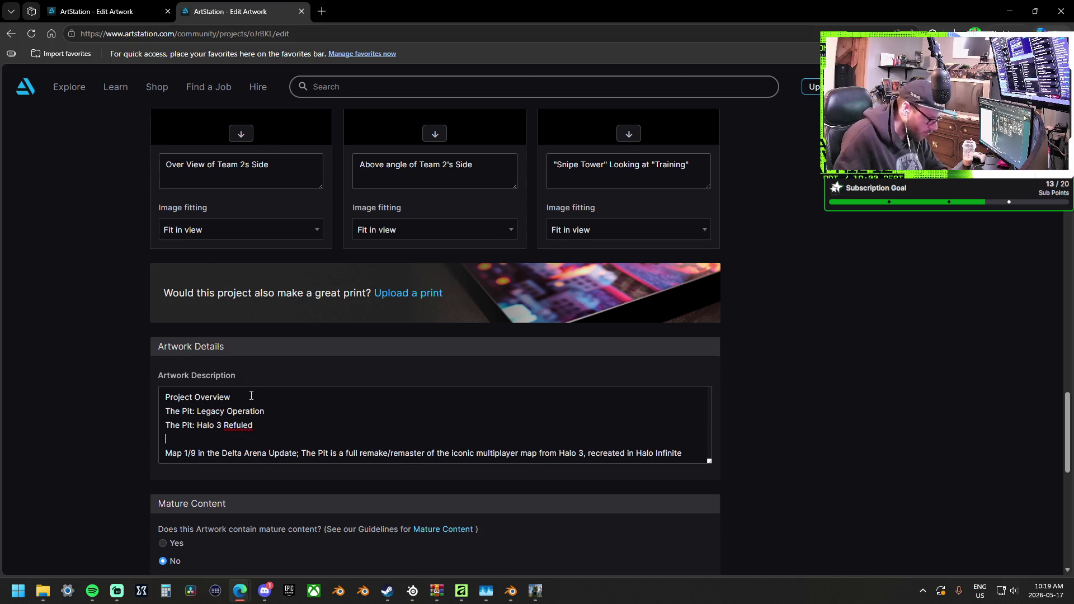
scroll(288, 401, "down", 1)
Delete the 'Map 1/9 in the Delta Arena Update' opener and correct Refuled to Refueled.
mouse_move(298, 399)
left_mouse_down()
mouse_move(106, 381)
mouse_move(116, 454)
left_mouse_up()
key("BackSpace")
key("BackSpace")
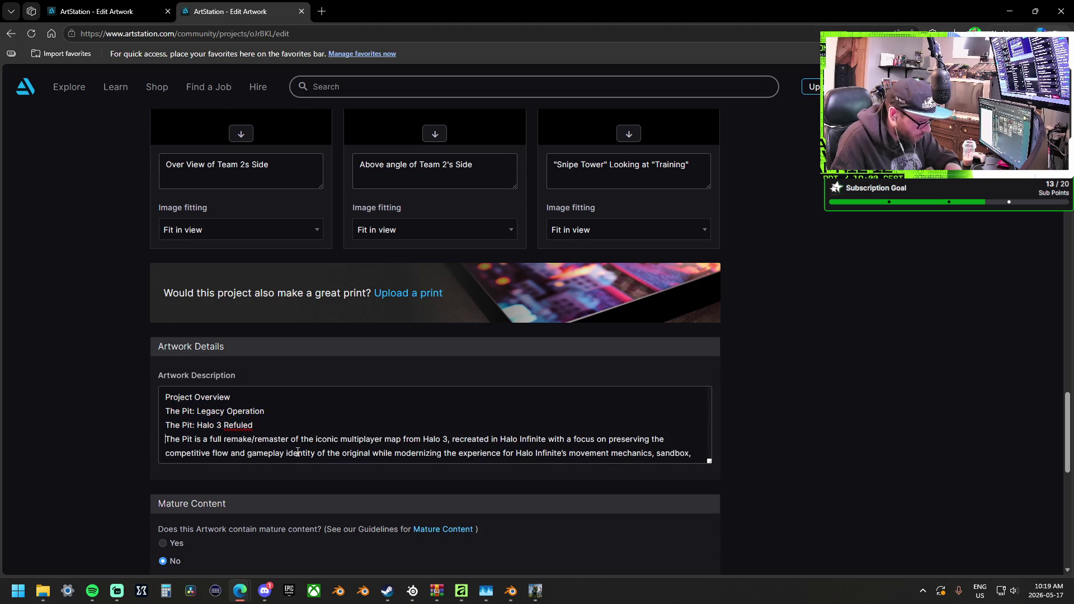
key("Return")
right_click(243, 428)
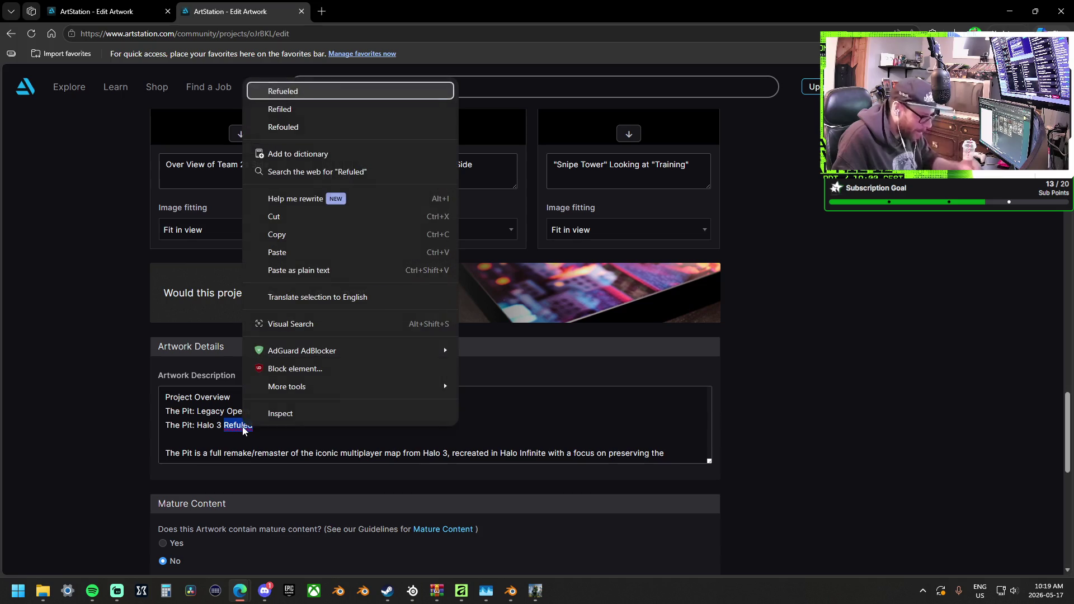
left_click(280, 91)
key("Down")
key("Down")
key("Down")
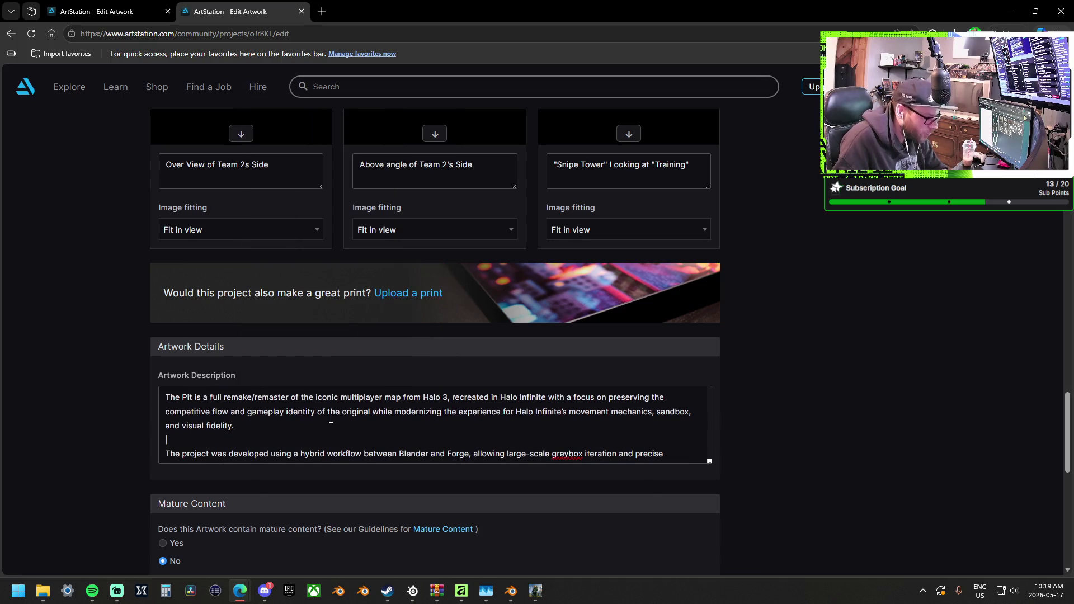
scroll(436, 438, "up", 2)
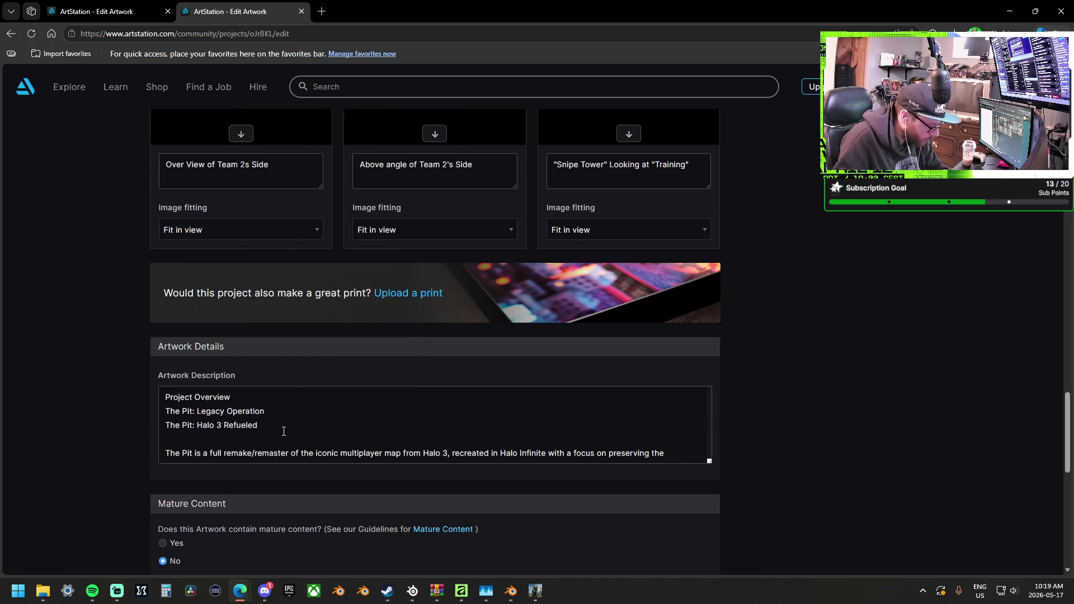
Strip the 'The Pit:' prefix from the title lines, leaving a blank line above Legacy Operation.
left_click(200, 426)
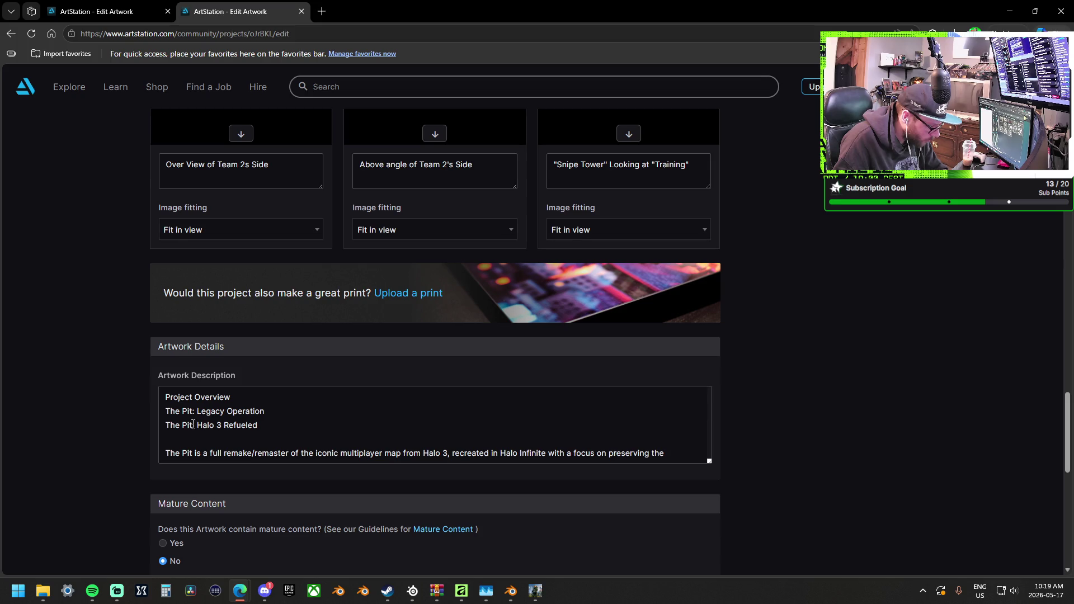
mouse_move(197, 425)
left_mouse_down()
mouse_move(165, 426)
mouse_move(166, 411)
left_mouse_up()
key("BackSpace")
key("BackSpace")
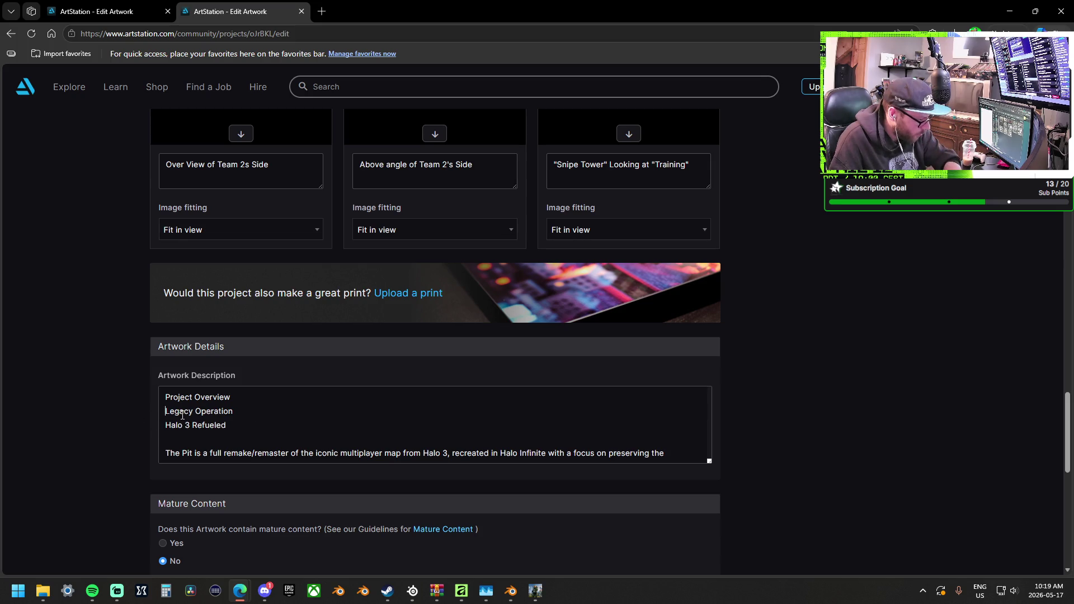
key("Return")
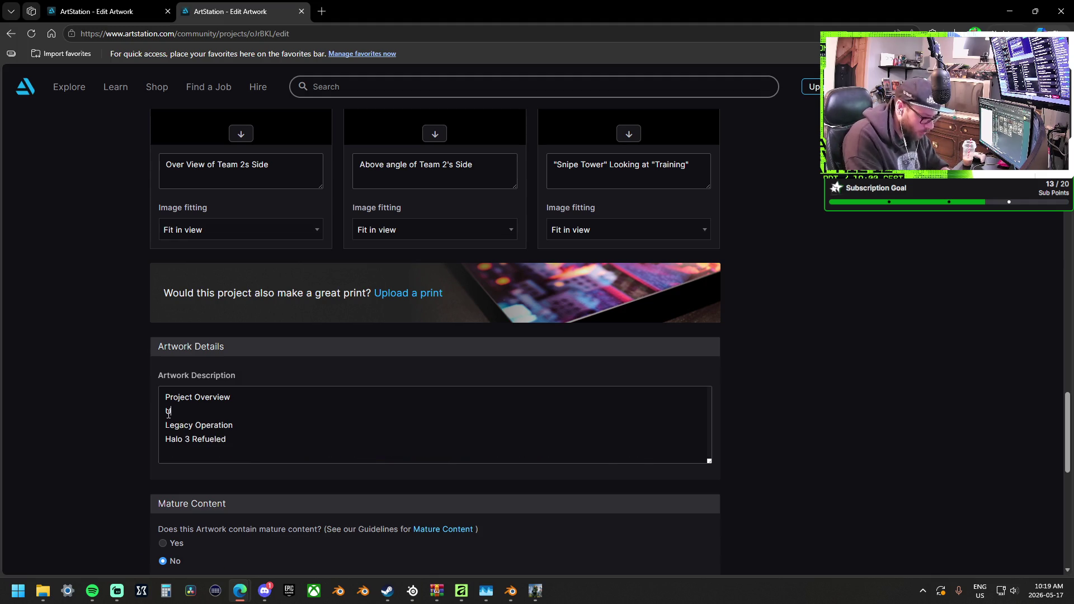
Add a 'Content Updates:' heading and prefix each title line with a dash.
type("Updates")
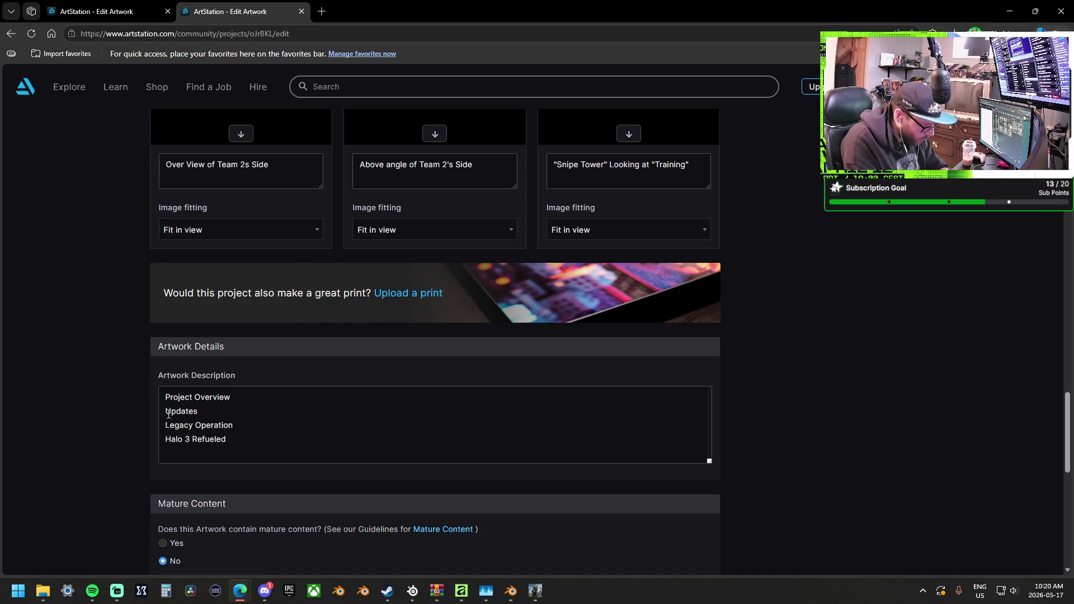
key("BackSpace")
key("BackSpace")
key("BackSpace")
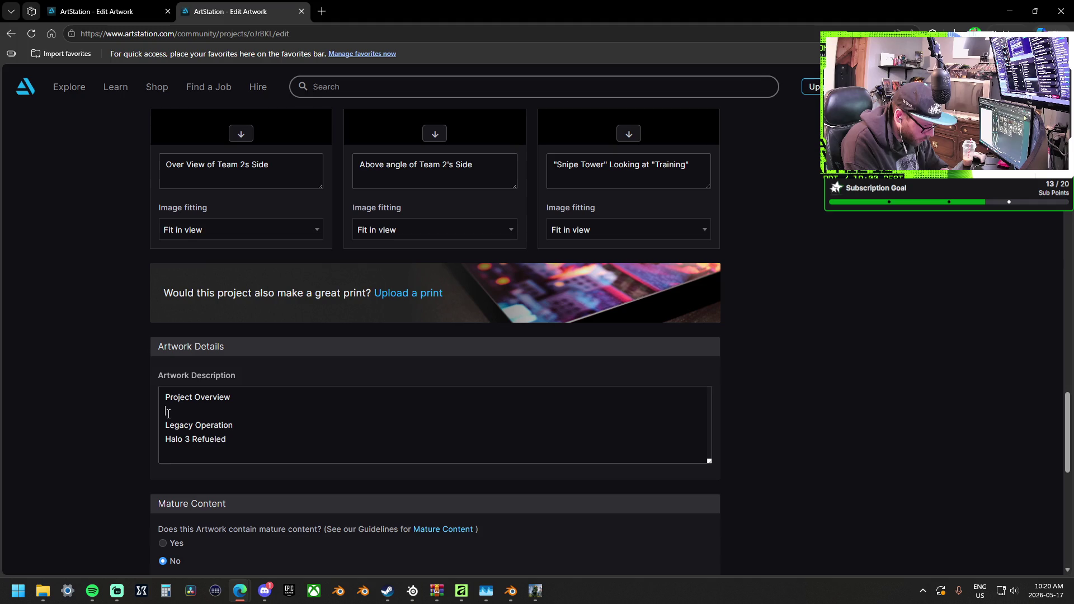
type("Content")
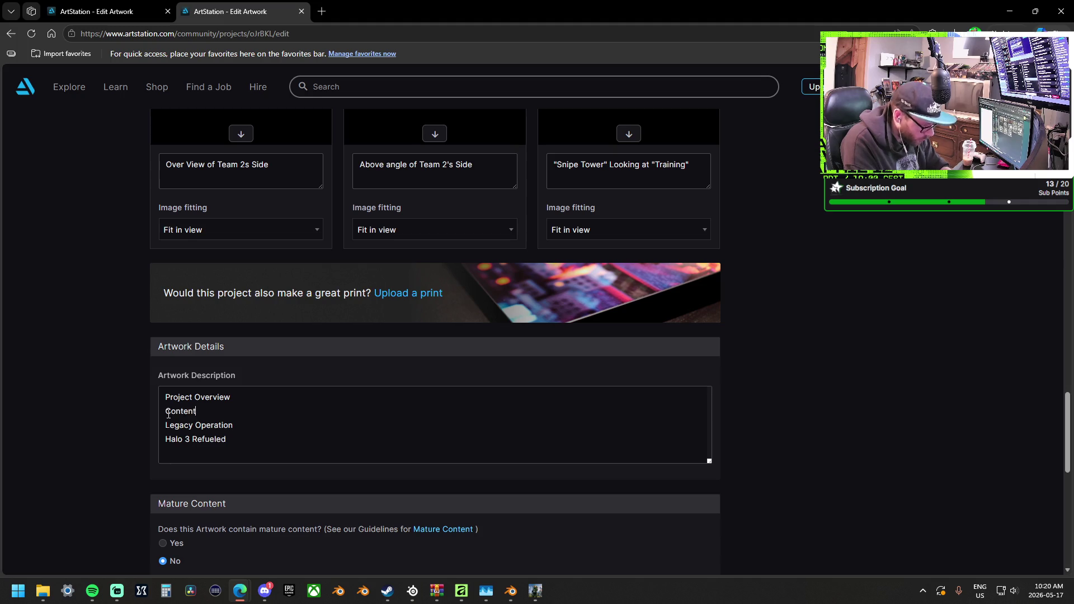
type(" Update")
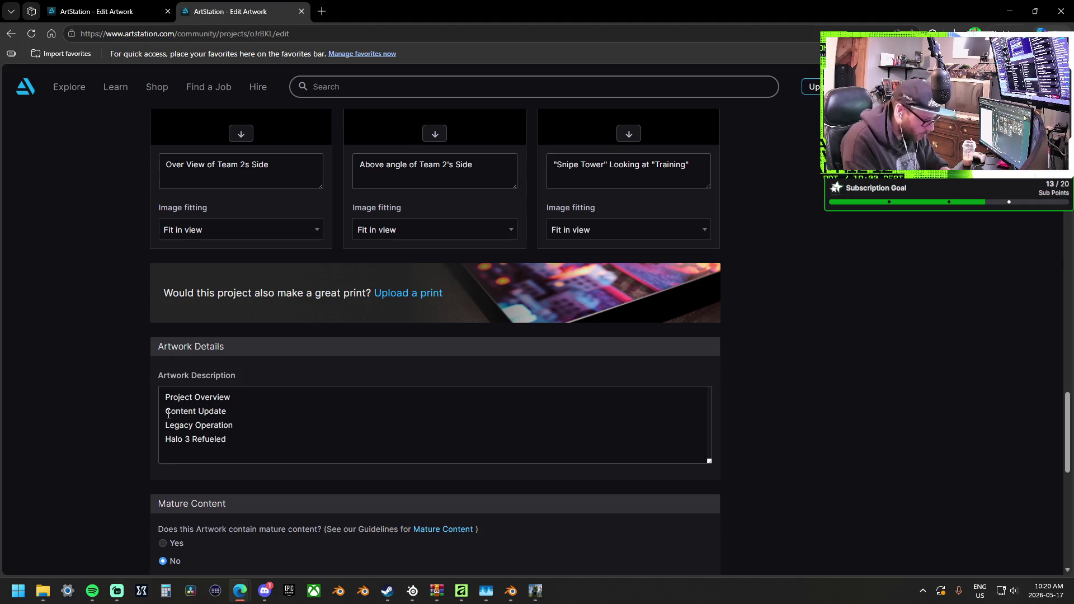
type("s:")
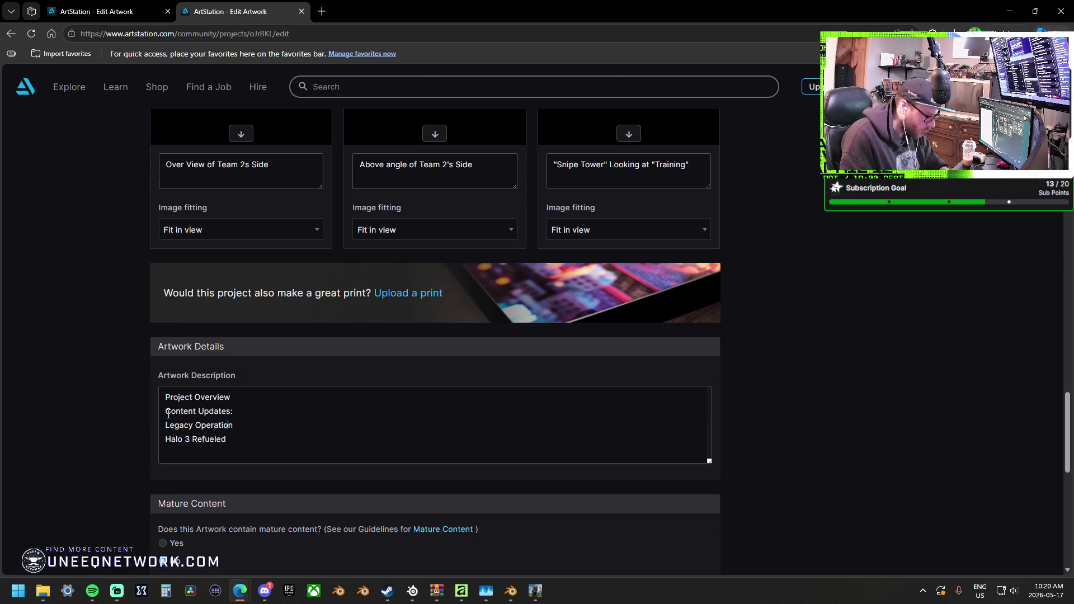
type("-")
type("-")
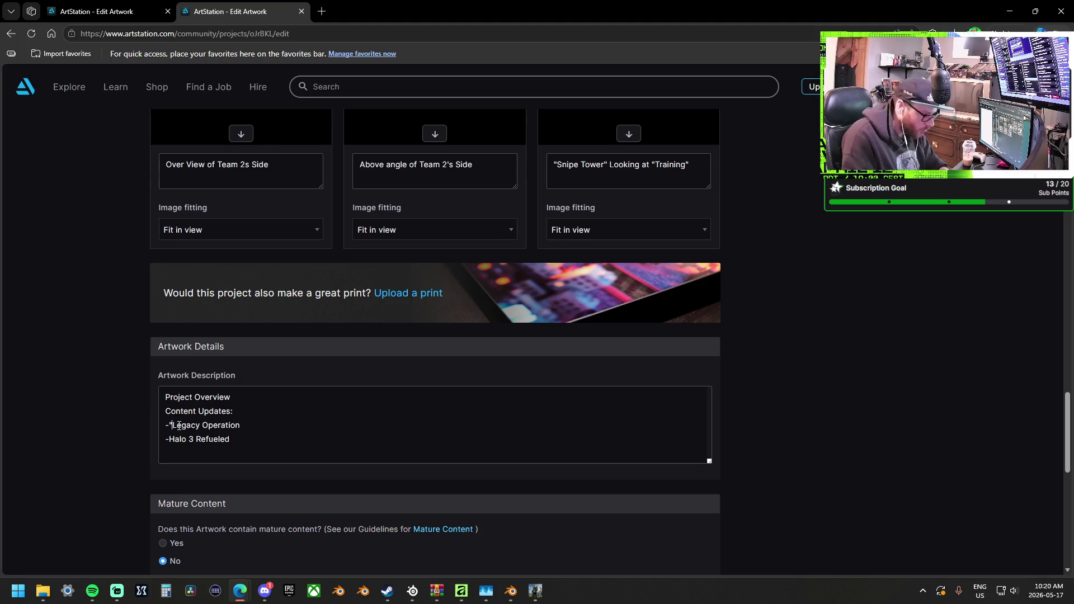
key("BackSpace")
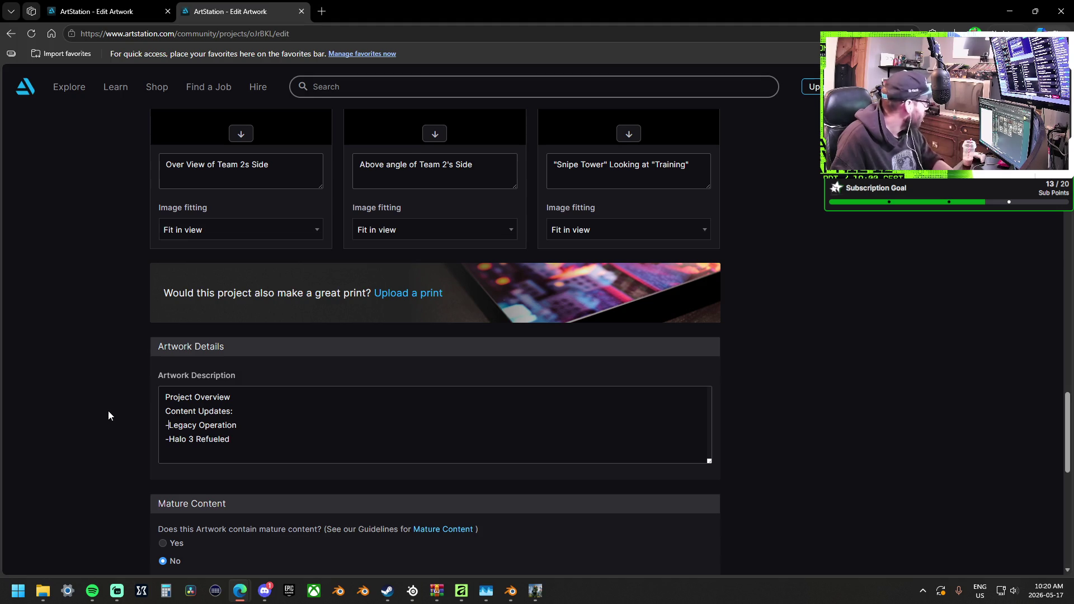
Extend the first item to read 'Legacy Operation: Delta Arena Playlist'.
left_click(249, 426)
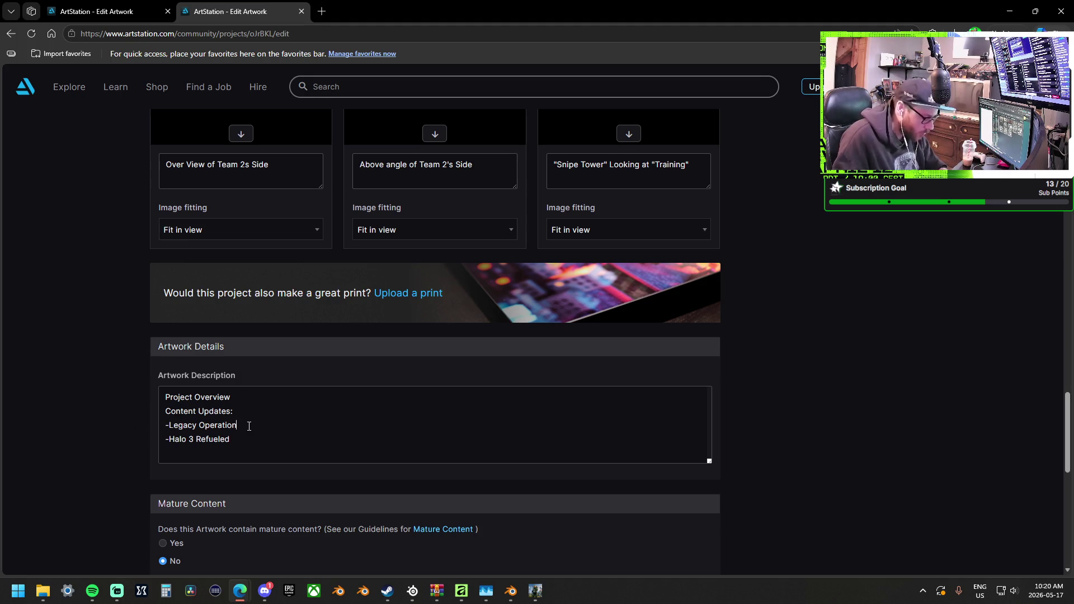
type("Delta")
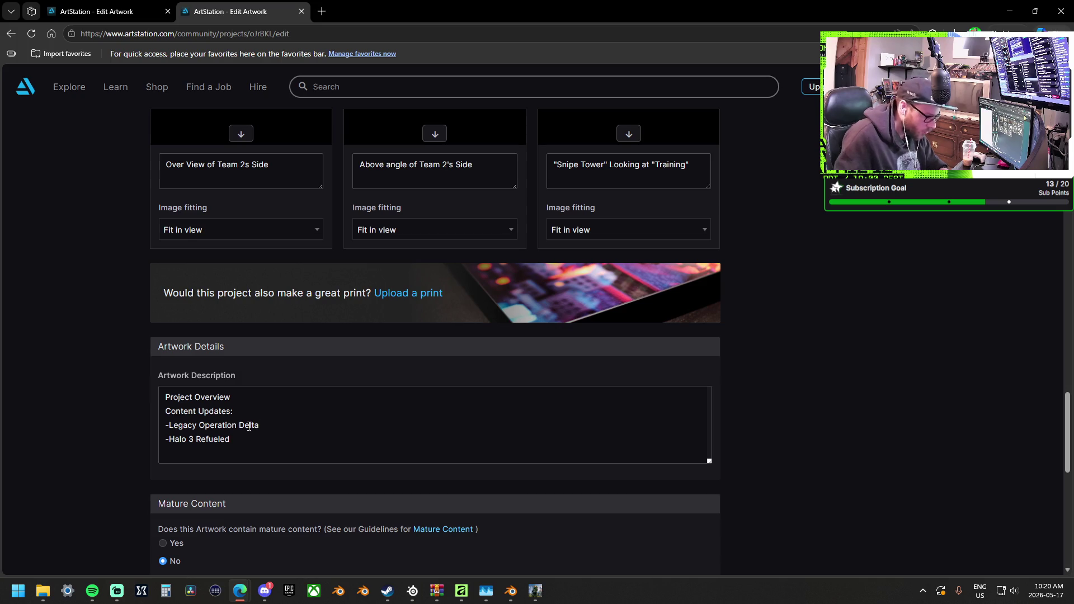
type(" Arena")
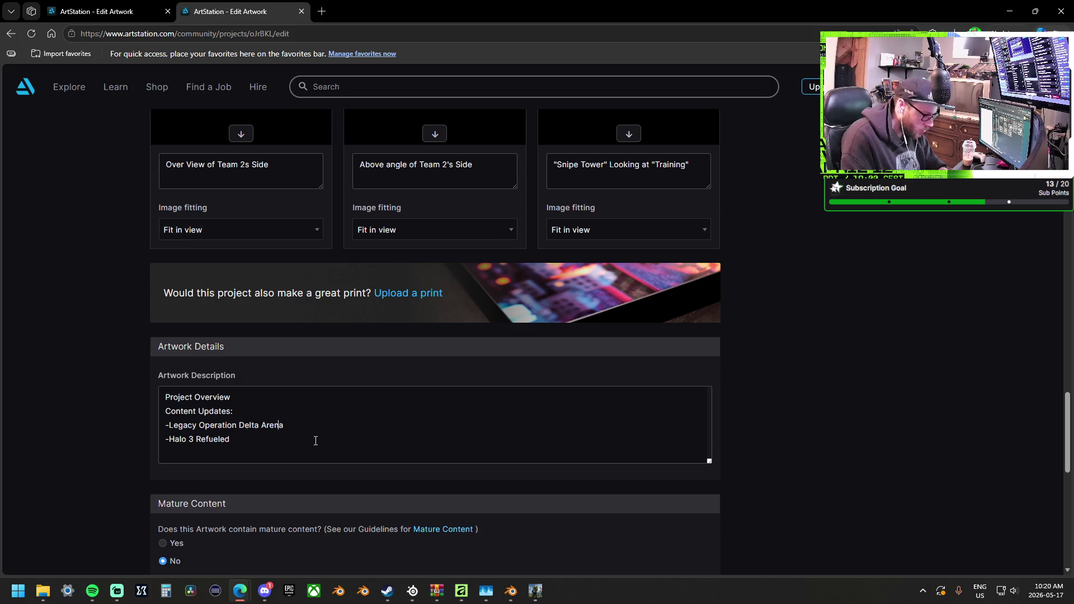
type(":")
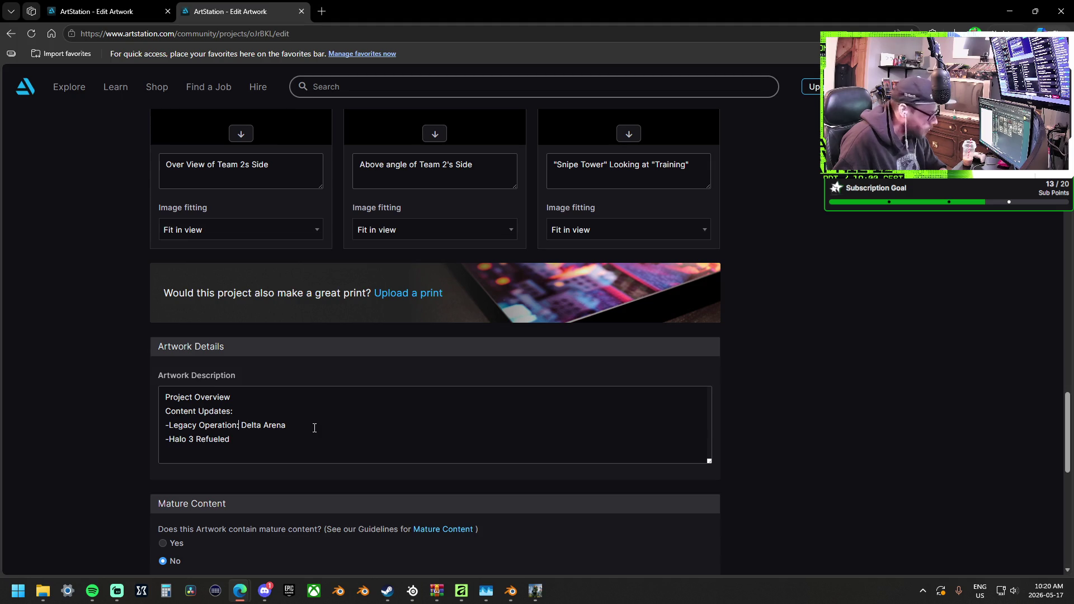
type("Playlist")
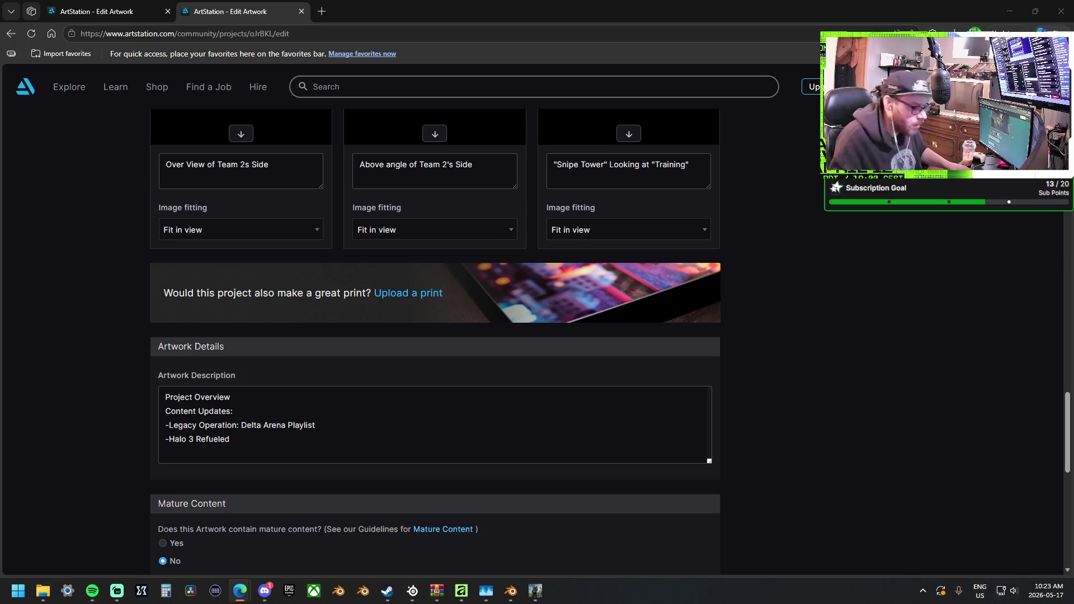
Switch from ArtStation to the Halo Infinite game window via the taskbar.
mouse_move(536, 593)
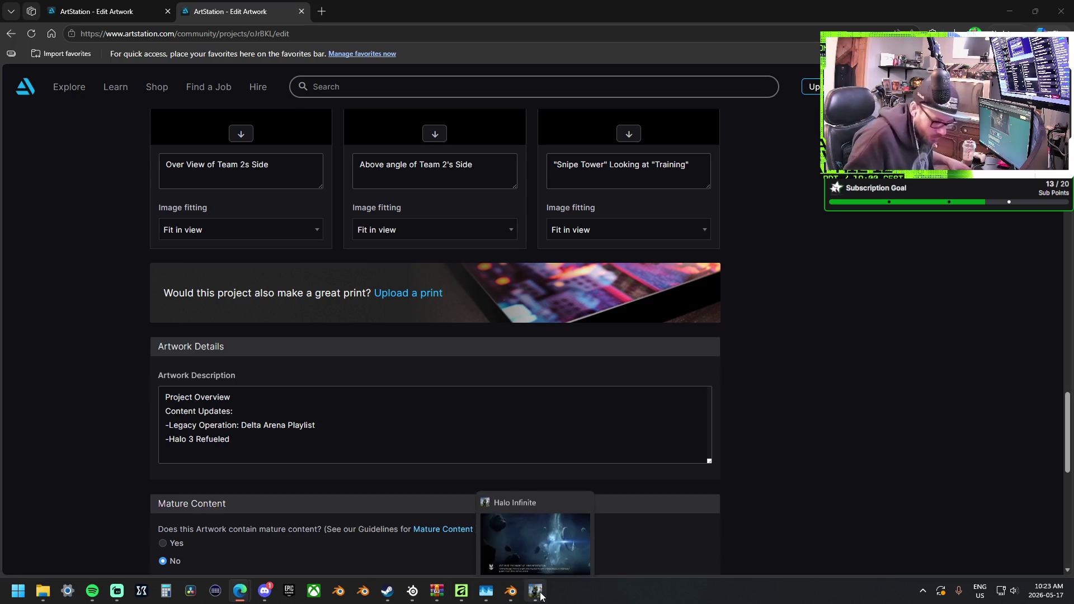
left_click(540, 529)
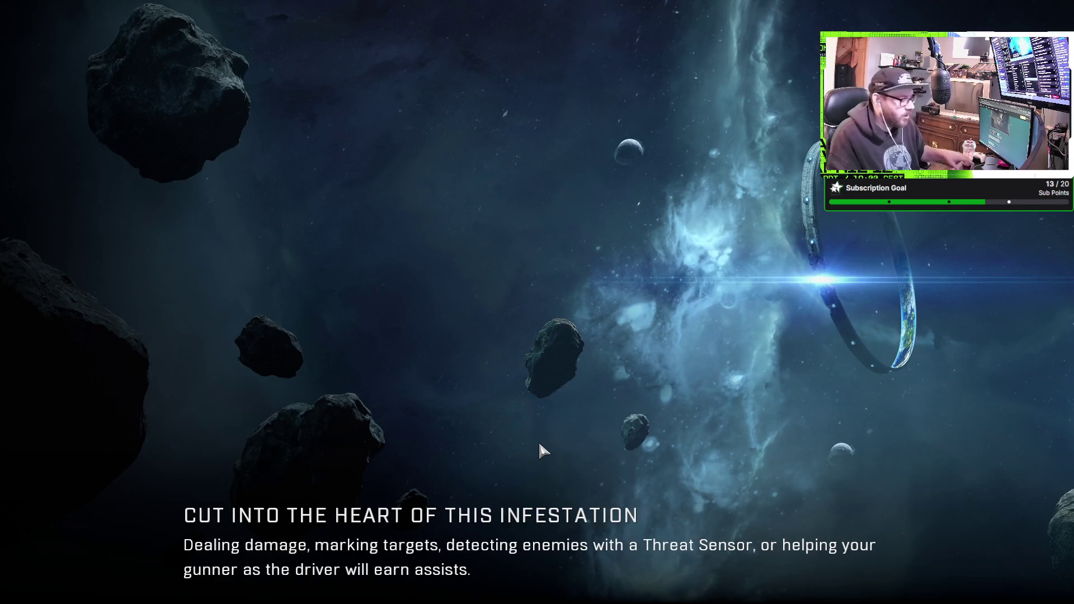
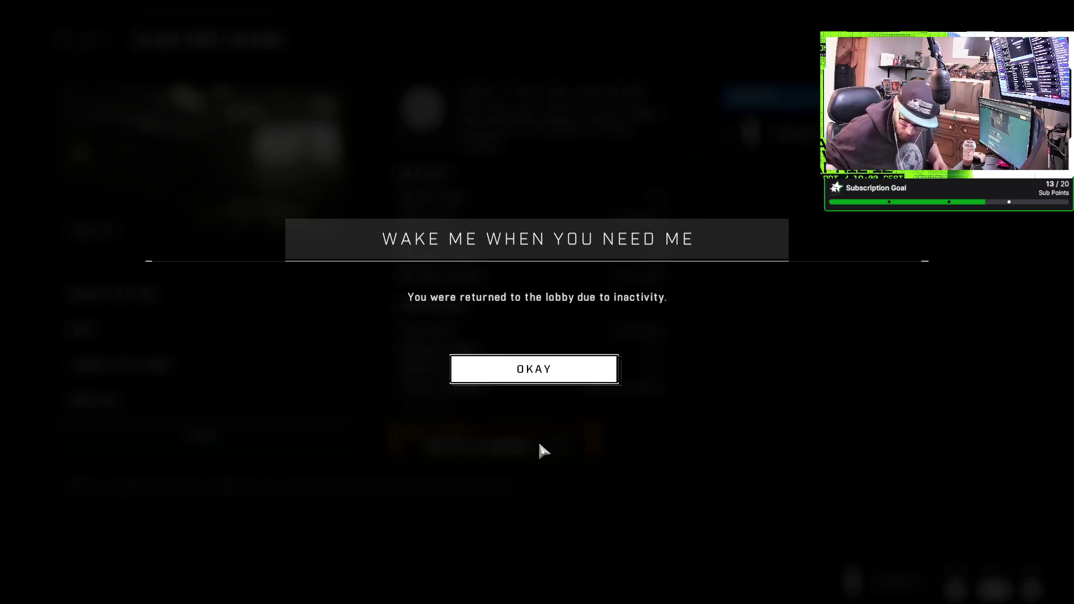
Switch from Halo Infinite to the ArtStation Edit Artwork browser window.
key("alt+Tab")
key("alt+Tab")
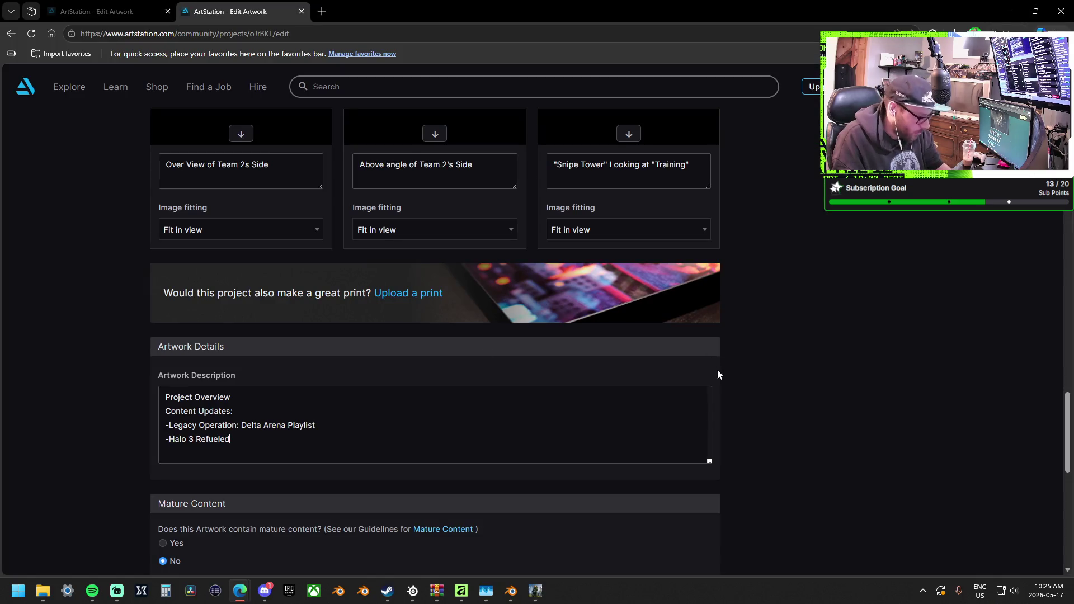
Replace the word 'Playlist' in The Pit's description with the pasted remake paragraph.
key("ctrl+z")
key("ctrl+z")
key("ctrl+y")
key("ctrl+y")
left_click_drag(315, 425, 290, 423)
key("BackSpace")
type("The Pit is a full remake/remaster of the iconic multiplayer map from Halo 3, recreated in Halo Infinite with a focus on preserving the competitive flow and gameplay identity of the original while modernizing the experience for Halo Infinite’s movement mechanics, sandbox, and visual fidelity.")
Add the Blender and Forge workflow paragraph, separated by blank lines from Halo 3 Refueled.
scroll(327, 421, "up", 2)
scroll(327, 421, "up", 2)
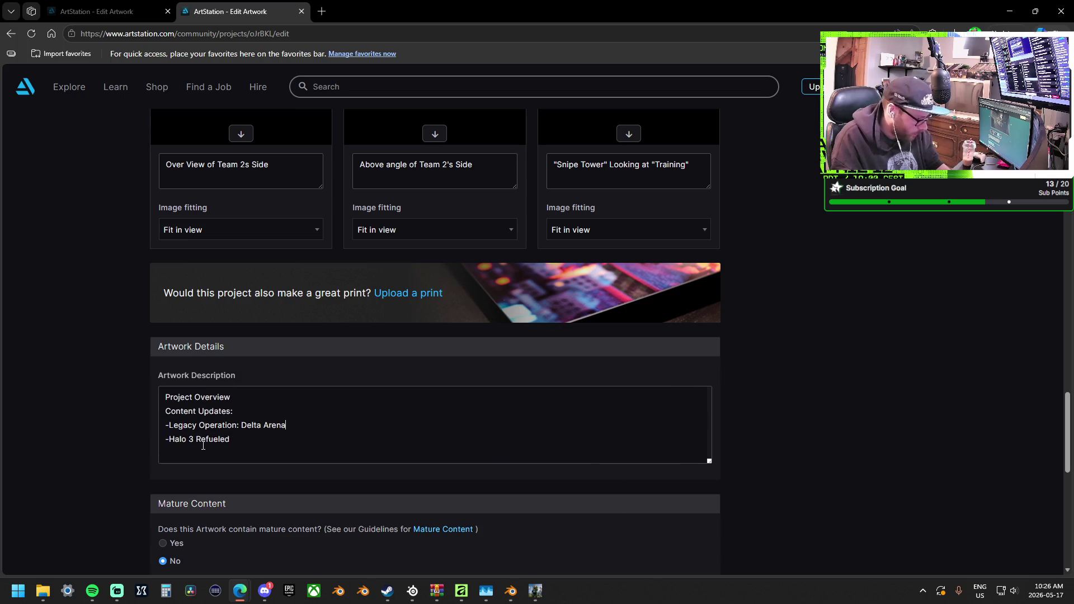
key("Return")
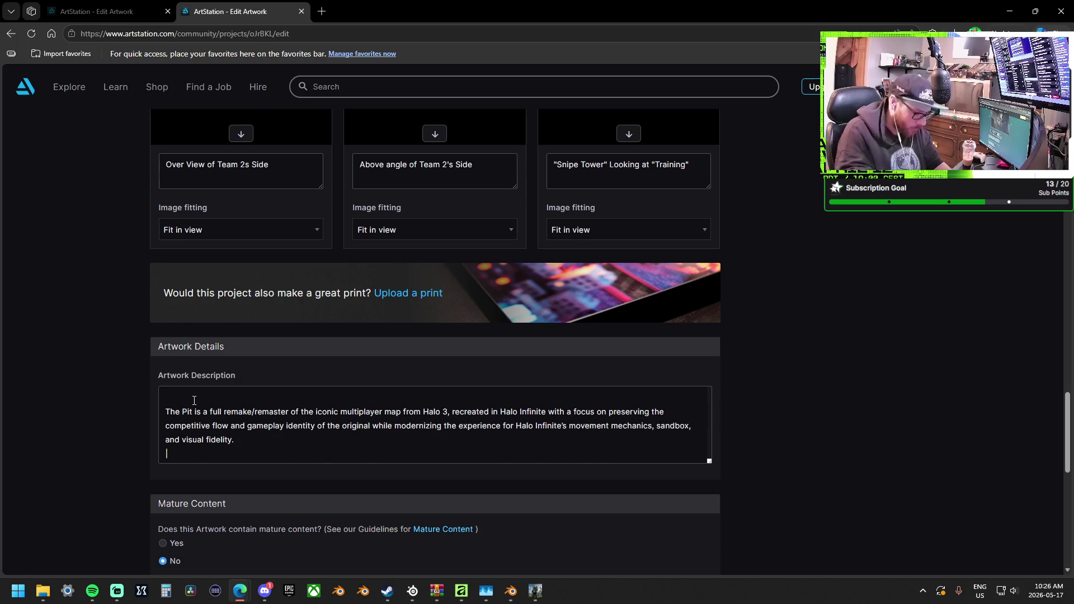
key("ctrl+v")
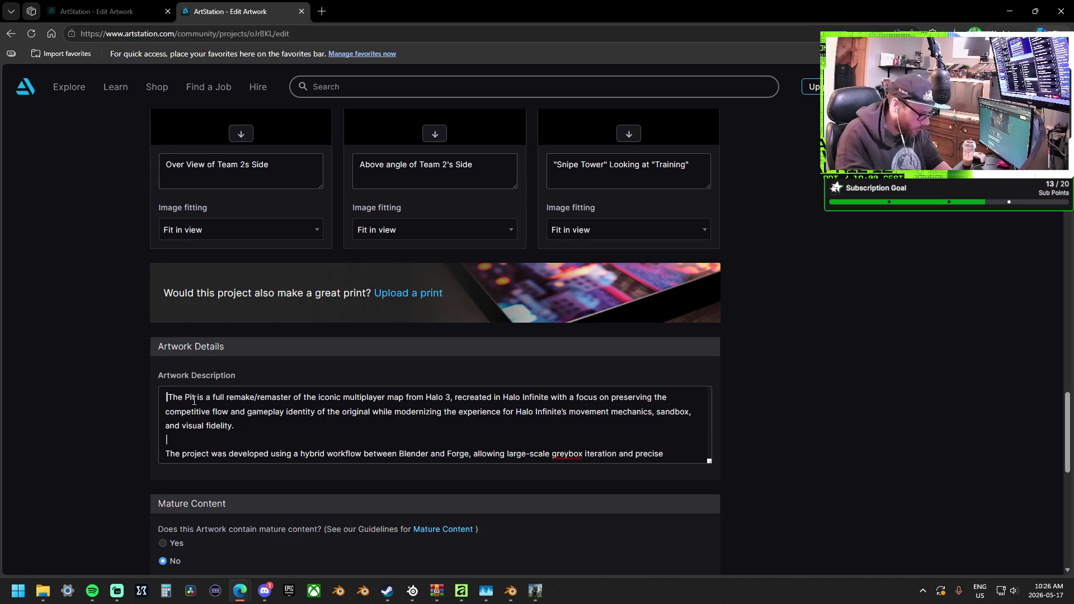
key("Return")
key("Return")
key("Up")
key("Up")
key("ctrl+v")
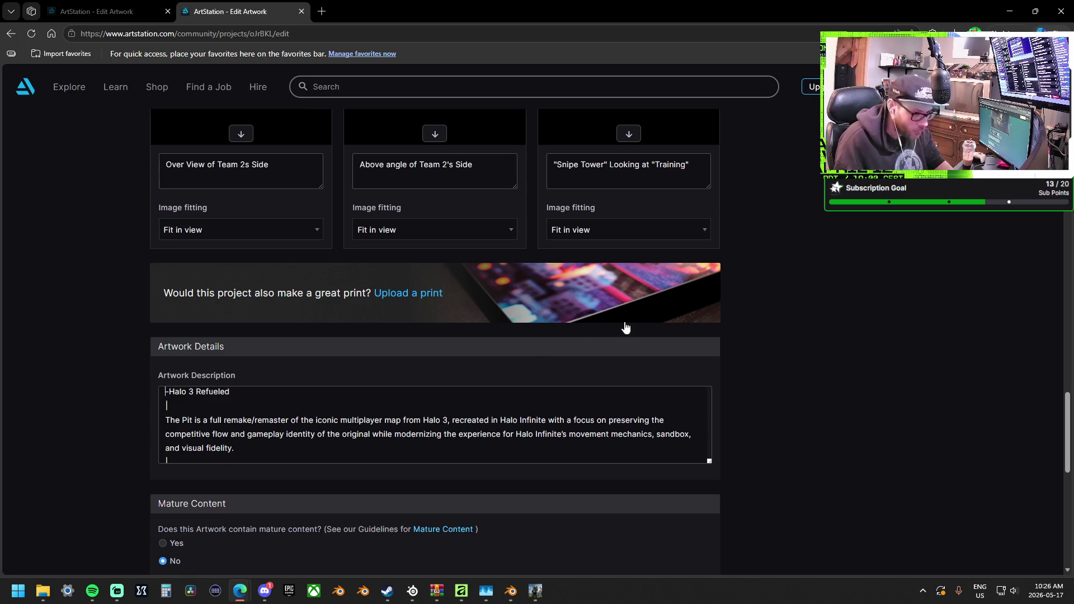
Save the published The Pit project and return to the portfolio list.
scroll(905, 291, "up", 5)
scroll(902, 305, "up", 6)
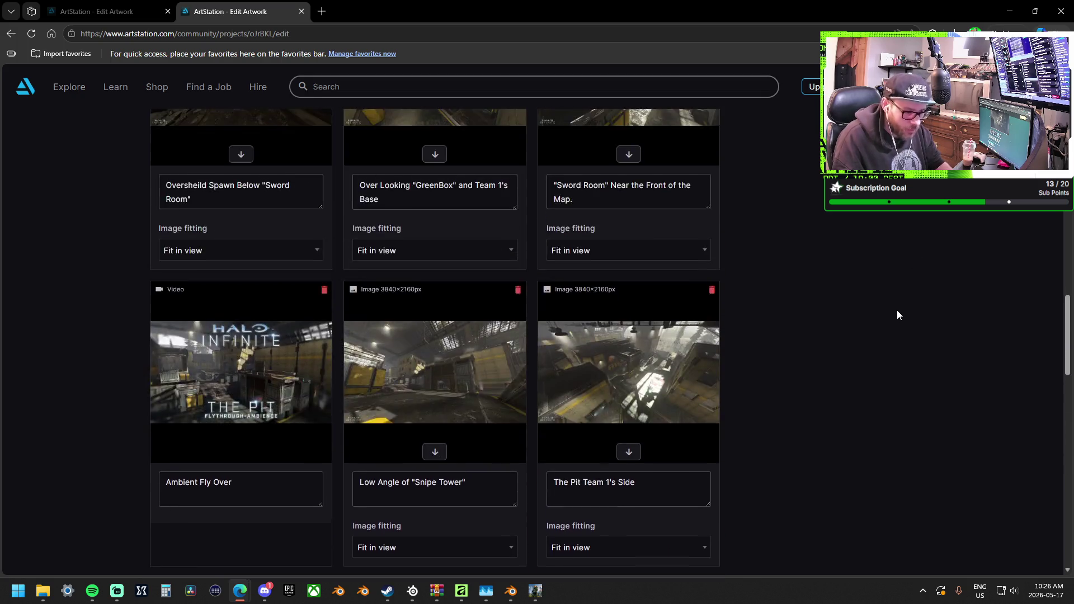
scroll(898, 311, "up", 15)
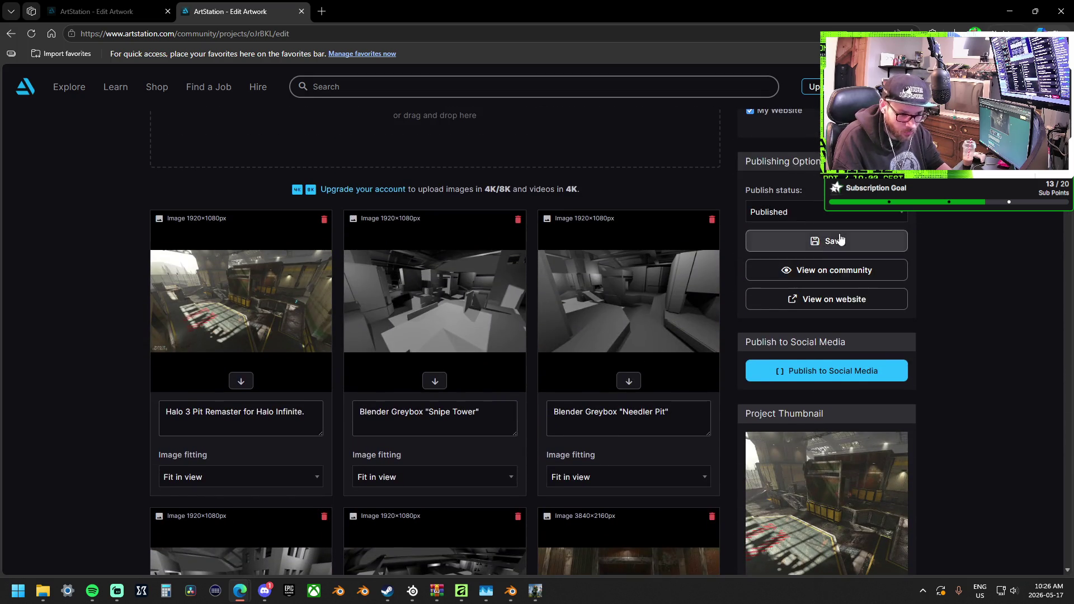
left_click(839, 240)
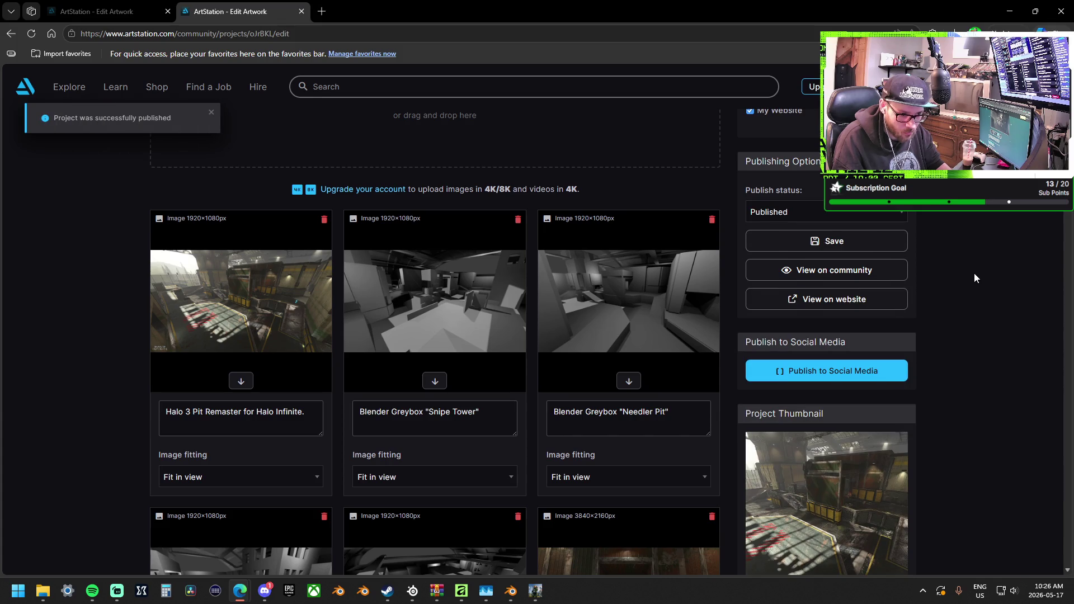
scroll(974, 278, "up", 5)
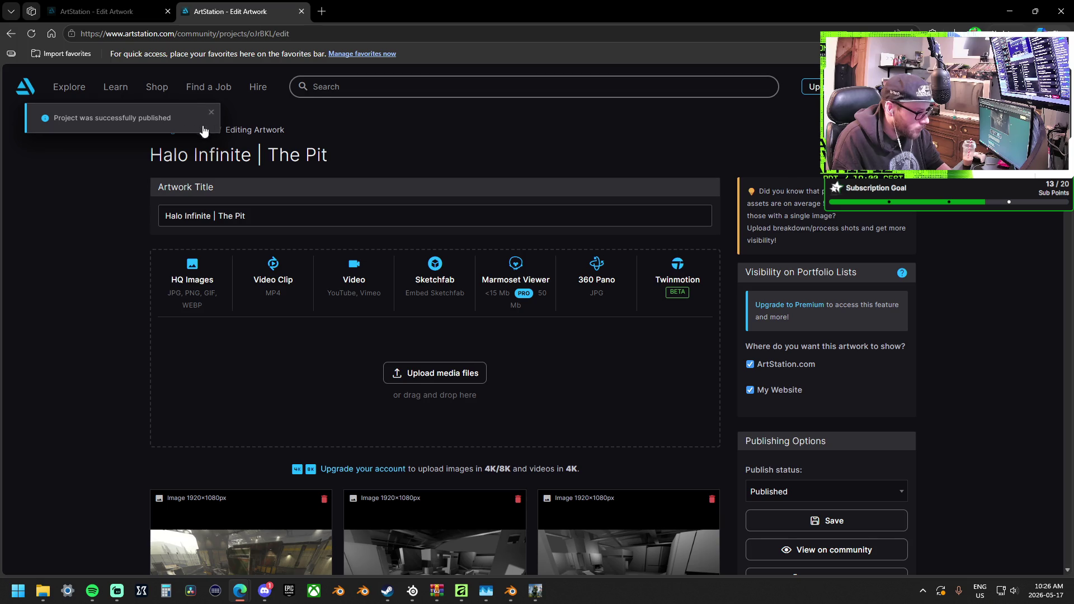
key("F5")
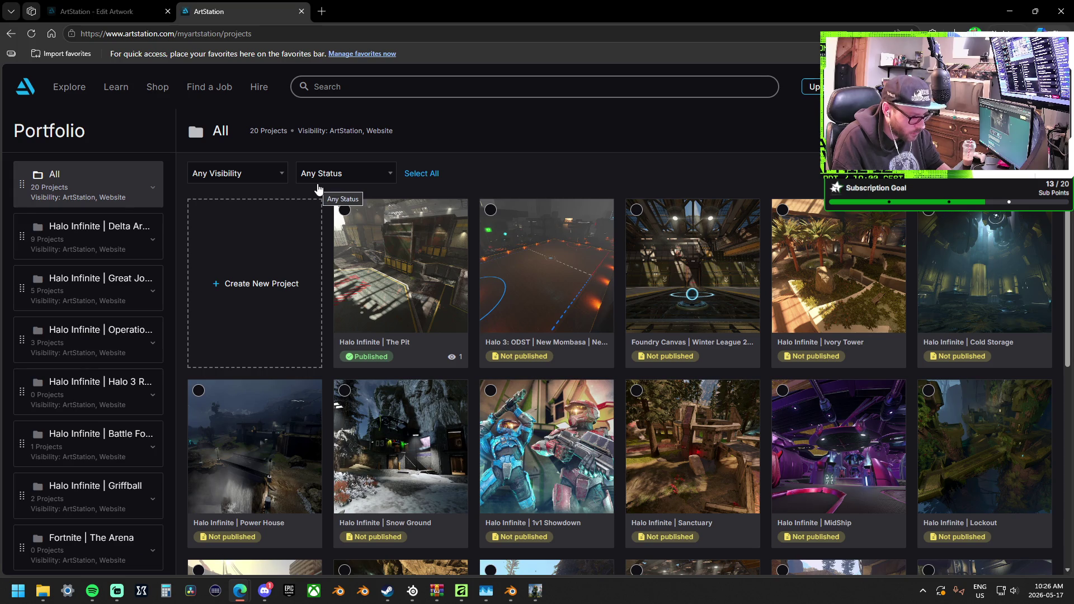
Find the Halo Infinite | High Ground v2 card in the portfolio grid and edit it.
mouse_move(757, 388)
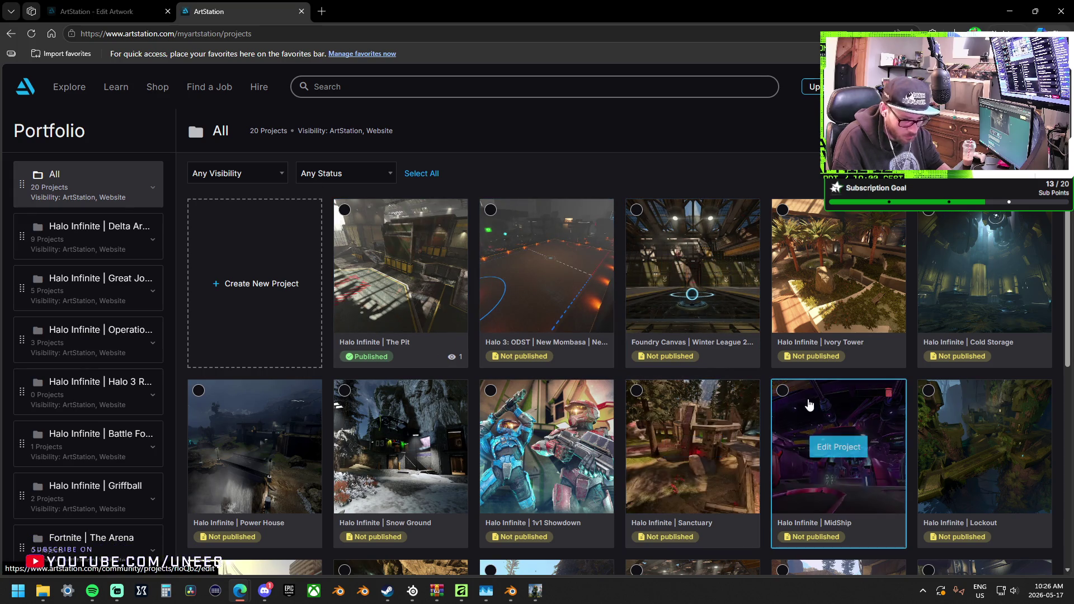
scroll(754, 389, "down", 3)
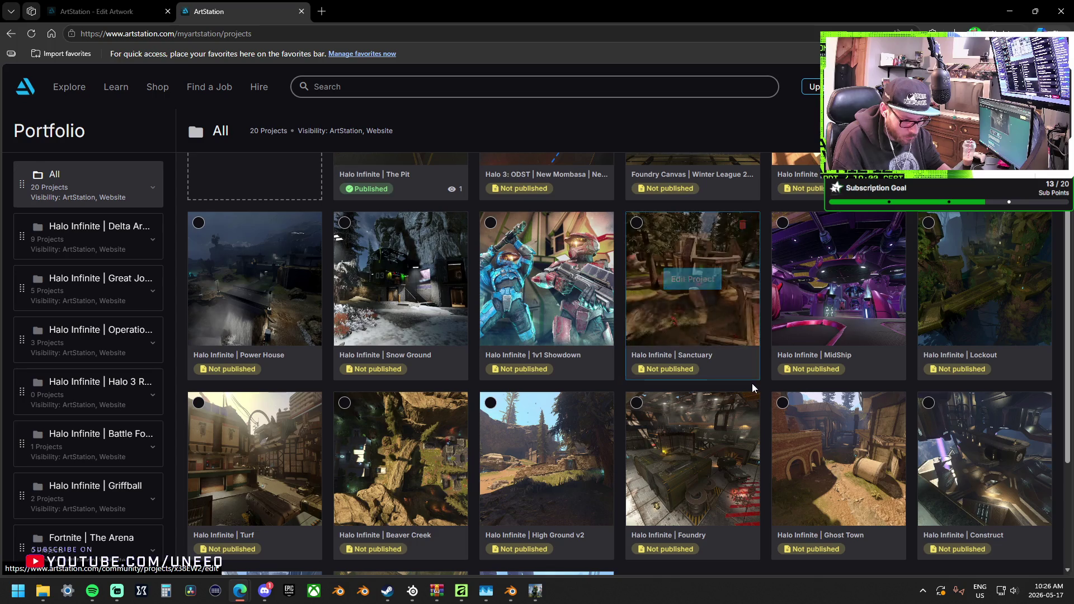
scroll(752, 386, "up", 1)
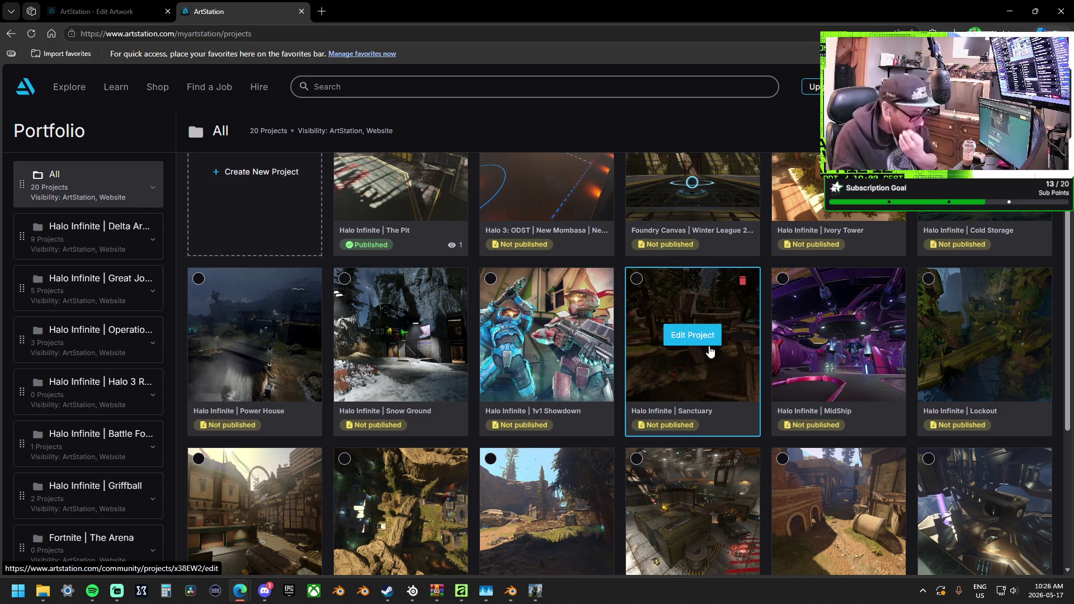
scroll(709, 351, "down", 3)
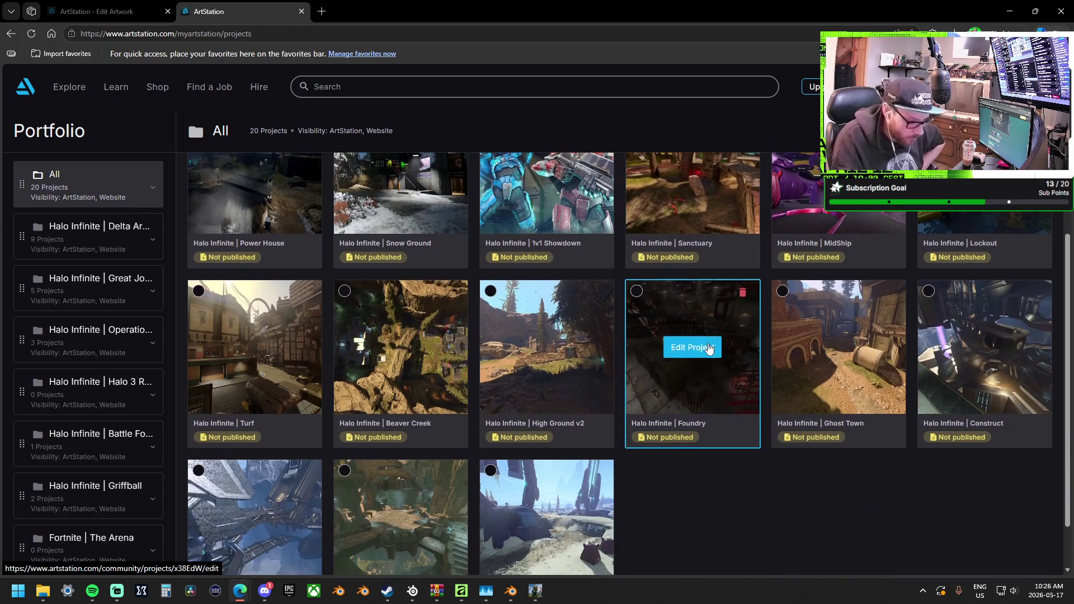
left_click(594, 393)
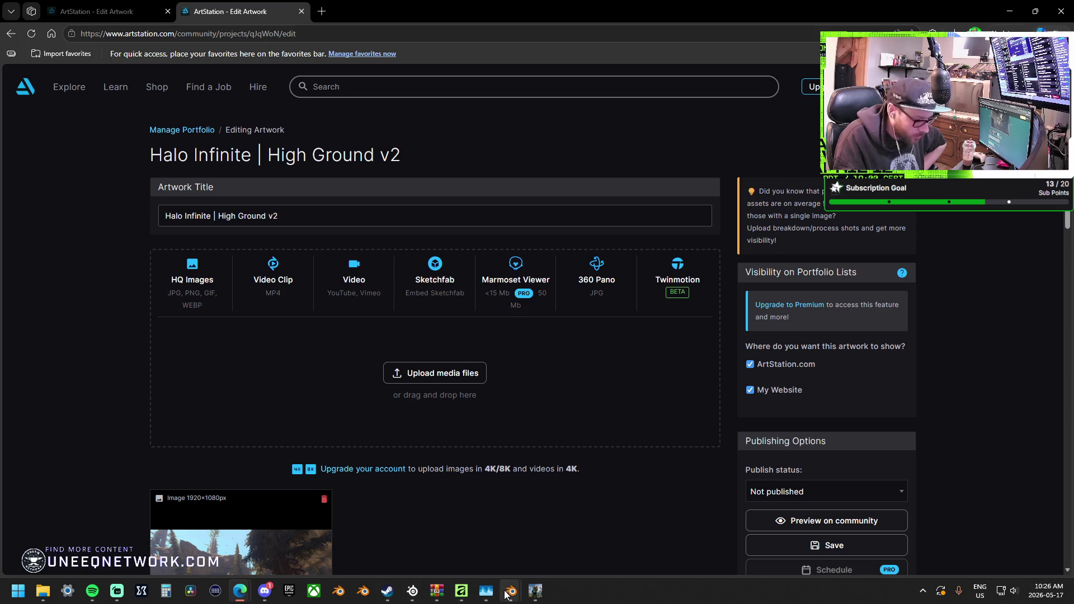
Bring Blender to the front and orbit around the greybox map structure.
mouse_move(507, 591)
left_click(478, 542)
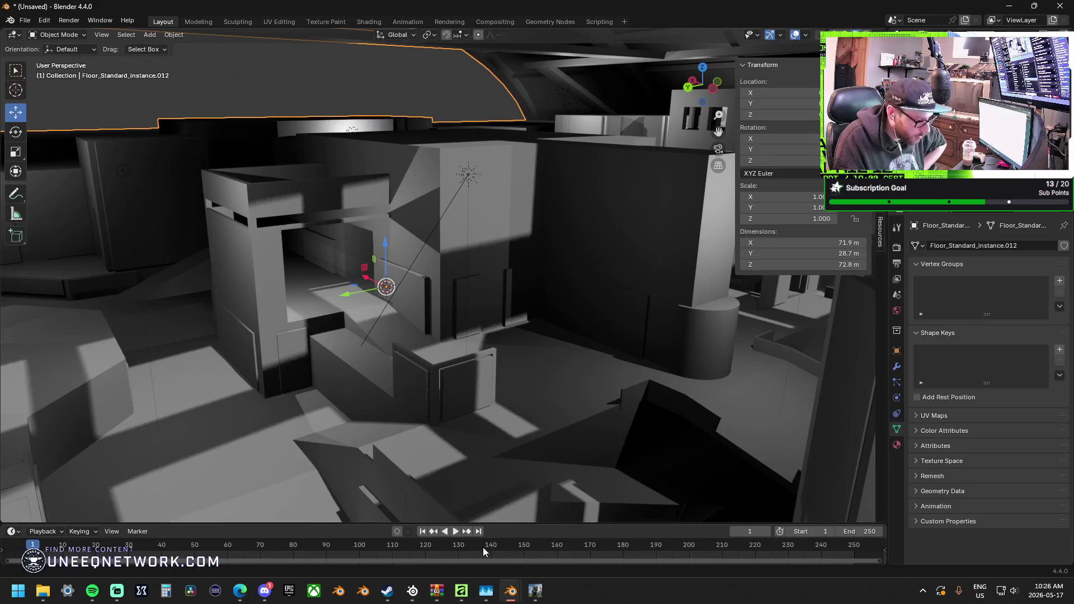
left_click(26, 21)
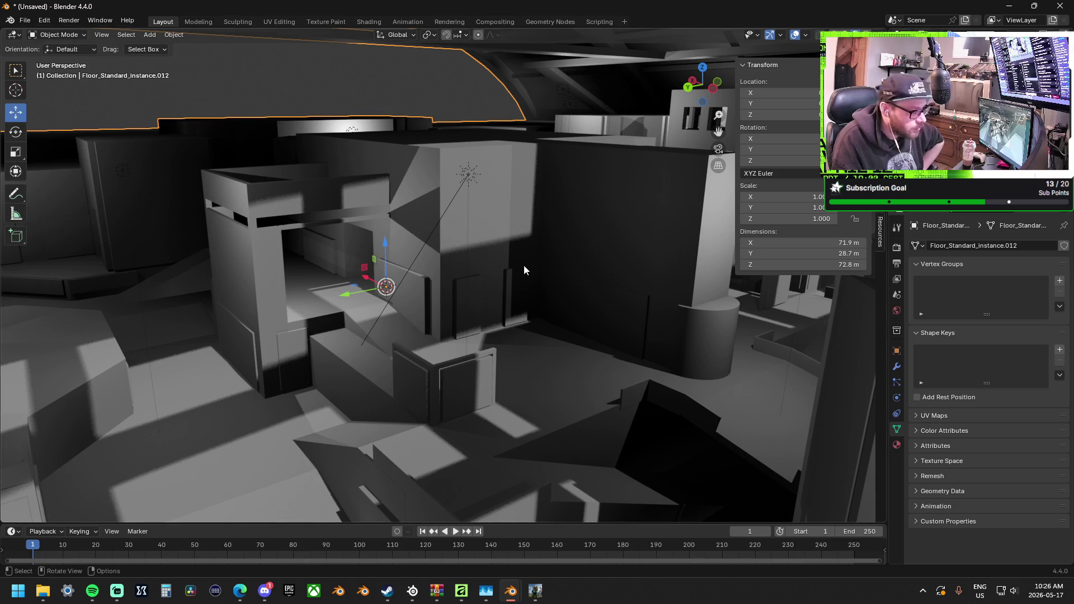
scroll(488, 273, "down", 5)
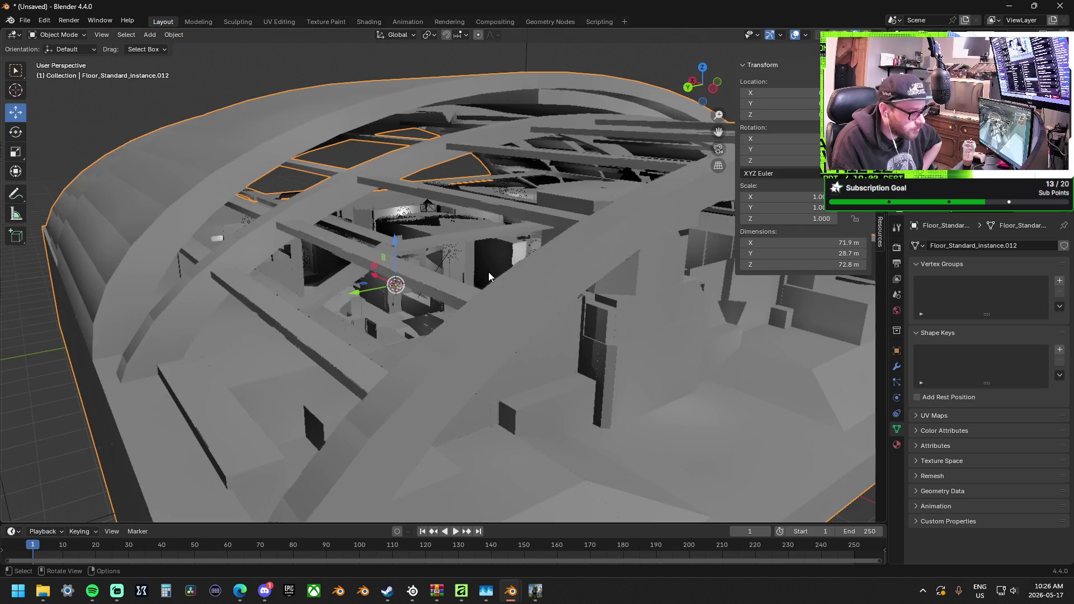
scroll(536, 254, "down", 8)
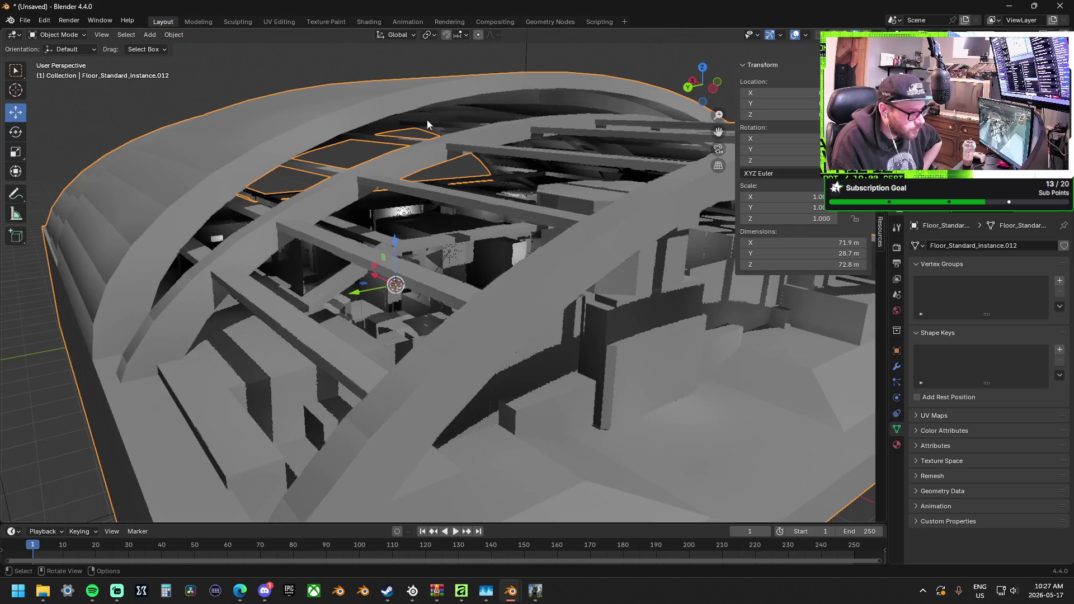
mouse_move(408, 134)
middle_mouse_down()
mouse_move(384, 167)
mouse_move(375, 146)
mouse_move(397, 149)
middle_mouse_up()
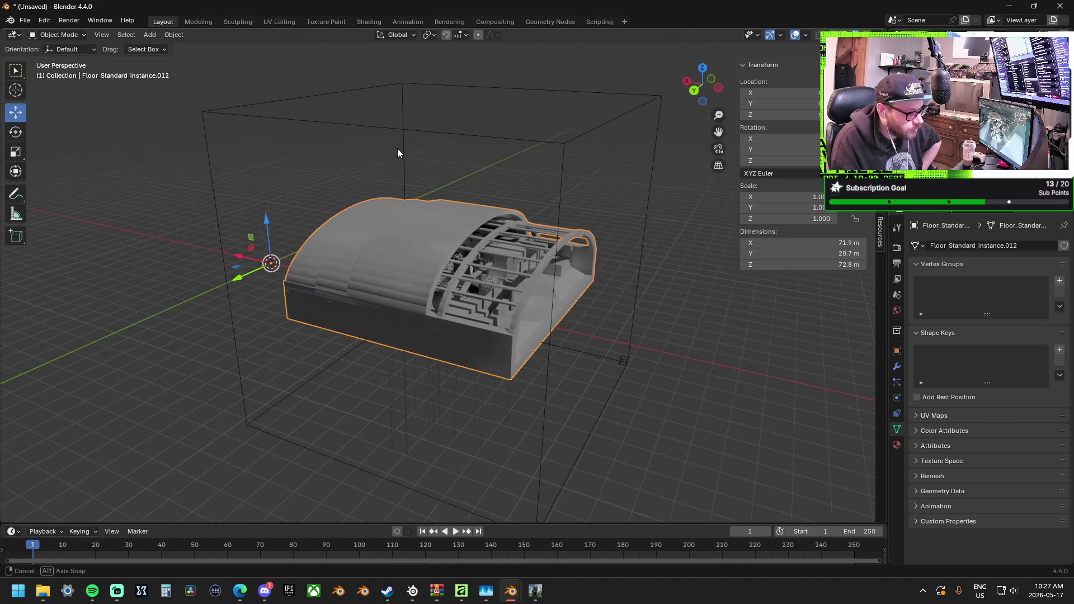
Browse the Forge Maps and FBX folders in the Wavefront OBJ import dialog, then cancel.
left_click(24, 21)
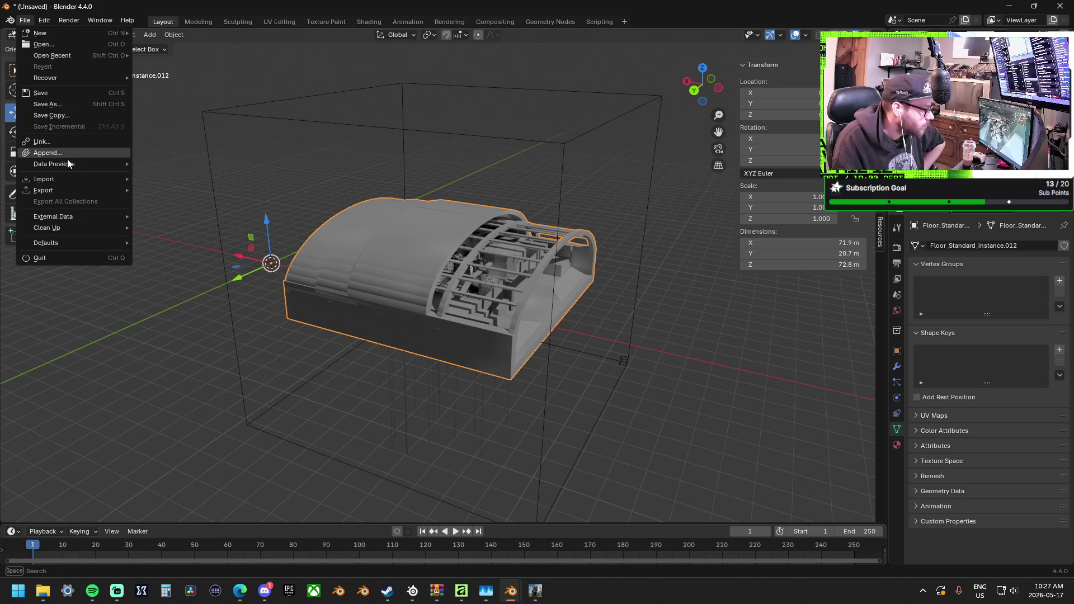
mouse_move(69, 177)
left_click(206, 224)
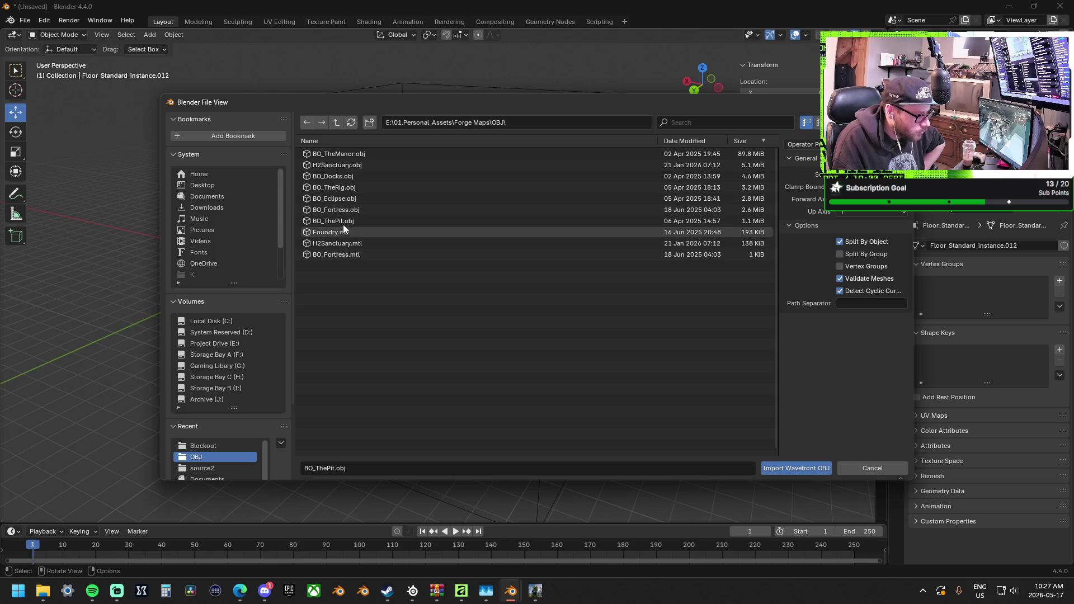
left_click(334, 122)
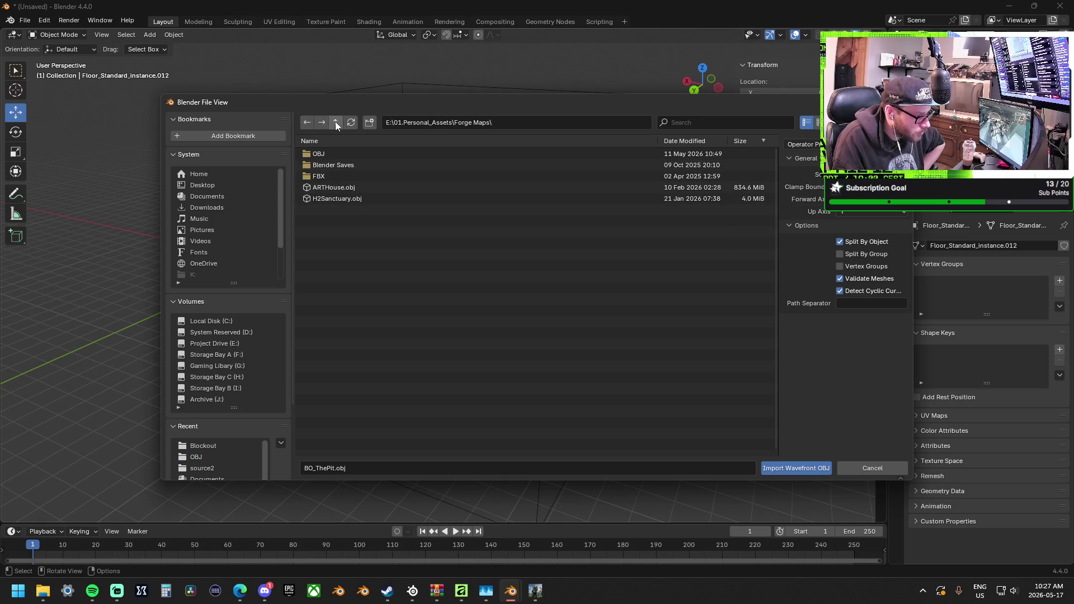
double_click(337, 179)
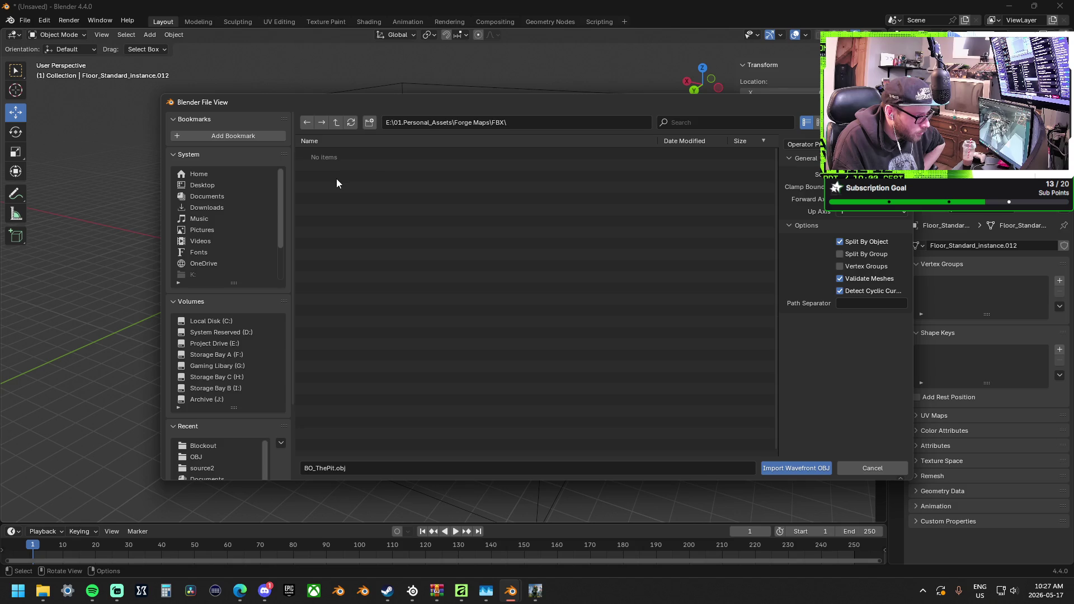
left_click(339, 122)
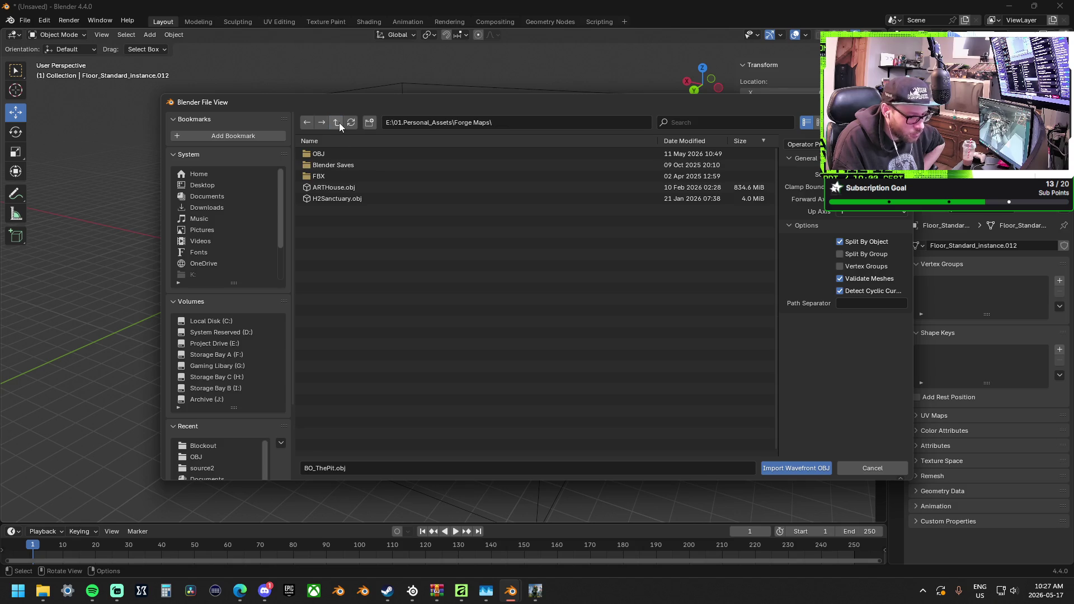
left_click(339, 122)
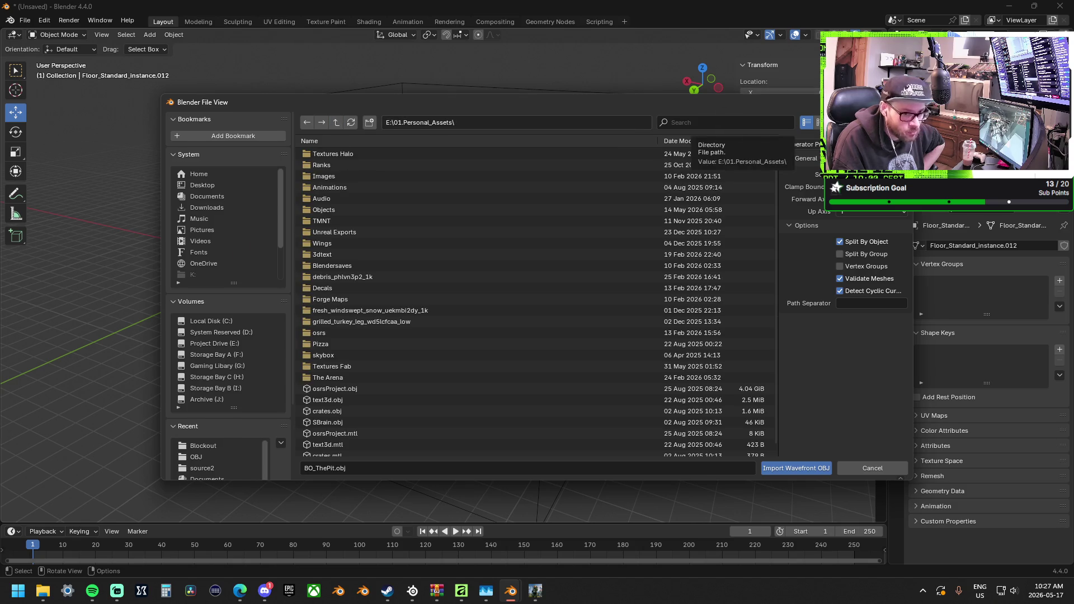
key("Escape")
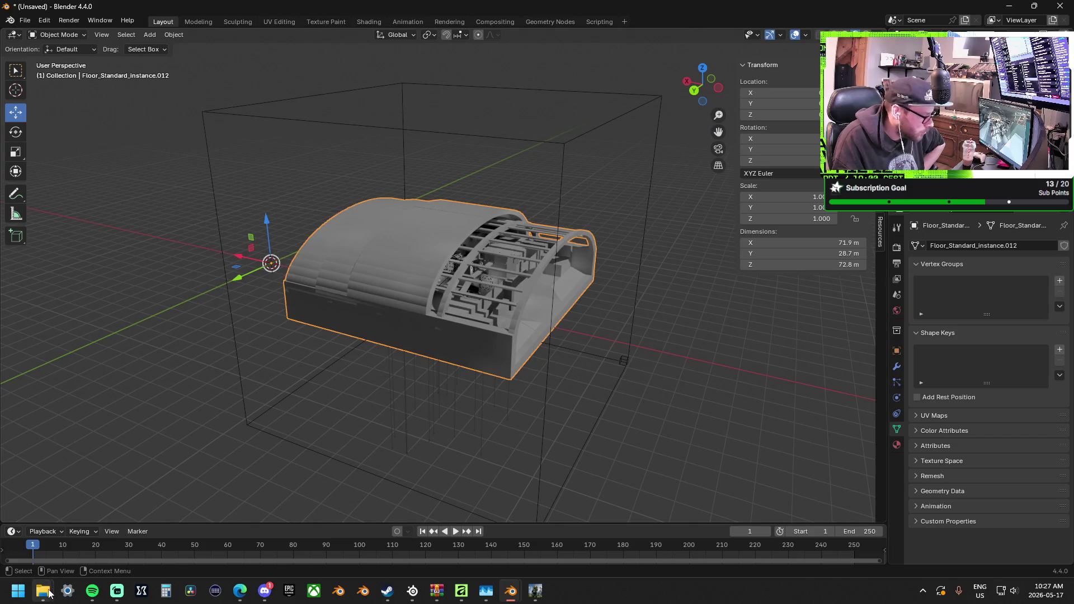
Bring up a File Explorer window and deselect the floor object.
mouse_move(48, 594)
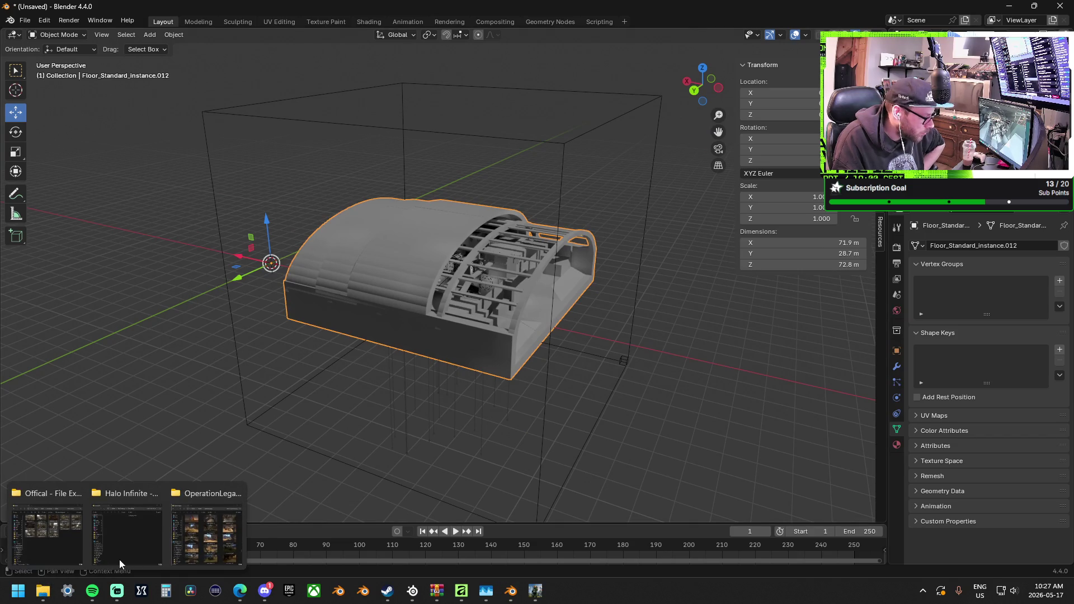
left_click(50, 532)
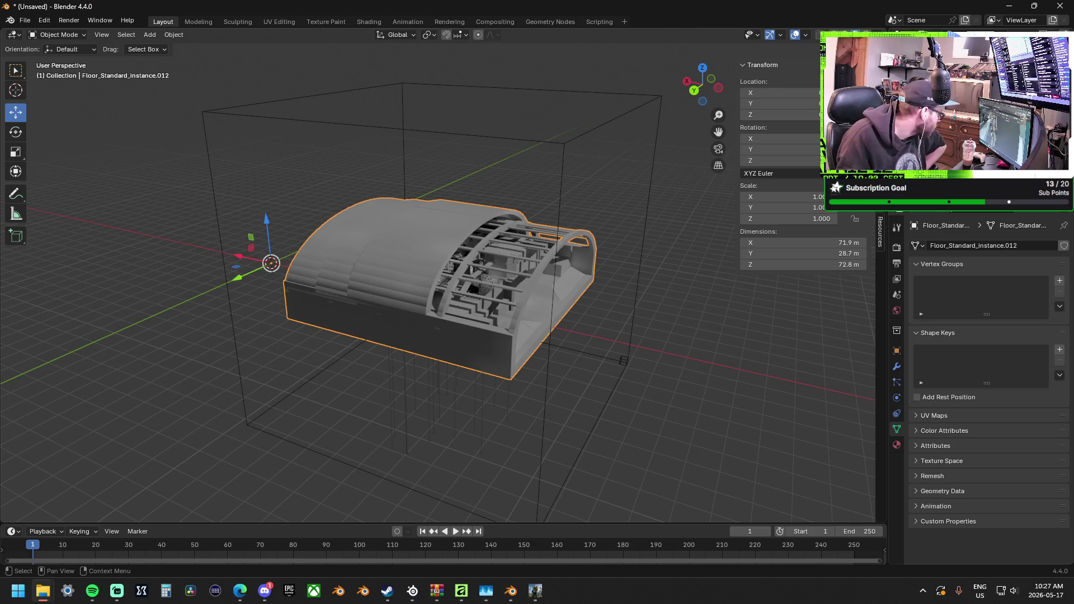
key("alt+a")
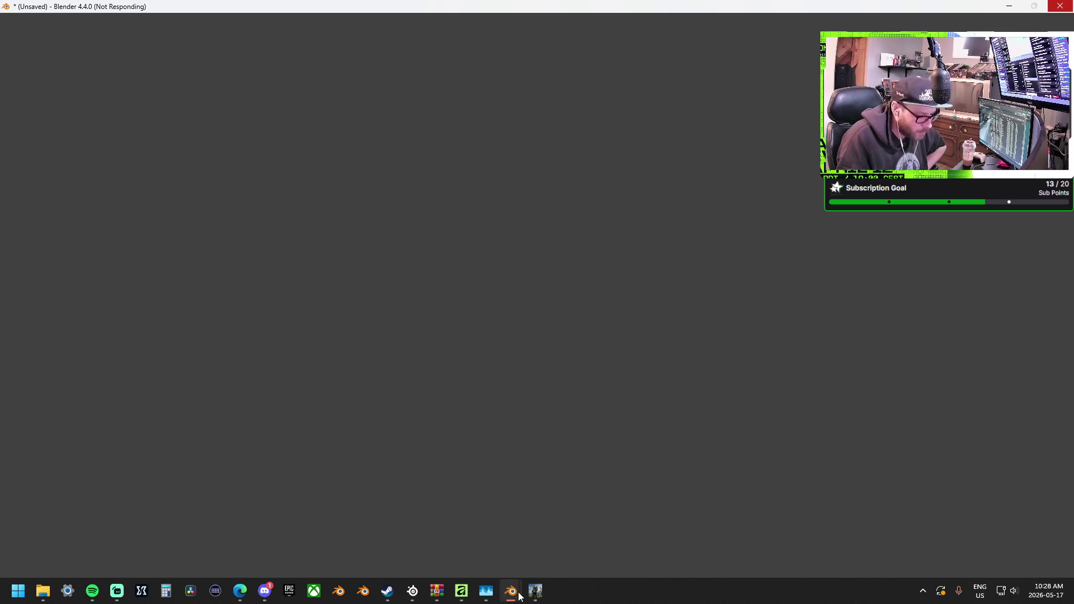
Close the unsaved extra Blender window with Don't Save.
mouse_move(520, 597)
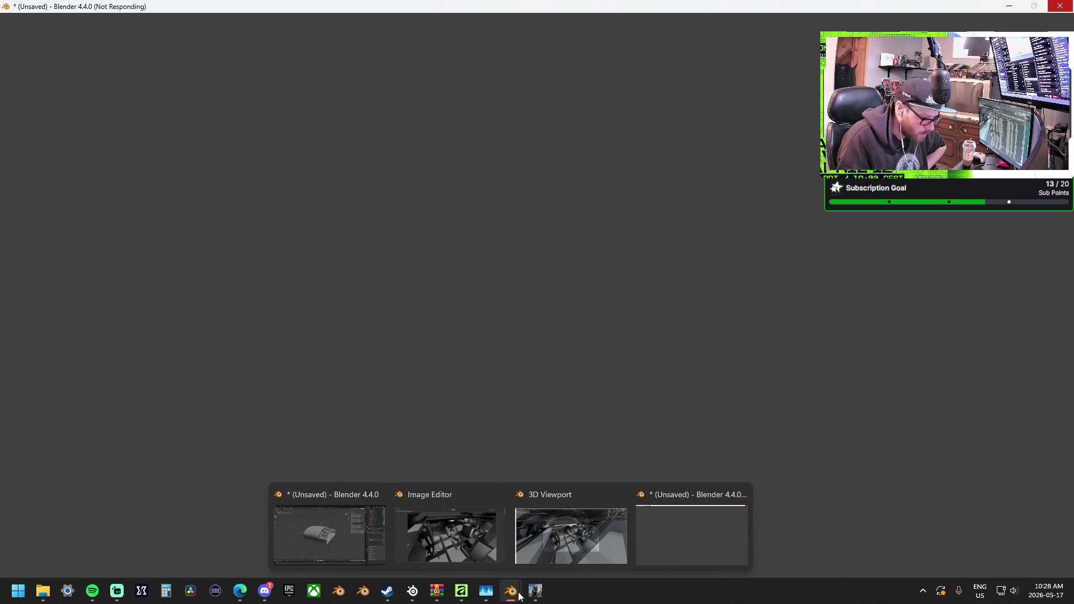
left_click(335, 545)
left_click(562, 314)
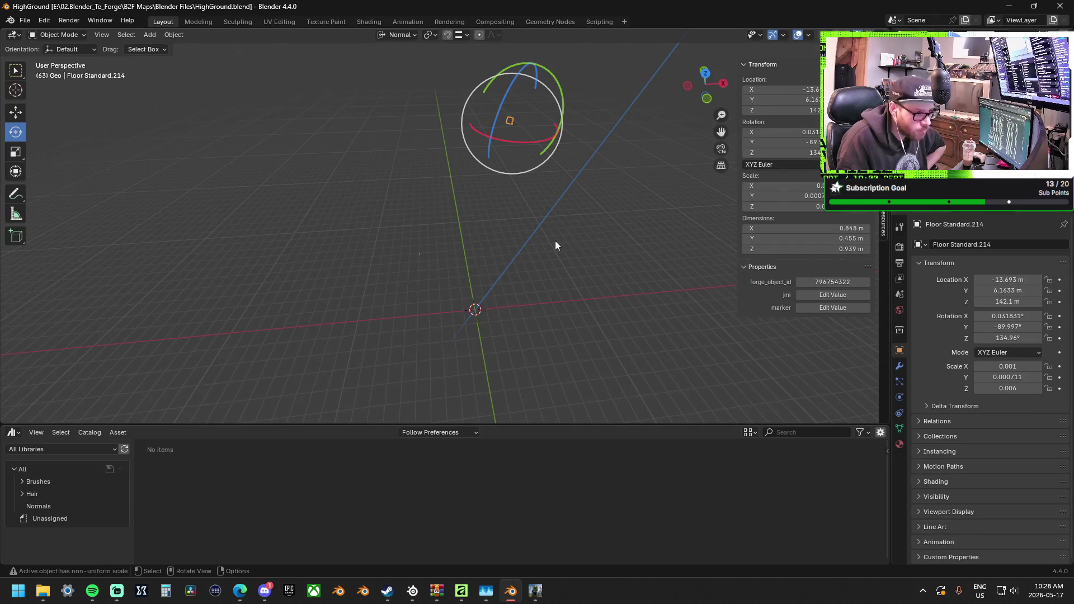
Select the 6x6 Round Column D and orbit around it.
middle_click_drag(555, 245, 425, 245)
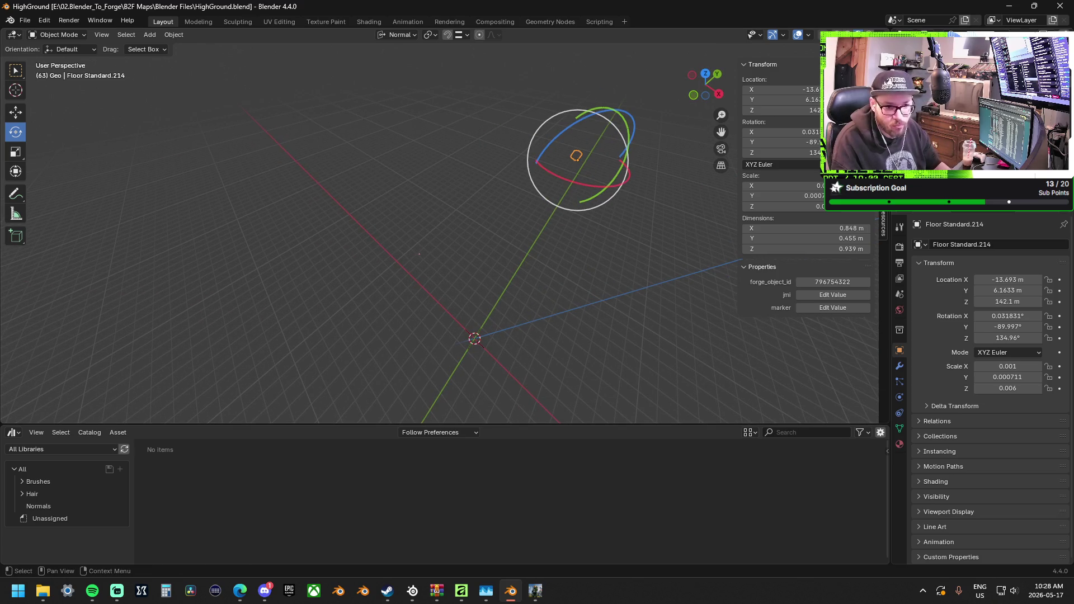
mouse_move(402, 202)
middle_mouse_down()
mouse_move(423, 225)
mouse_move(331, 205)
mouse_move(398, 224)
mouse_move(445, 199)
mouse_move(378, 258)
mouse_move(347, 207)
mouse_move(494, 153)
middle_mouse_up()
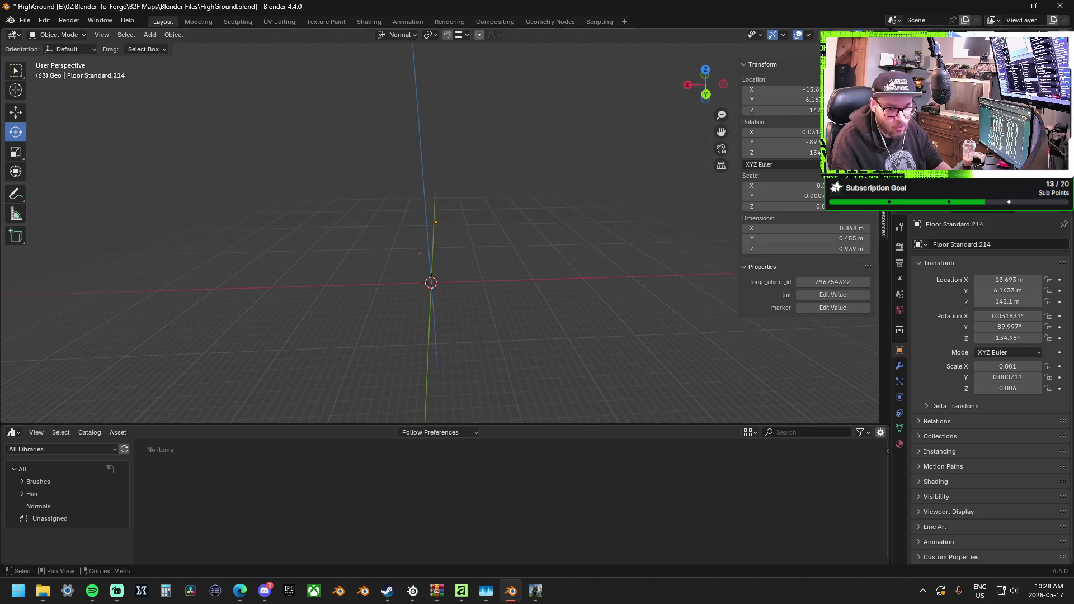
mouse_move(641, 208)
middle_mouse_down()
mouse_move(454, 244)
mouse_move(345, 194)
mouse_move(425, 169)
middle_mouse_up()
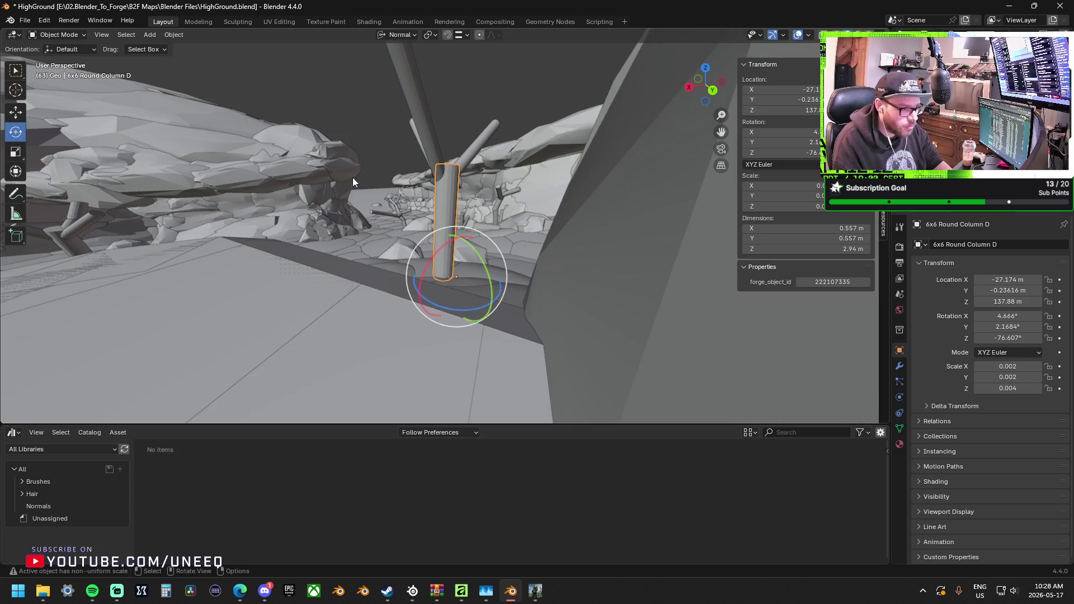
mouse_move(352, 177)
middle_mouse_down()
mouse_move(457, 205)
mouse_move(653, 166)
middle_mouse_up()
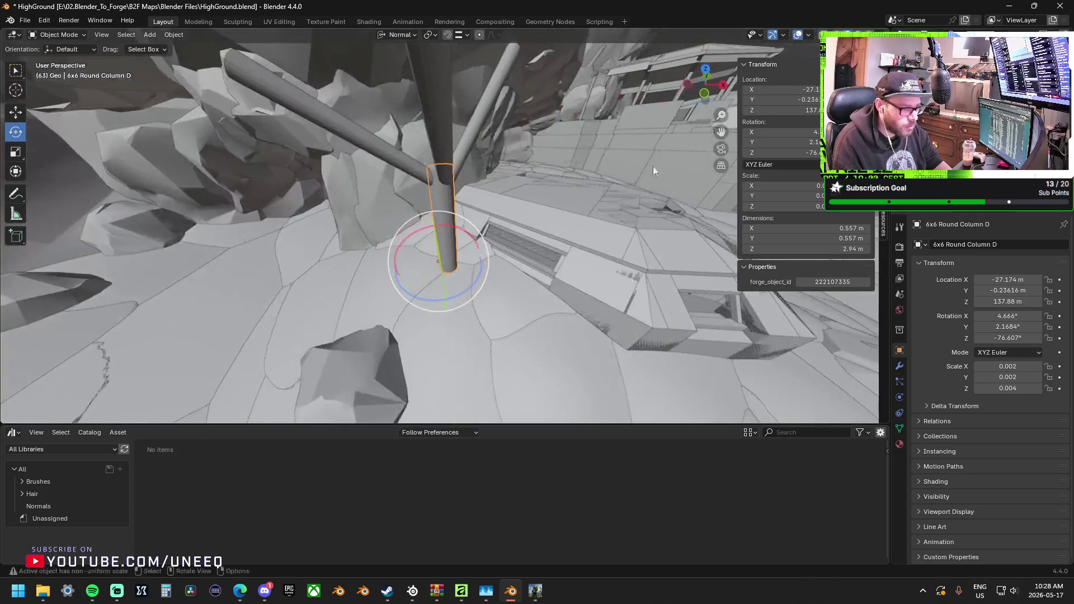
Toggle scene world lighting and other viewport shading options, then orbit over the whole scene.
left_click(866, 35)
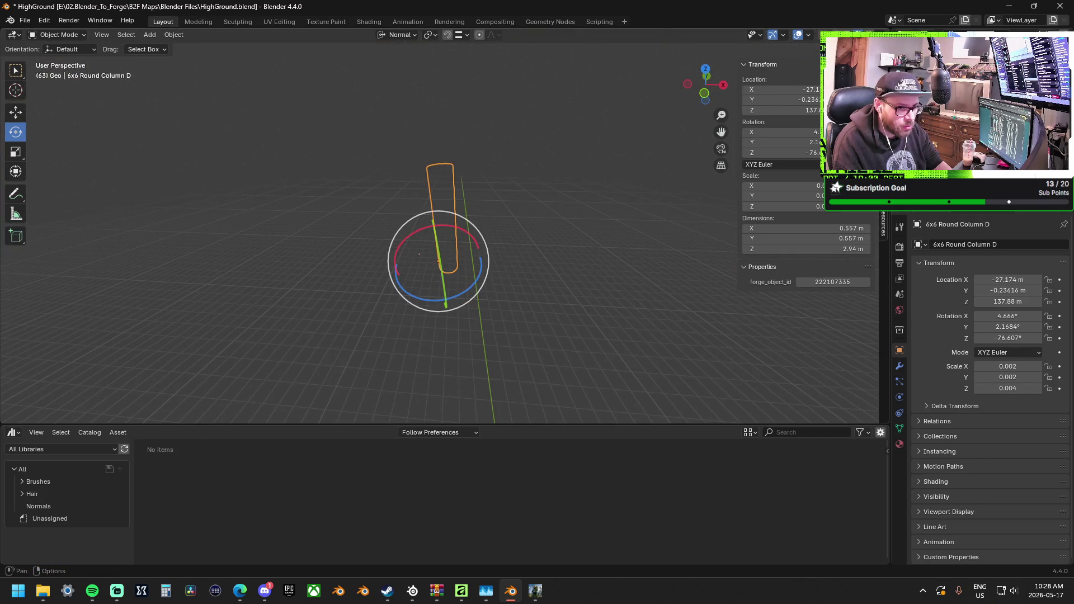
left_click(876, 35)
left_click(817, 101)
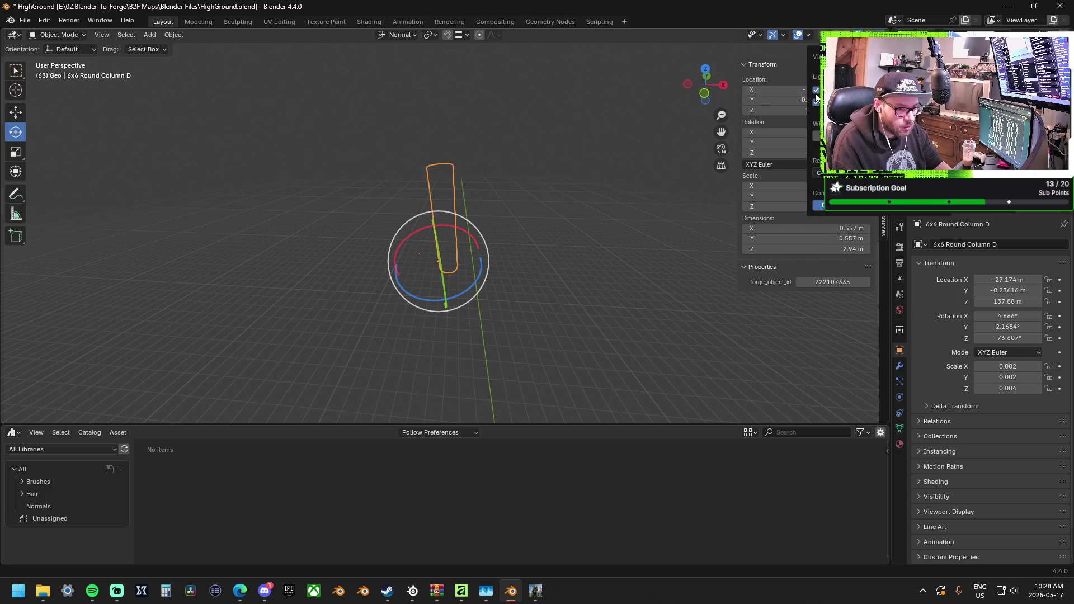
left_click(817, 136)
left_click(817, 136)
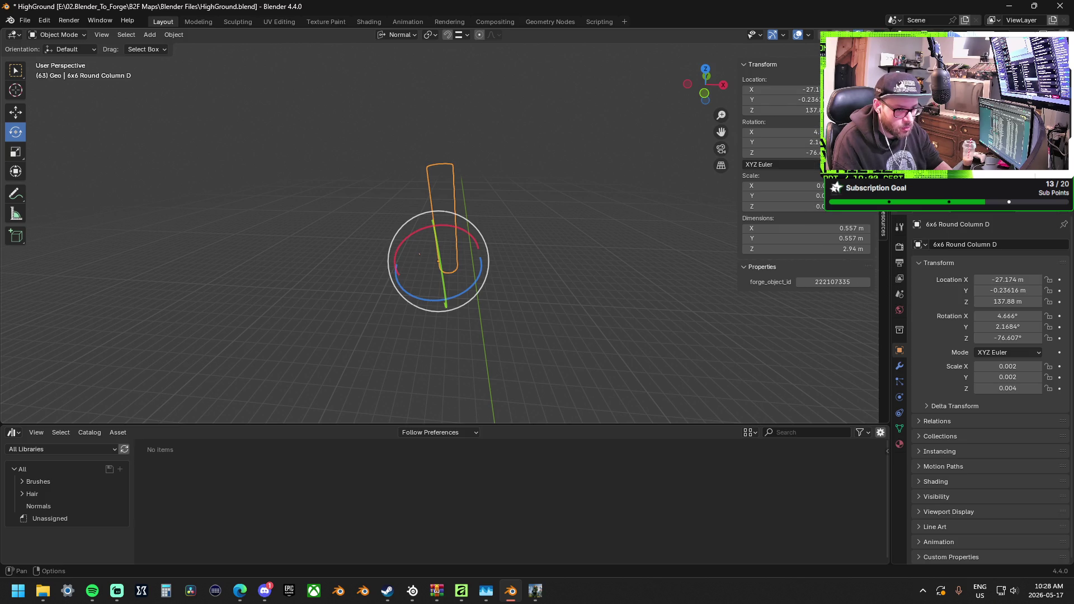
mouse_move(437, 185)
middle_mouse_down()
mouse_move(538, 168)
mouse_move(344, 170)
mouse_move(481, 166)
mouse_move(465, 189)
mouse_move(505, 226)
mouse_move(447, 163)
mouse_move(619, 286)
mouse_move(605, 270)
middle_mouse_up()
middle_click_drag(613, 270, 626, 274)
Select all map objects and join them into one mesh with Object > Join.
key("a")
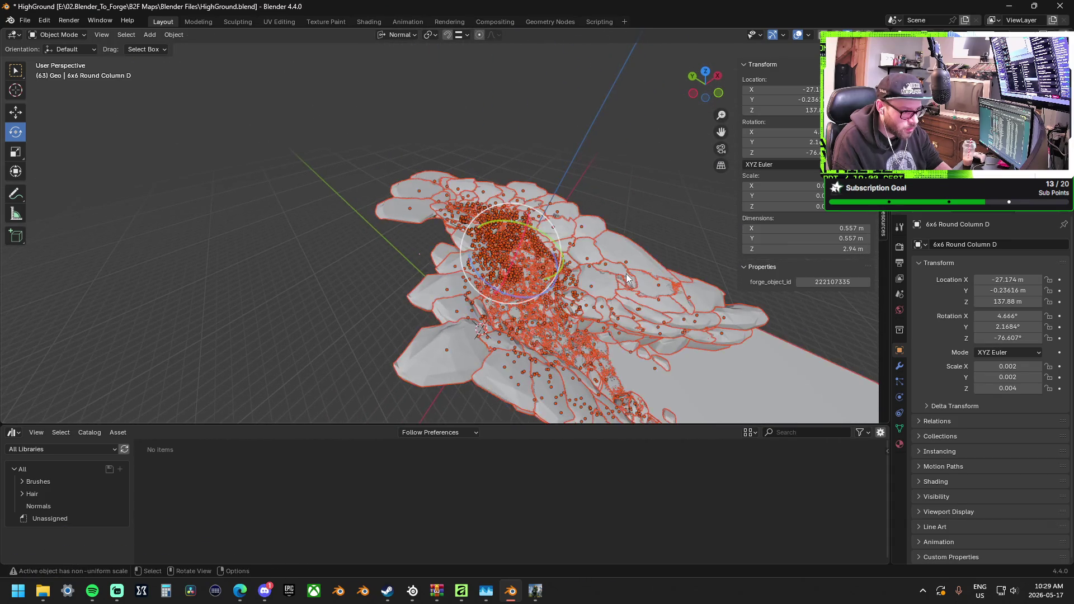
left_click(176, 35)
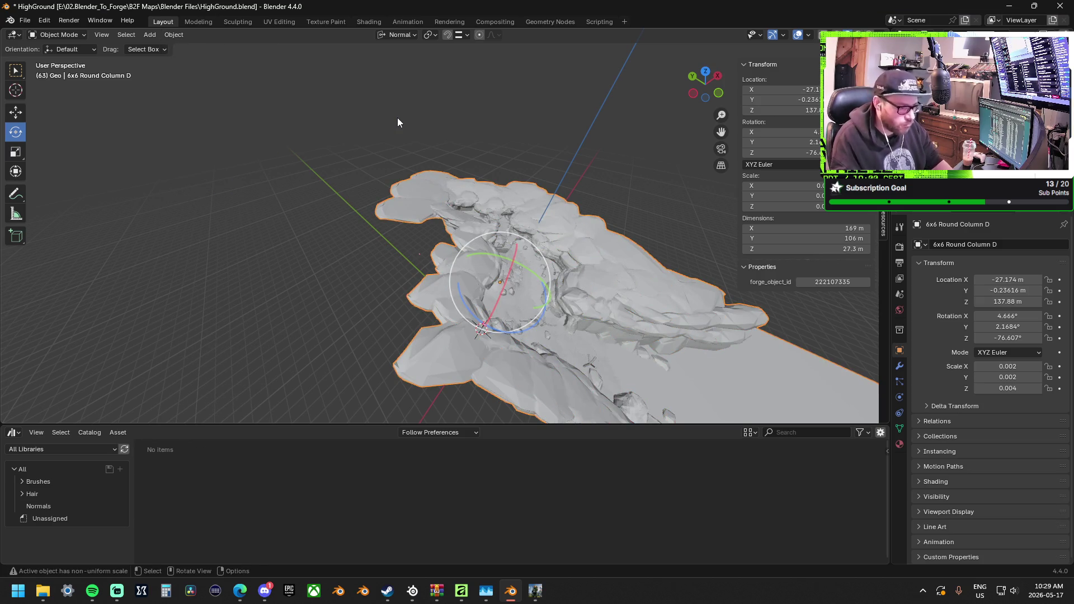
mouse_move(398, 118)
middle_mouse_down()
mouse_move(520, 237)
mouse_move(531, 297)
middle_mouse_up()
scroll(531, 293, "up", 10)
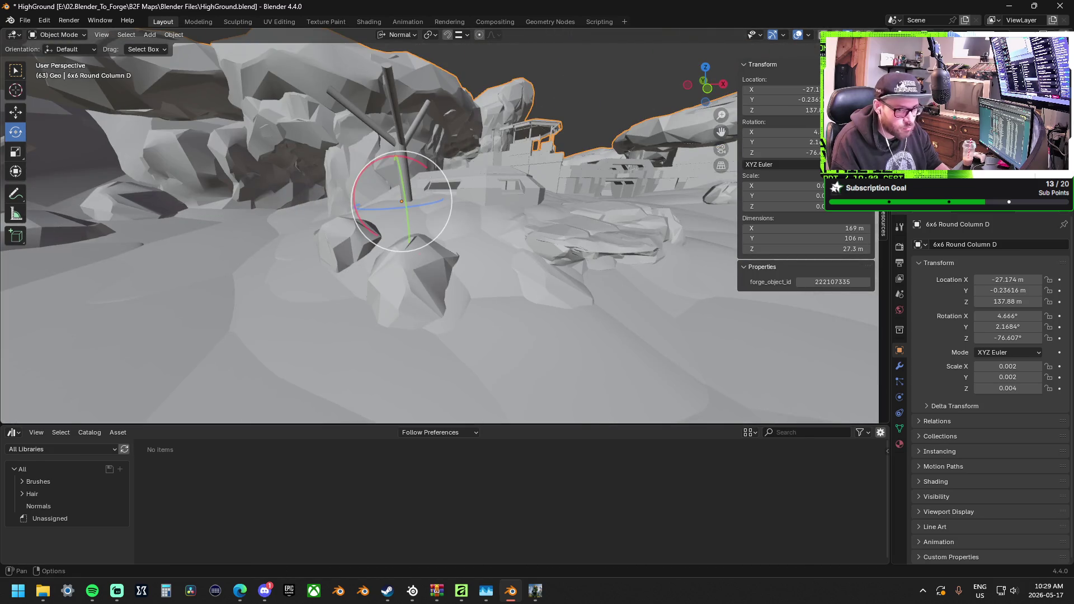
Show only the joined mesh in the view and reselect it.
key("shift+h")
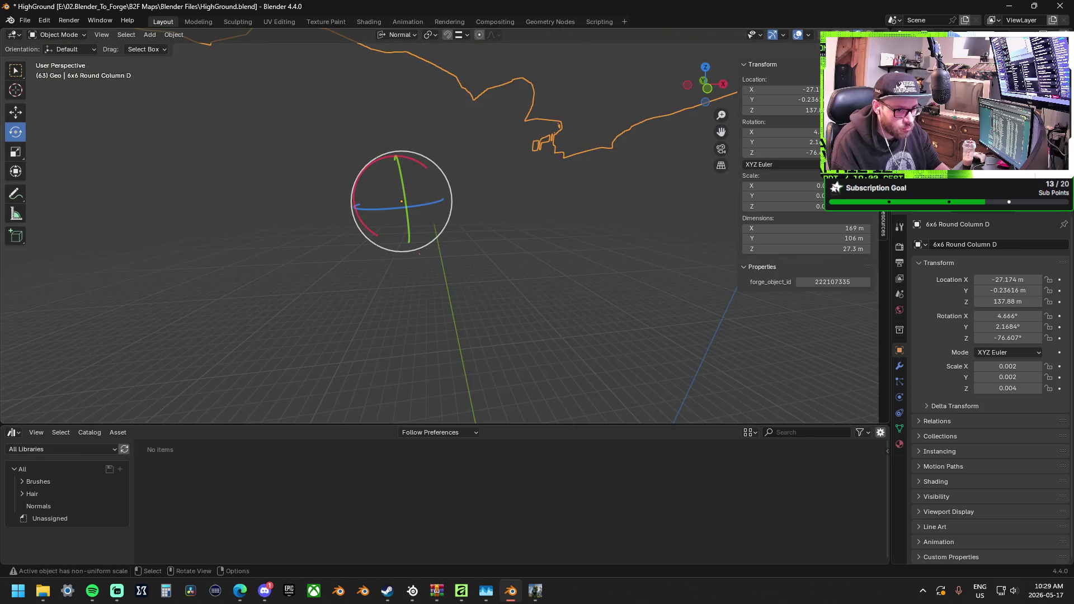
mouse_move(465, 156)
middle_mouse_down()
mouse_move(511, 189)
mouse_move(504, 198)
mouse_move(563, 223)
mouse_move(595, 222)
middle_mouse_up()
left_click(309, 257)
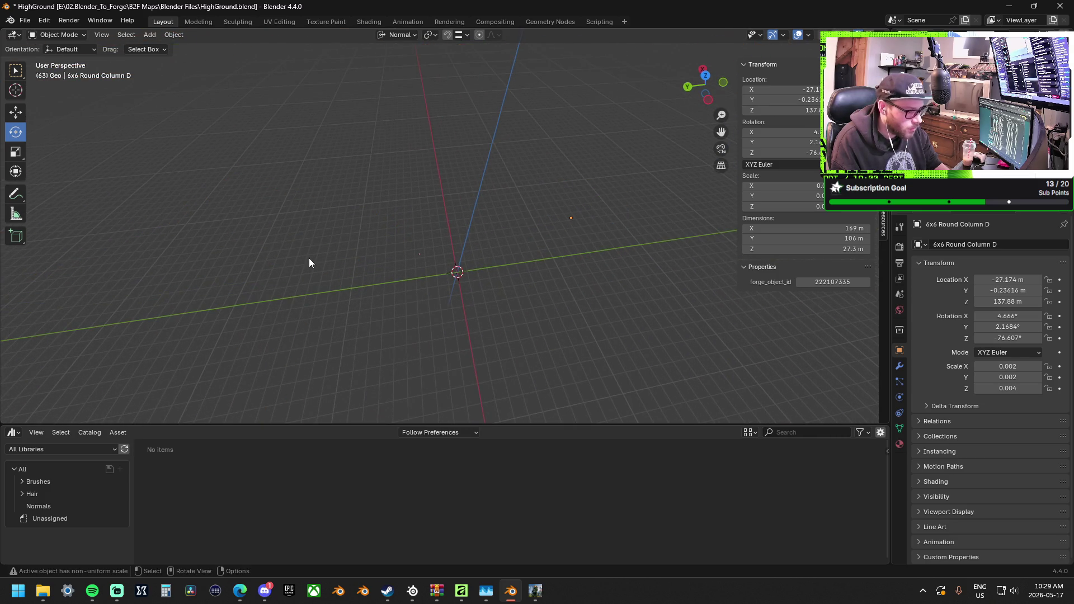
left_click(427, 256)
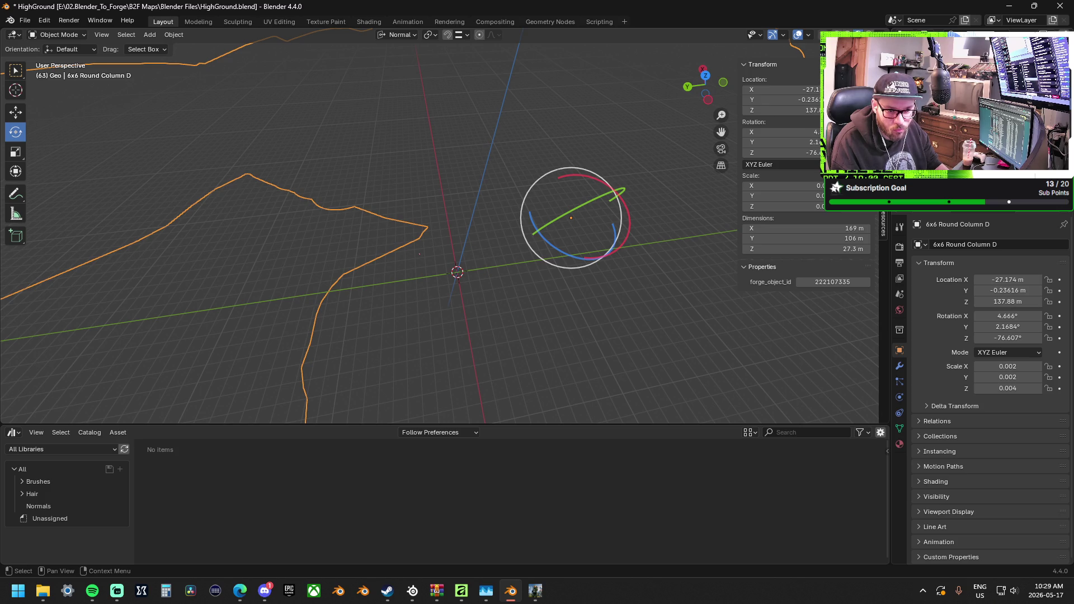
Orbit to the deadlock object and select it.
mouse_move(639, 199)
middle_mouse_down()
mouse_move(535, 204)
mouse_move(512, 190)
mouse_move(622, 180)
mouse_move(546, 237)
middle_mouse_up()
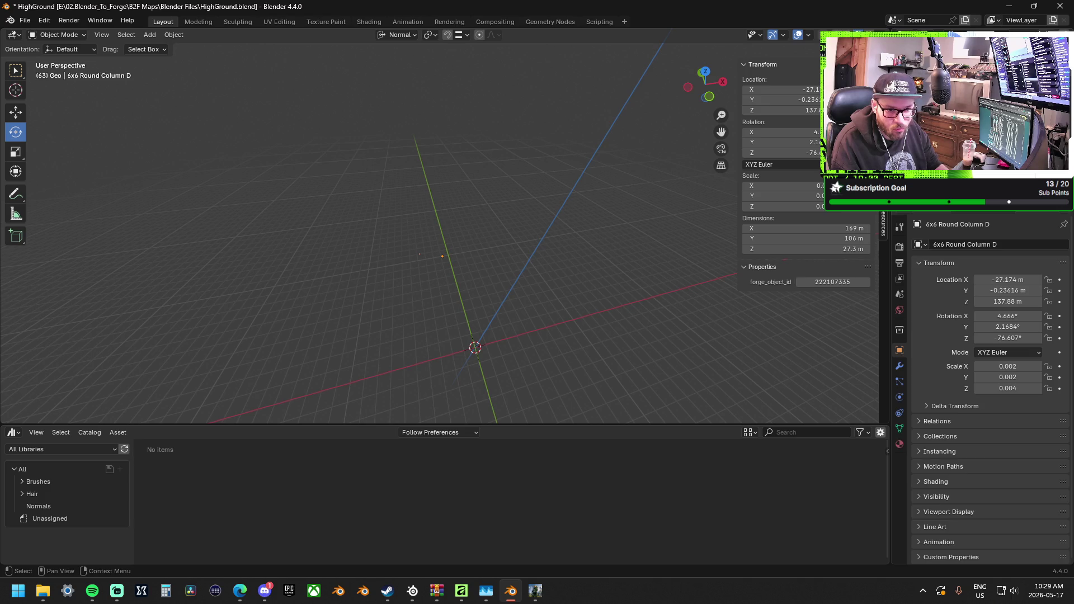
mouse_move(579, 134)
middle_mouse_down()
mouse_move(545, 174)
mouse_move(503, 191)
middle_mouse_up()
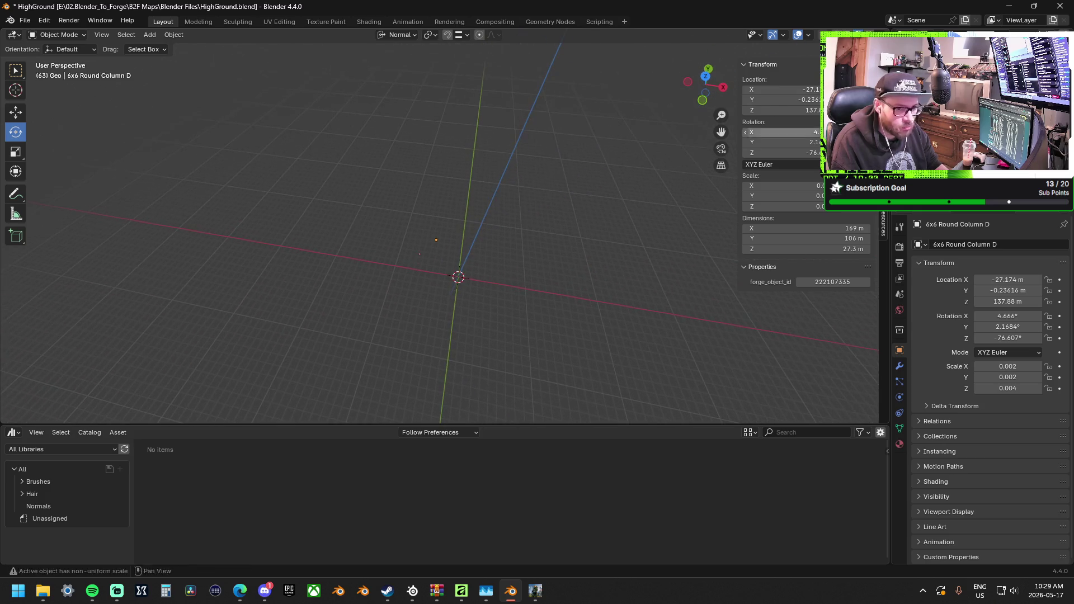
left_click(606, 163)
mouse_move(607, 164)
middle_mouse_down()
mouse_move(491, 173)
mouse_move(458, 126)
mouse_move(503, 141)
middle_mouse_up()
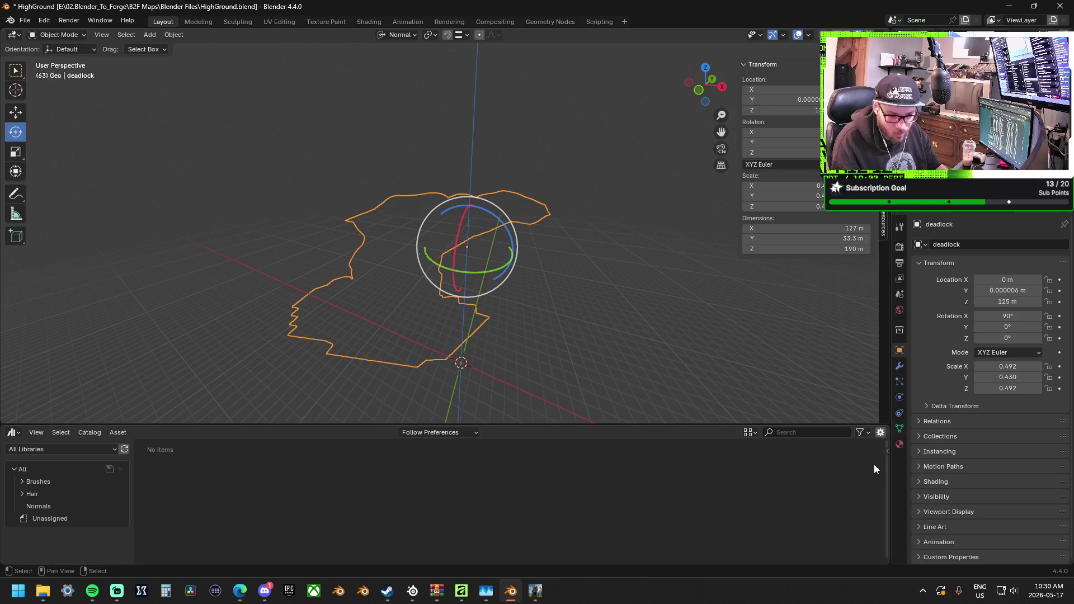
Remove fourteen material slots from the deadlock object in Material properties.
left_click(899, 445)
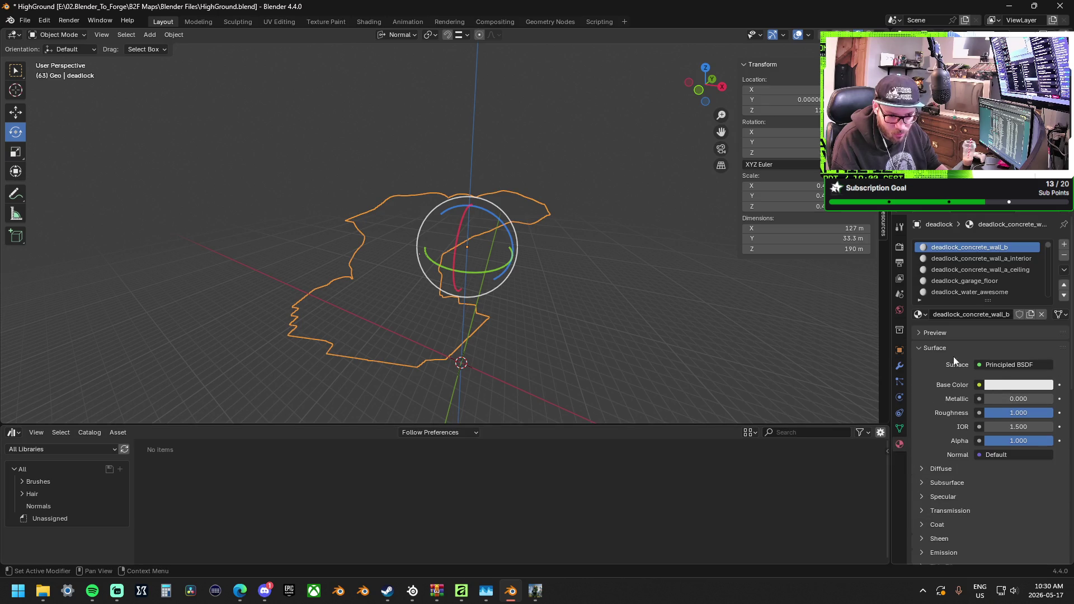
left_click(1066, 259)
left_click(1066, 259)
left_click(1065, 259)
left_click(1065, 259)
left_click(1065, 259)
left_click(1066, 259)
left_click(1065, 259)
left_click(1066, 259)
left_click(1066, 259)
left_click(1065, 259)
left_click(1066, 259)
left_click(1066, 260)
left_click(1066, 259)
left_click(1066, 259)
left_click(1065, 259)
left_click(1066, 259)
left_click(1066, 259)
left_click(1066, 259)
left_click(1065, 260)
left_click(1065, 259)
left_click(1065, 259)
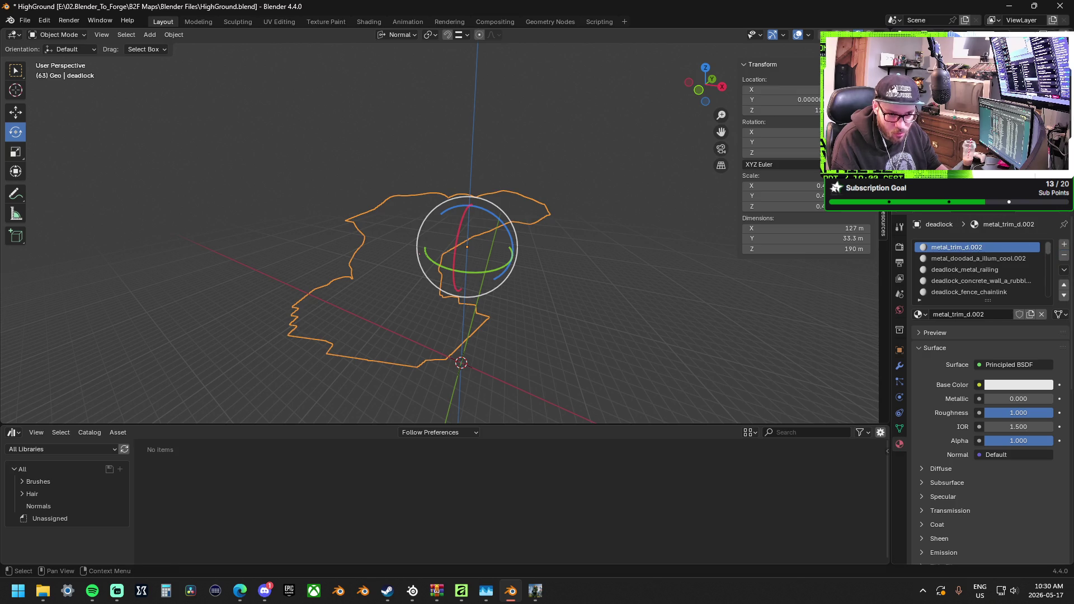
Select the joined 6x6 Round Column D and review its DefaultMaterial.458 and cyber_cables slots.
left_click(488, 335)
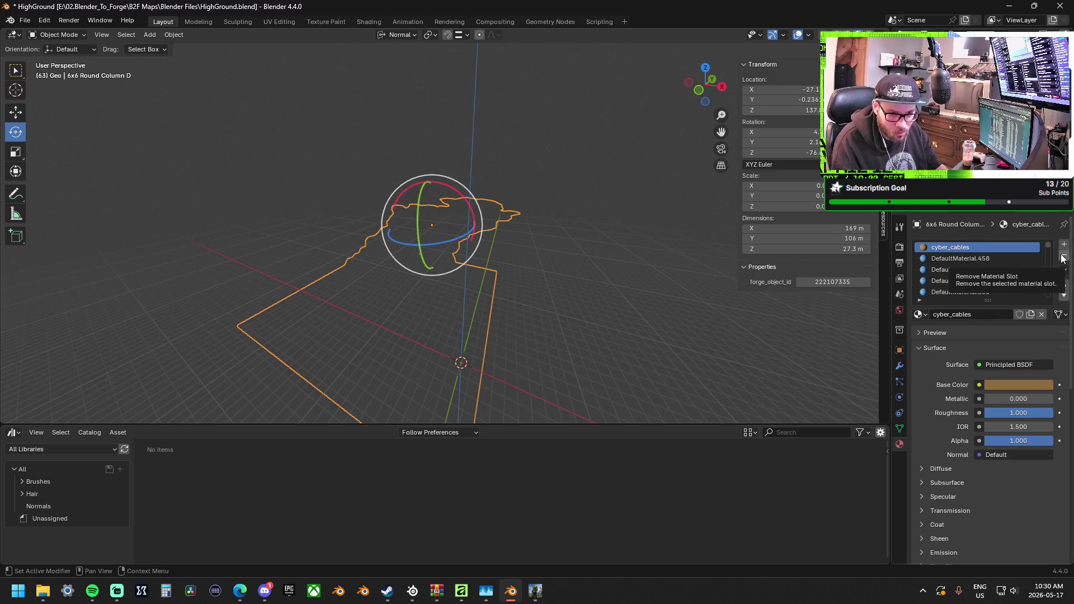
left_click(992, 256)
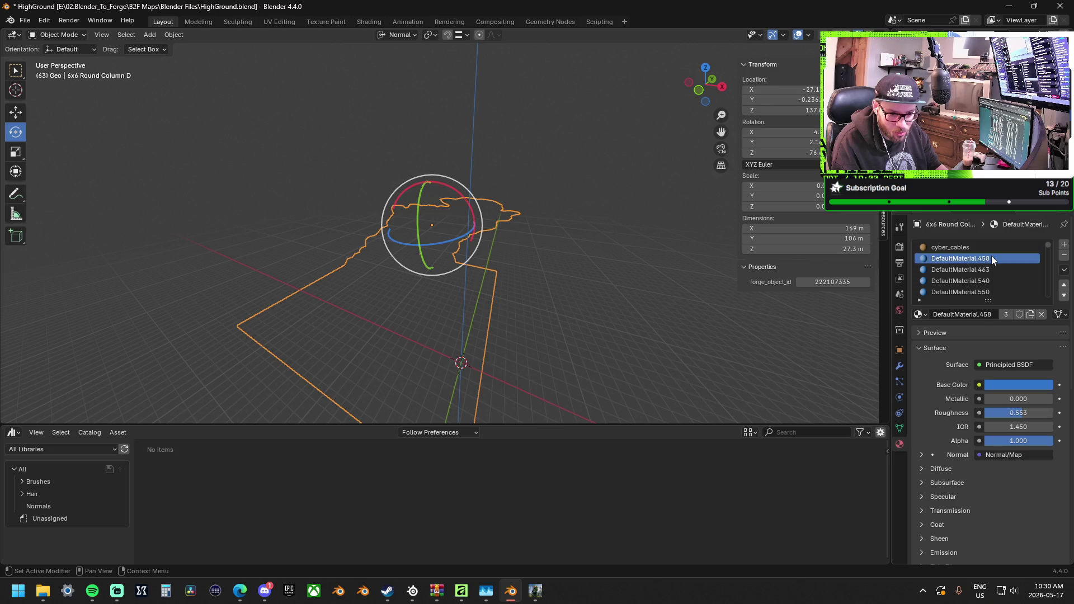
left_click(964, 248)
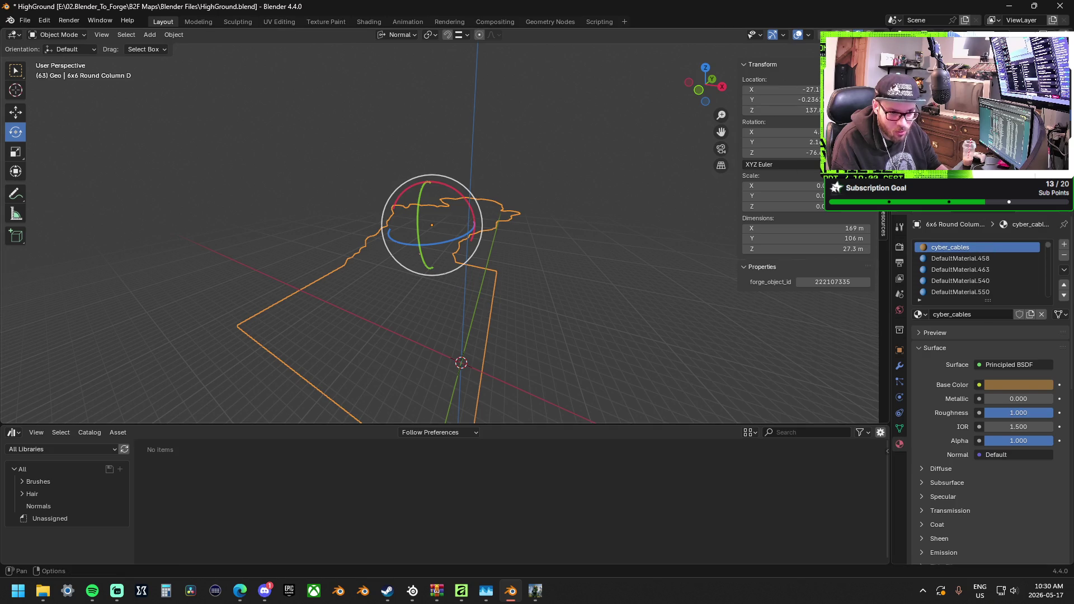
mouse_move(537, 191)
middle_mouse_down()
mouse_move(495, 205)
mouse_move(515, 216)
mouse_move(512, 263)
mouse_move(524, 231)
middle_mouse_up()
Zoom, orbit and pan over the terrain cliffs, then open the Viewport Shading dropdown.
scroll(515, 216, "up", 5)
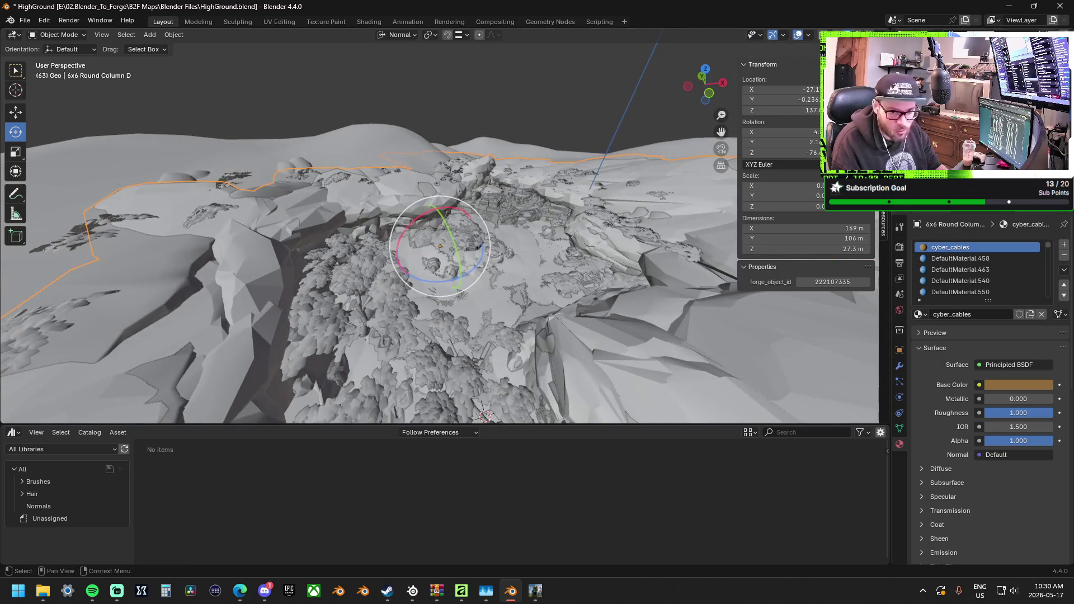
mouse_move(512, 280)
middle_mouse_down()
mouse_move(518, 220)
mouse_move(512, 249)
mouse_move(421, 255)
mouse_move(338, 255)
mouse_move(280, 234)
mouse_move(286, 219)
middle_mouse_up()
middle_click_drag(443, 139, 524, 153, "shift")
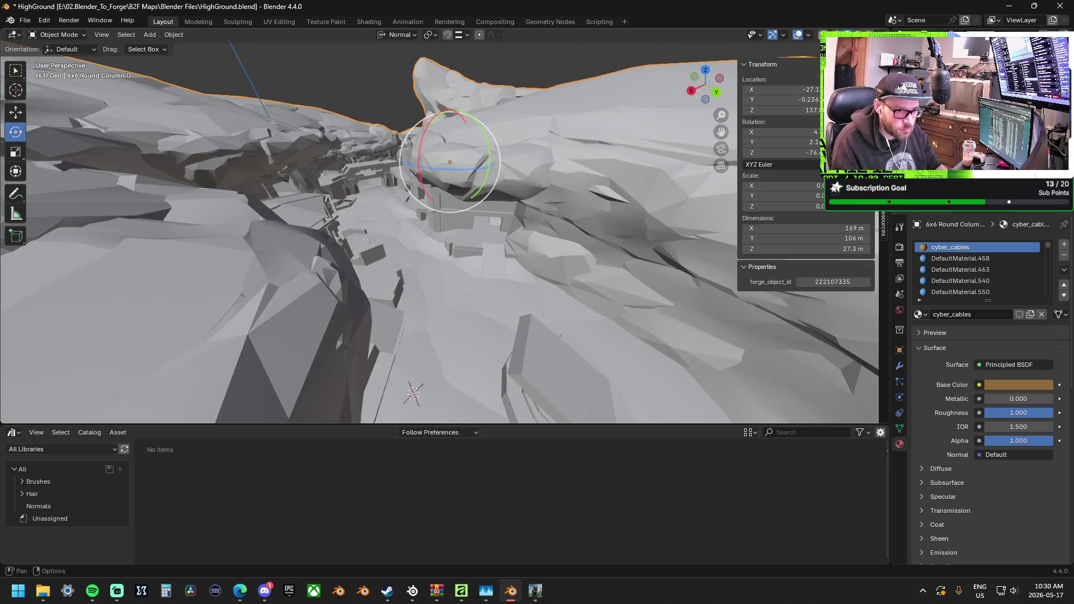
left_click(880, 34)
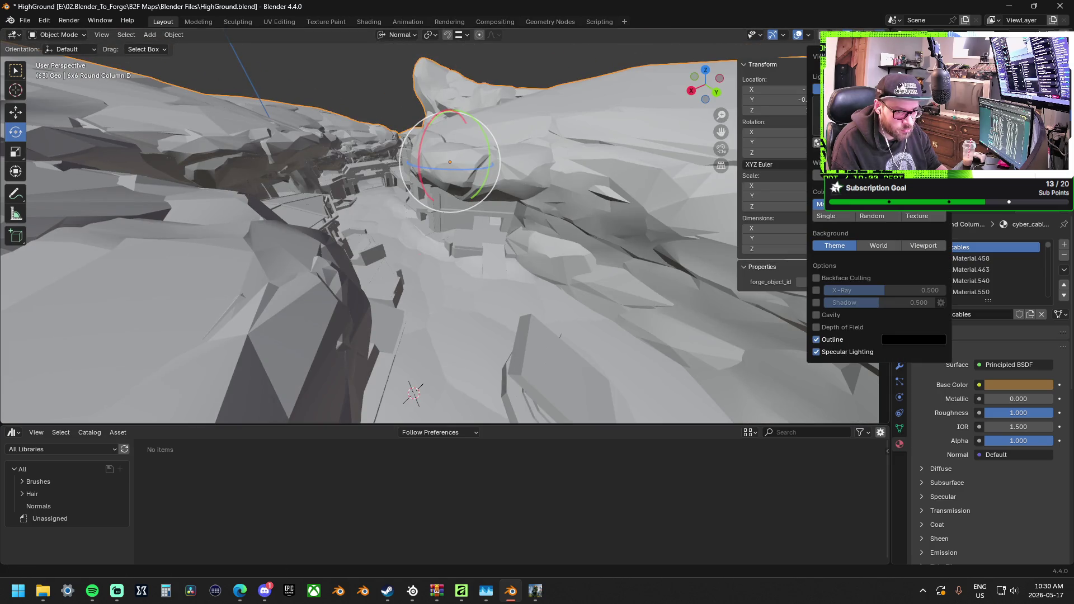
Try Flat then Studio lighting and cycle colour modes, ending on Single colour.
left_click(880, 88)
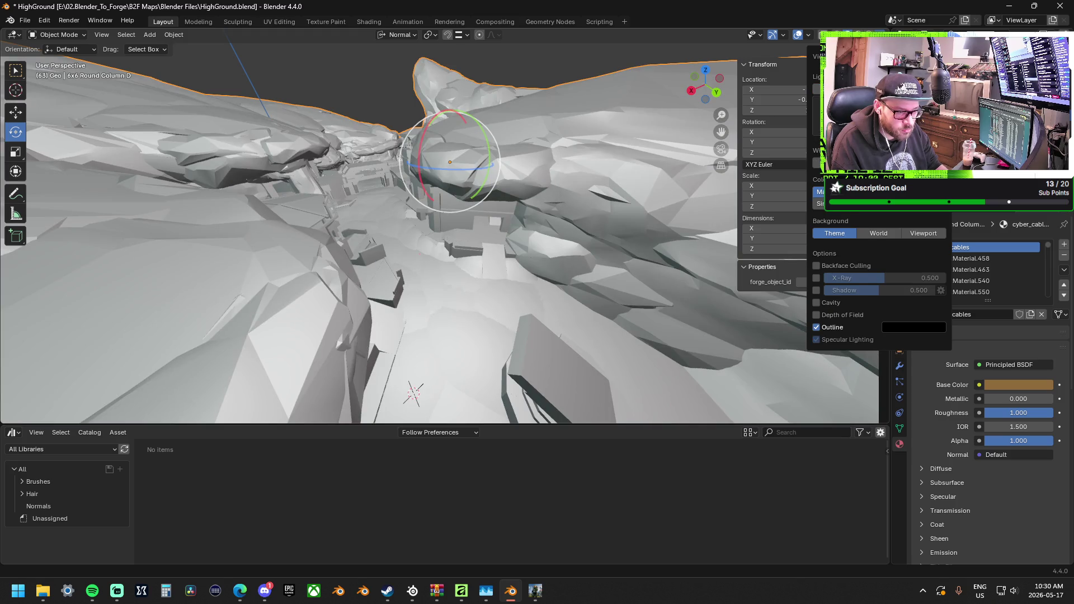
left_click(924, 88)
left_click(835, 89)
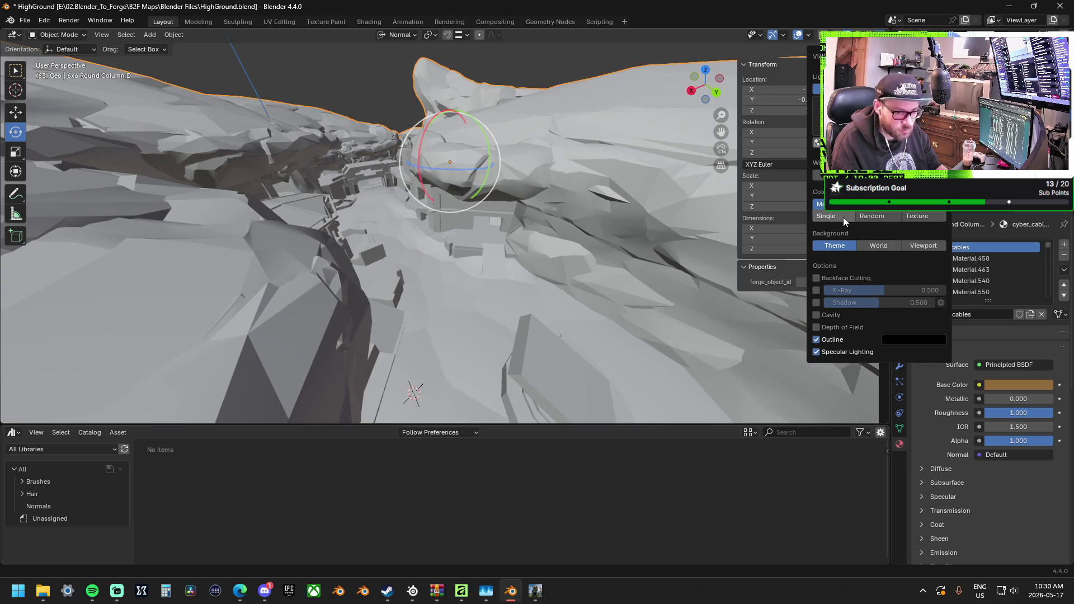
left_click(844, 217)
left_click(879, 208)
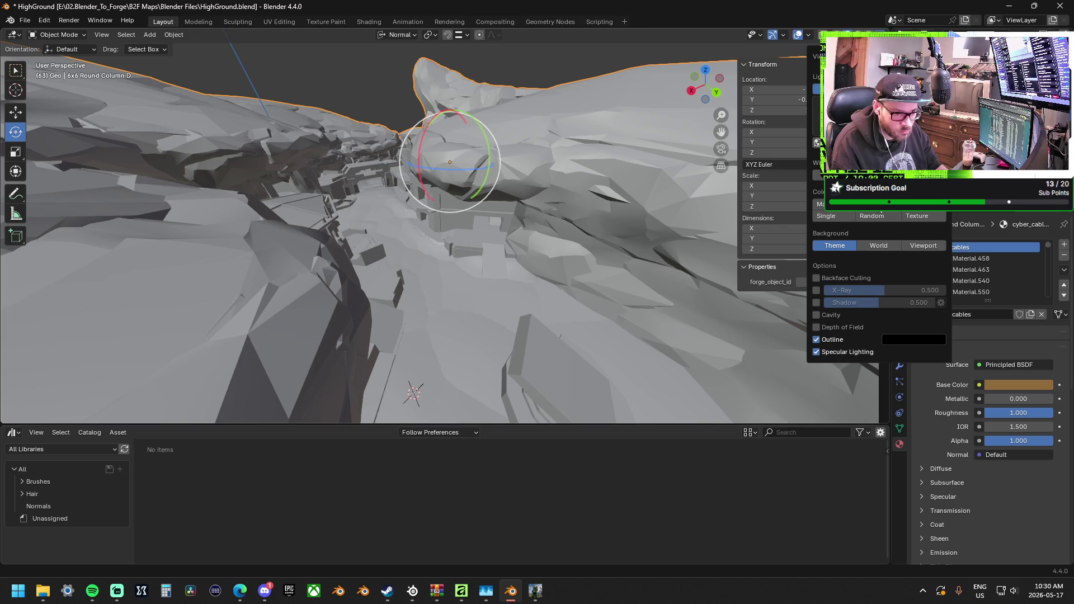
left_click(923, 215)
left_click(884, 216)
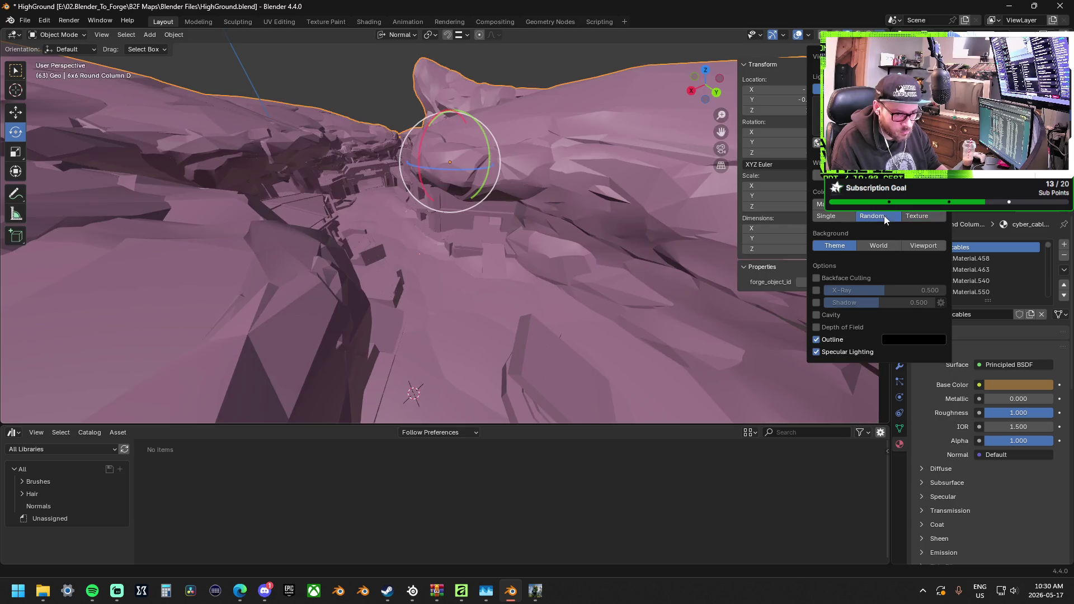
left_click(825, 216)
Orbit over the terrain and isolate the column with Shift+H, hiding the rest.
mouse_move(554, 261)
middle_mouse_down()
mouse_move(542, 258)
mouse_move(613, 263)
mouse_move(600, 223)
middle_mouse_up()
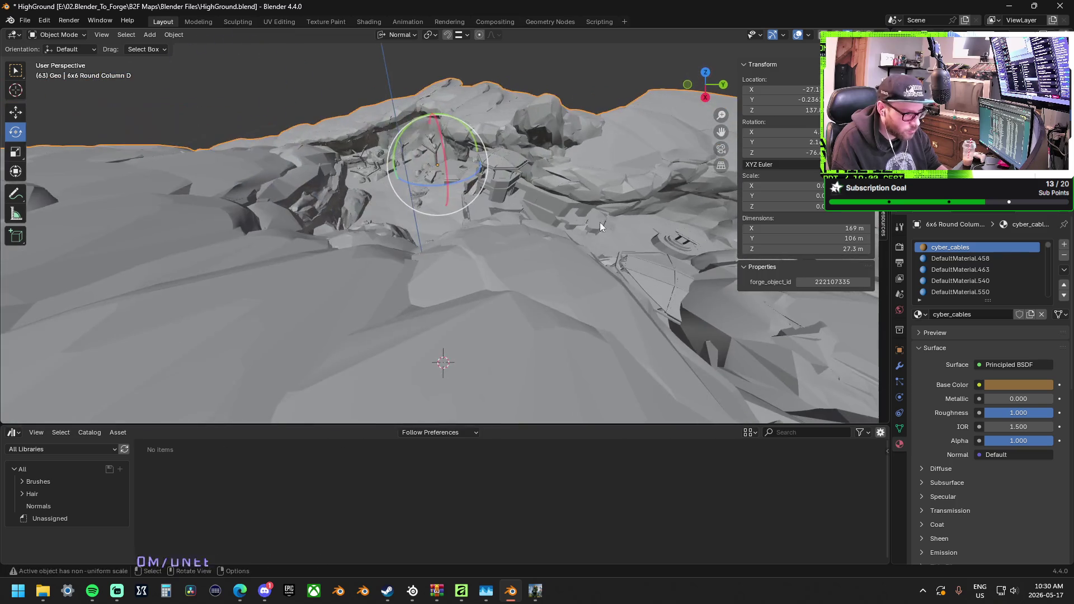
mouse_move(513, 67)
middle_mouse_down()
mouse_move(513, 145)
mouse_move(448, 147)
mouse_move(518, 143)
mouse_move(540, 154)
mouse_move(447, 194)
mouse_move(445, 183)
mouse_move(465, 170)
middle_mouse_up()
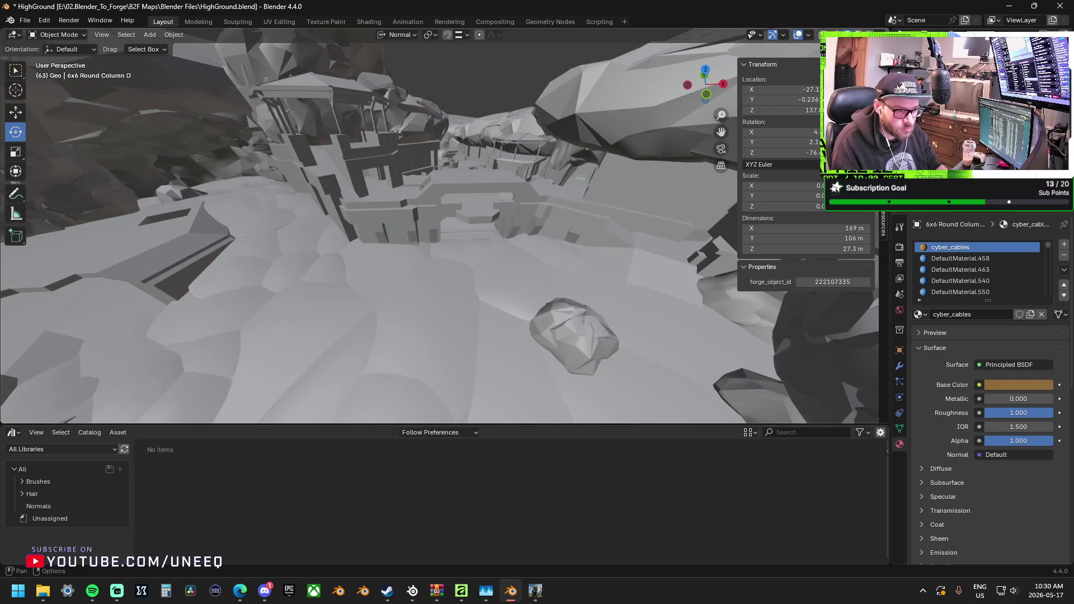
key("shift+h")
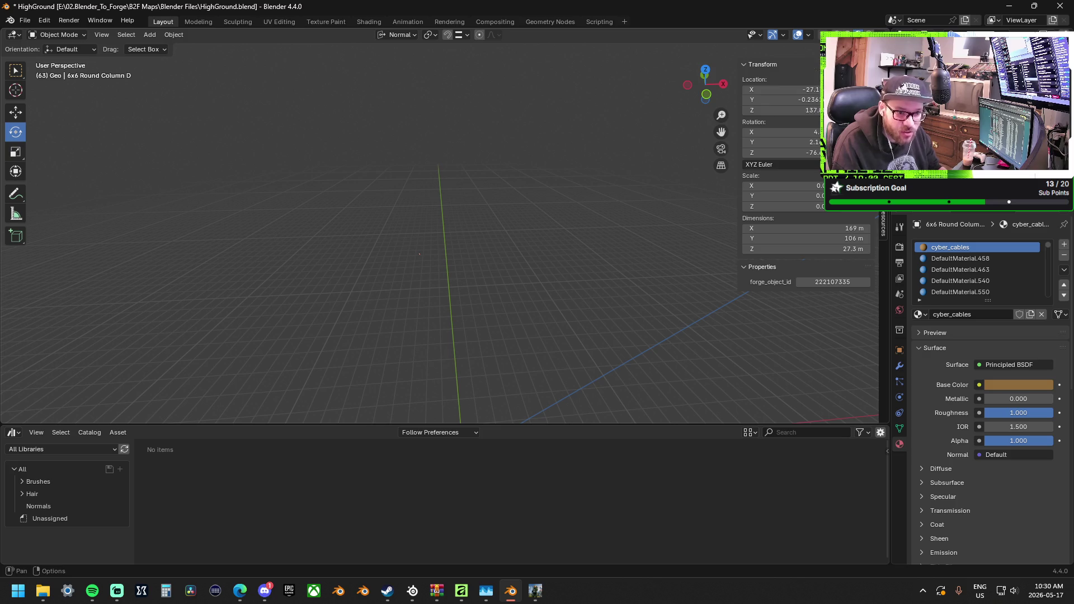
Set the viewport render pass to Combined in the Viewport Shading options.
left_click(883, 34)
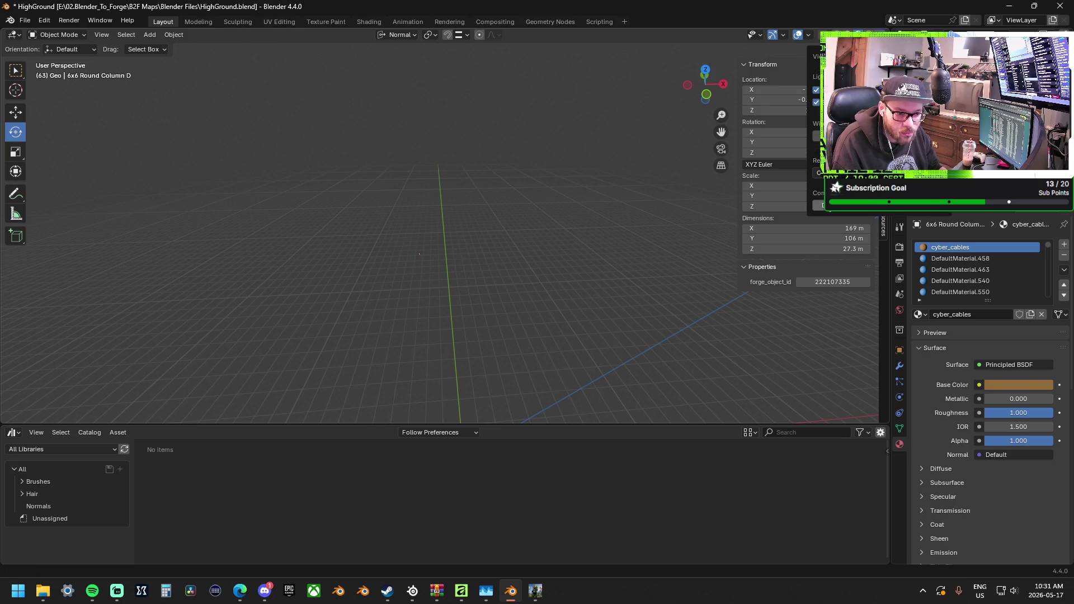
left_click(818, 173)
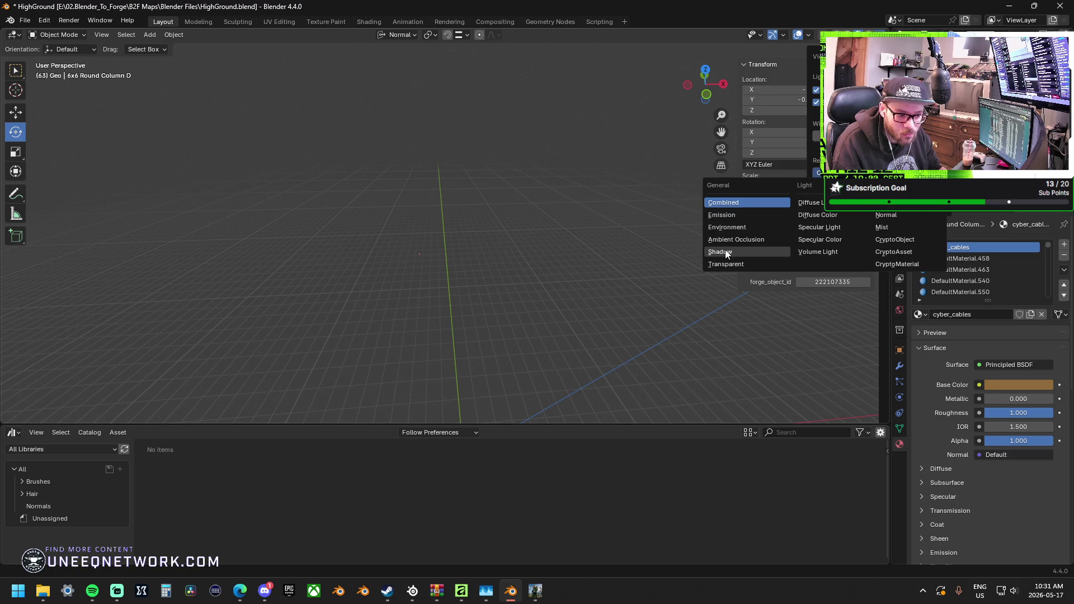
left_click(747, 227)
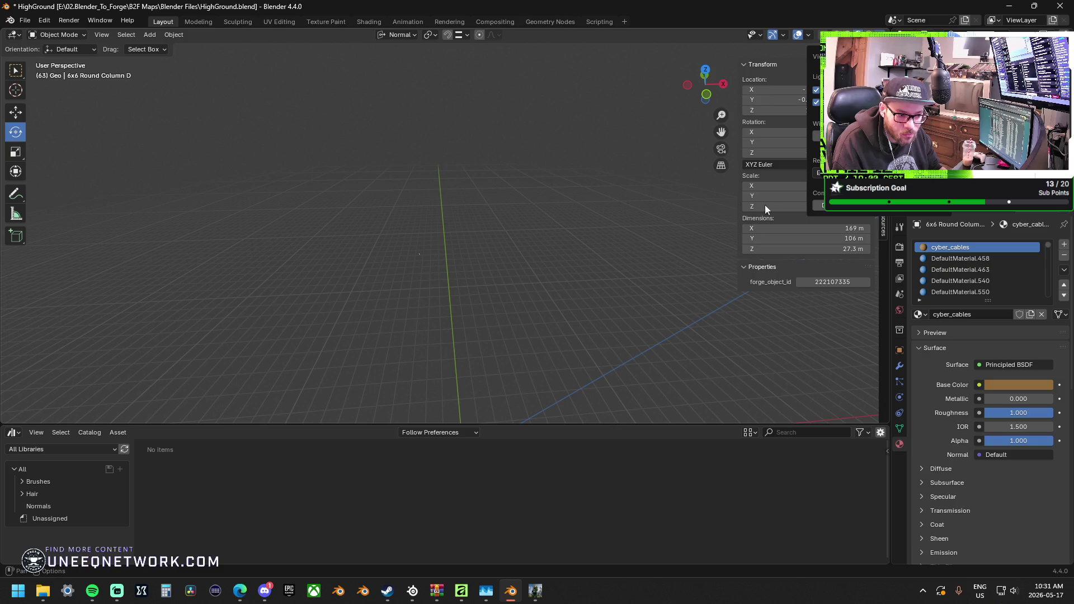
left_click(818, 173)
left_click(761, 204)
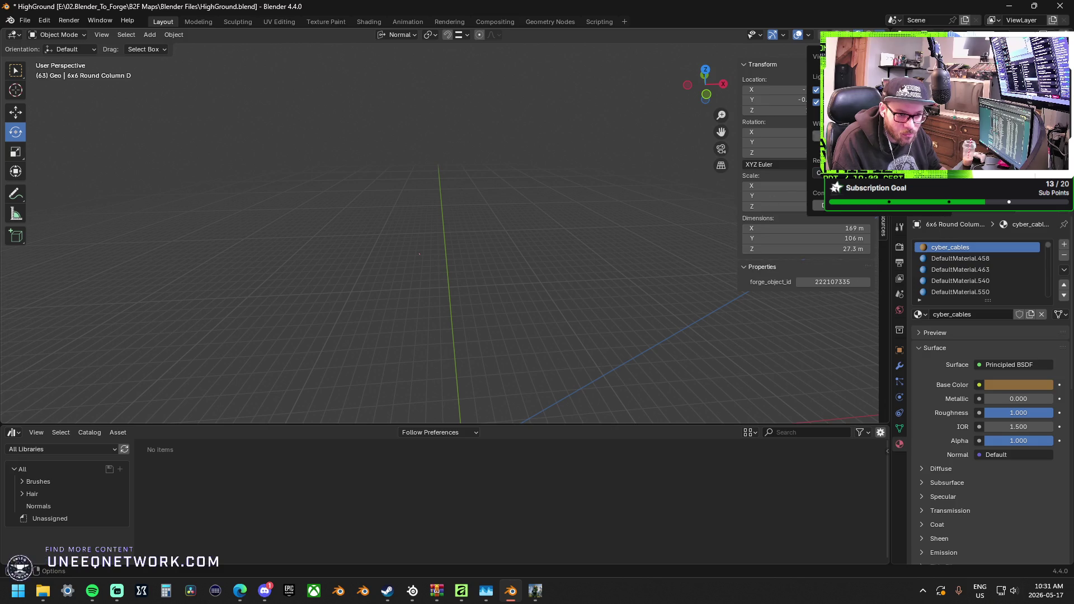
Toggle the shading checkboxes, leave Local View and pan back to the whole grey map.
left_click(817, 103)
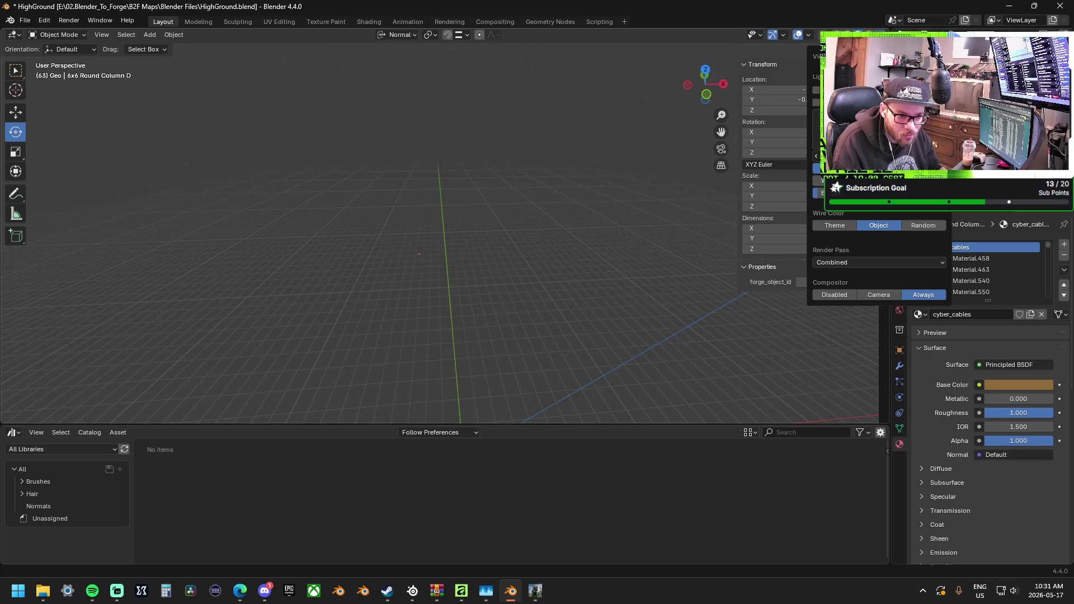
left_click(817, 102)
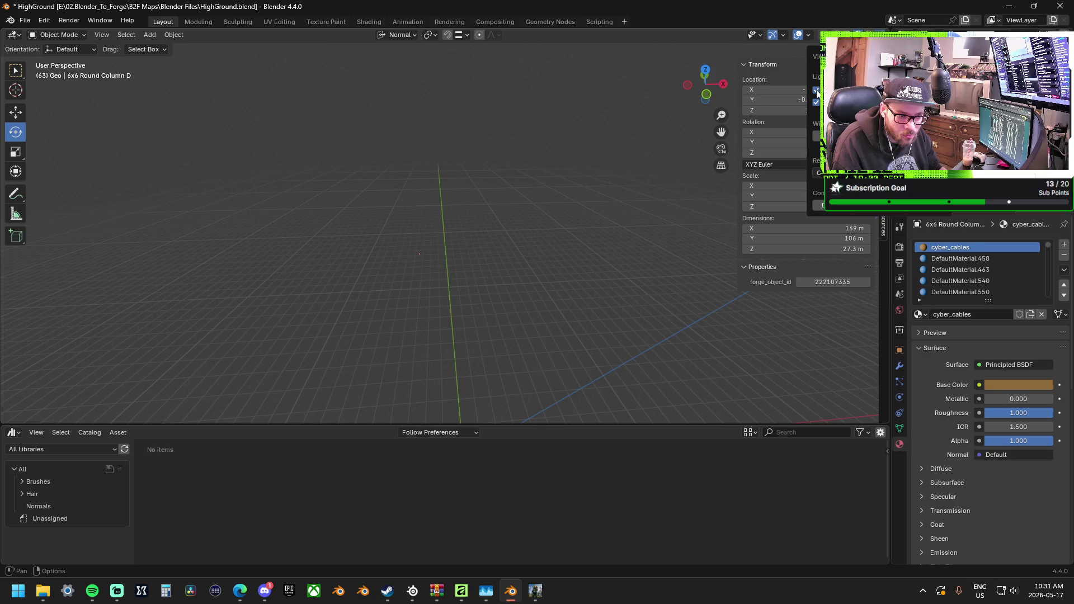
left_click(817, 90)
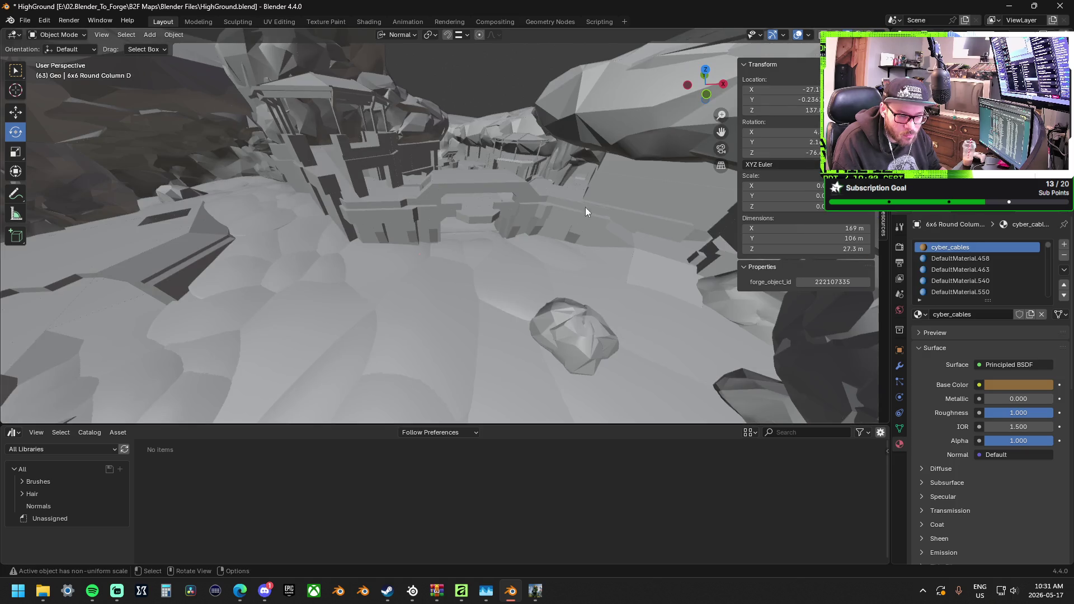
mouse_move(585, 207)
middle_mouse_down("shift")
mouse_move(572, 229)
mouse_move(87, 105)
middle_mouse_up("shift")
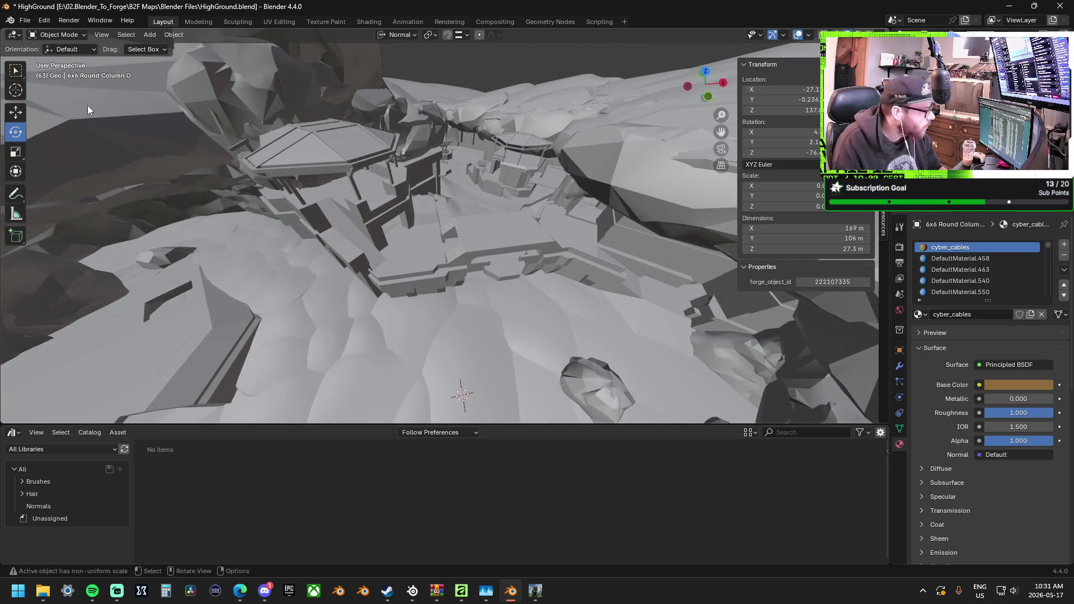
Export HighGround.obj as Wavefront OBJ into E:\01.Personal_Assets\Forge Maps\OBJ, then close Blender.
left_click(29, 22)
mouse_move(62, 193)
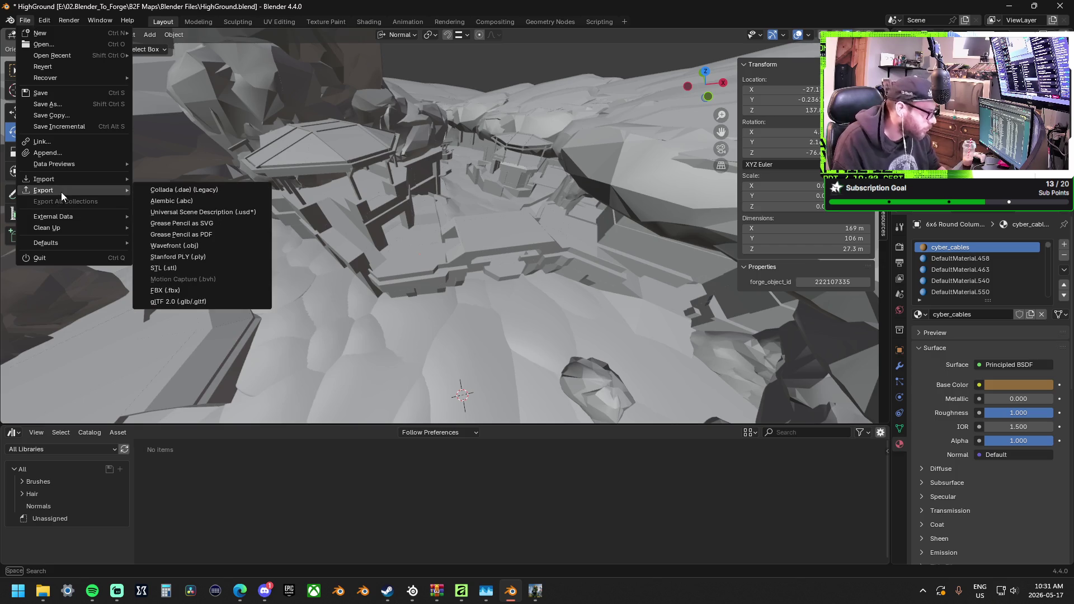
left_click(208, 246)
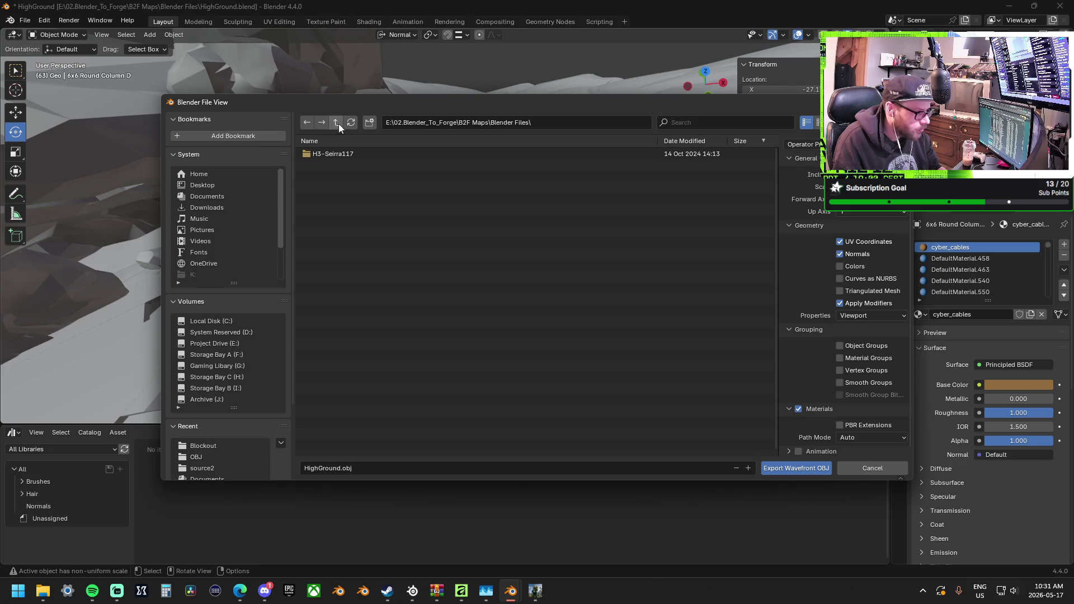
left_click(213, 345)
double_click(351, 165)
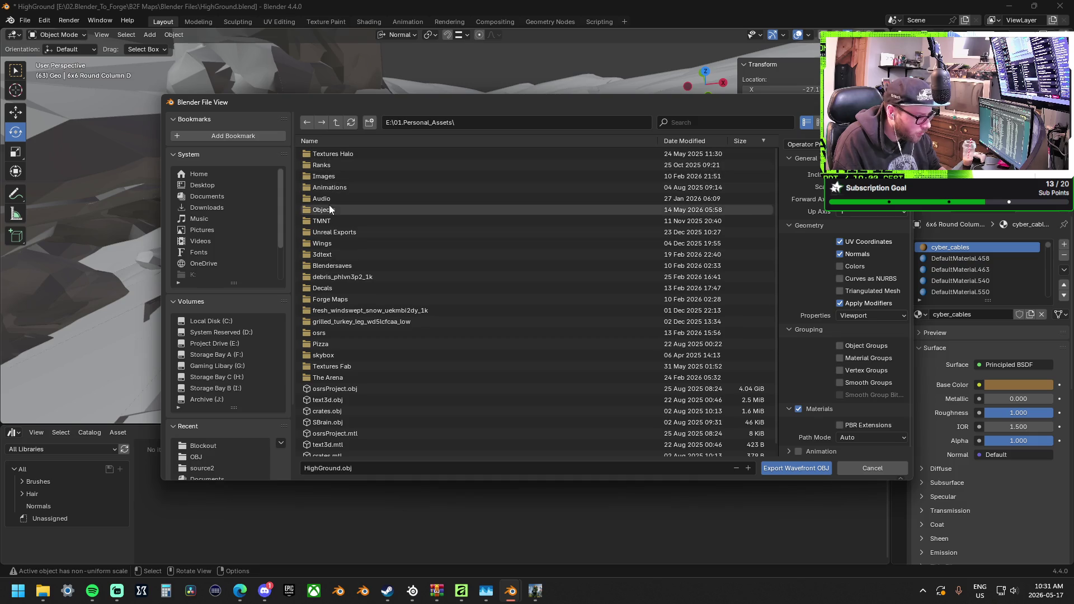
double_click(331, 298)
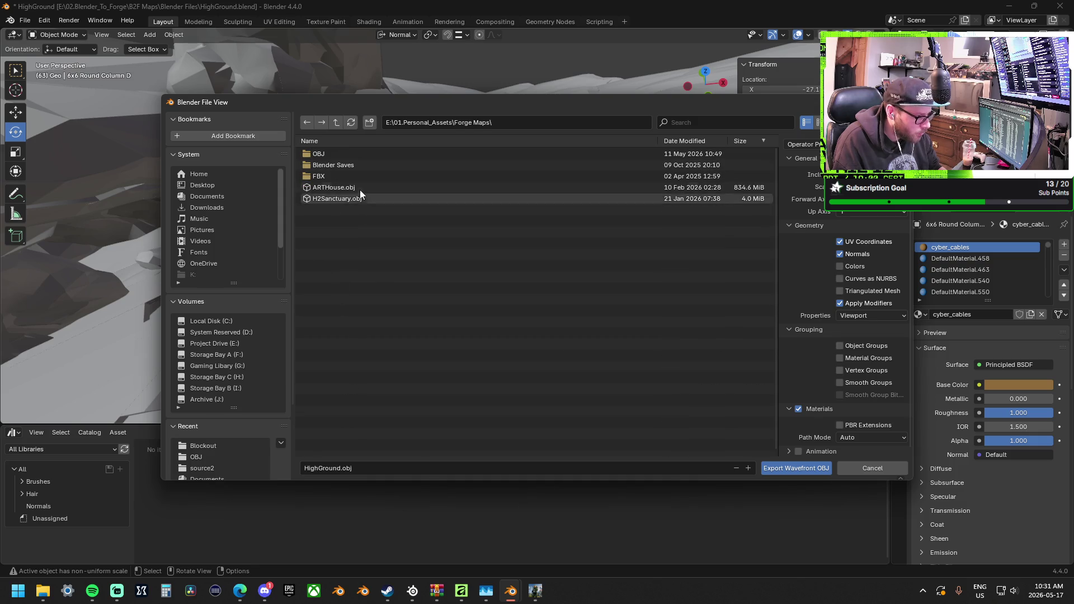
double_click(337, 155)
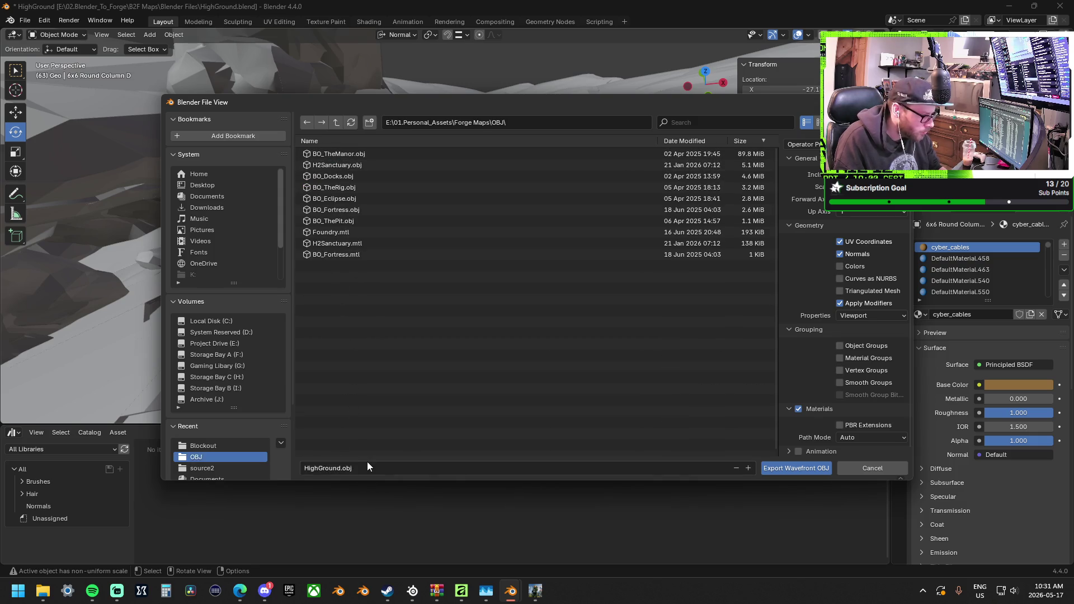
left_click(803, 468)
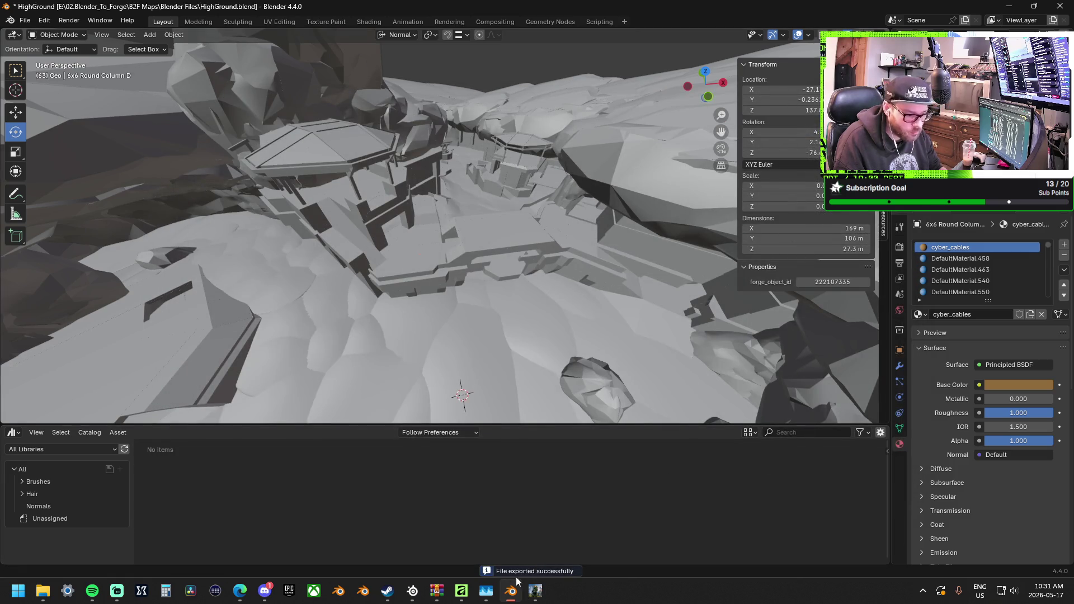
left_click(1066, 8)
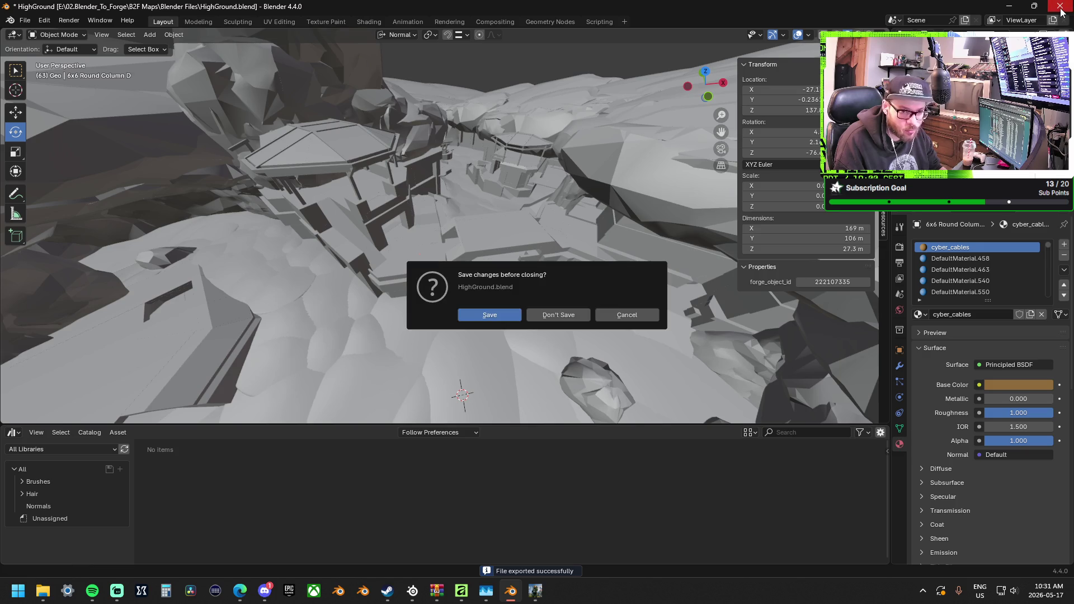
Discard changes to HighGround.blend and launch a fresh Blender 4.2.1 session.
left_click(559, 315)
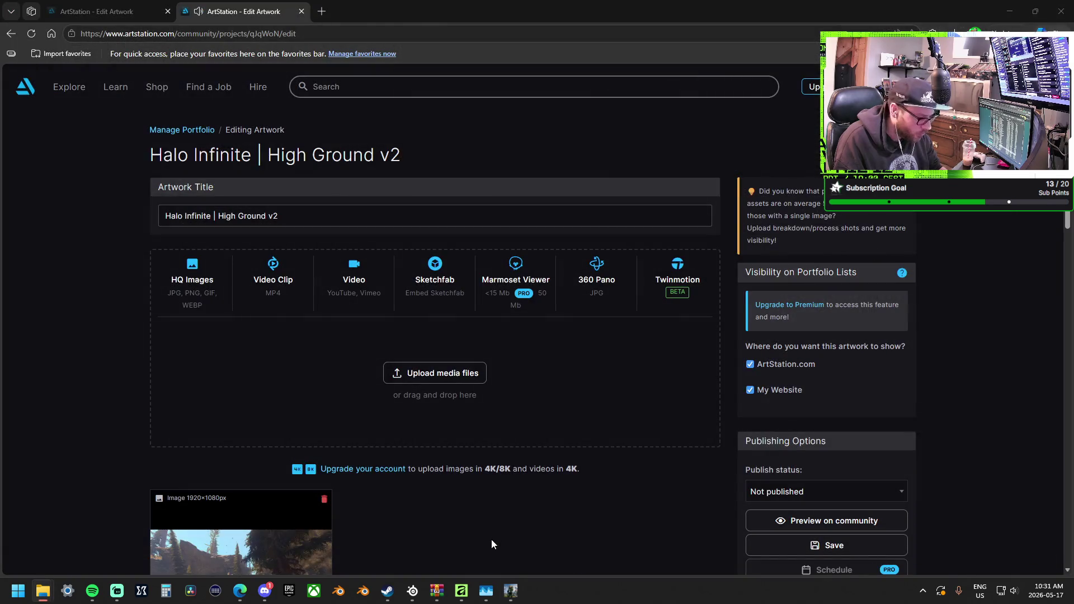
left_click(340, 592)
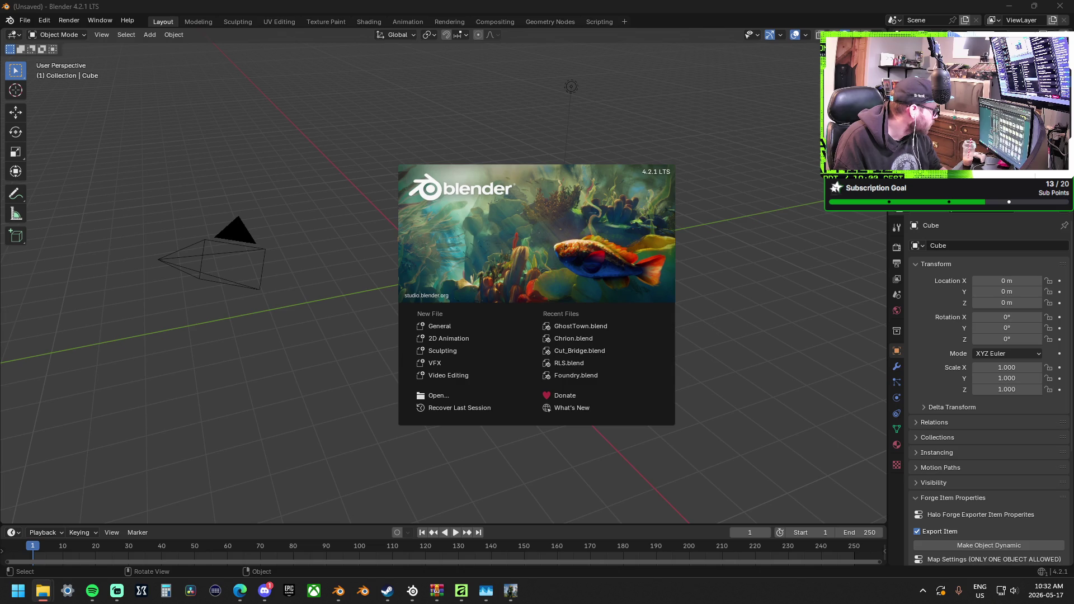
Dismiss the splash screen and drop HighGround.obj into the empty scene to import it.
left_click(289, 444)
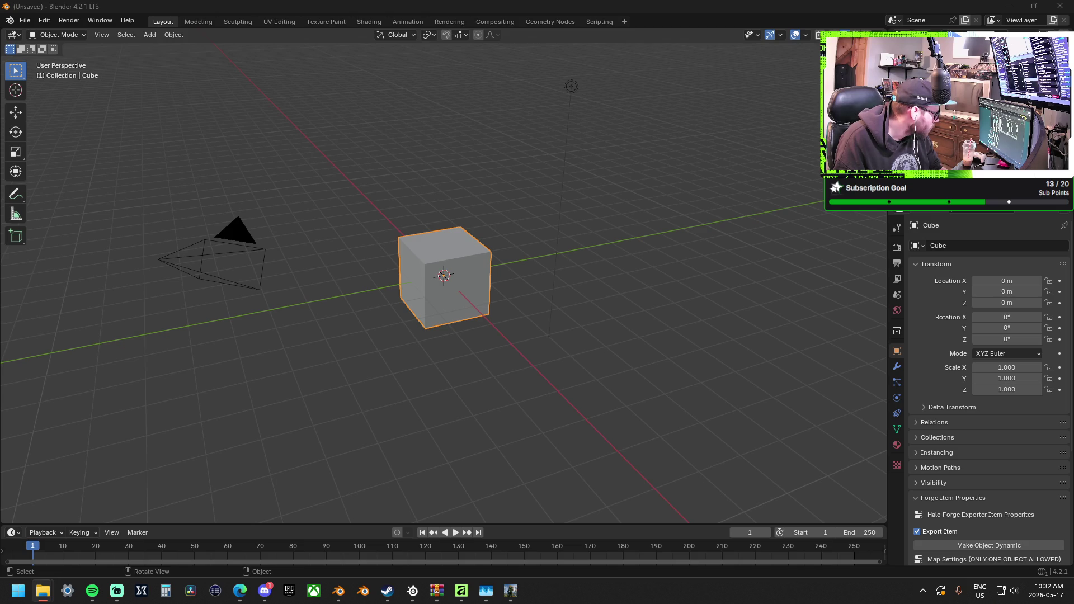
left_click_drag(1, 386, 411, 356)
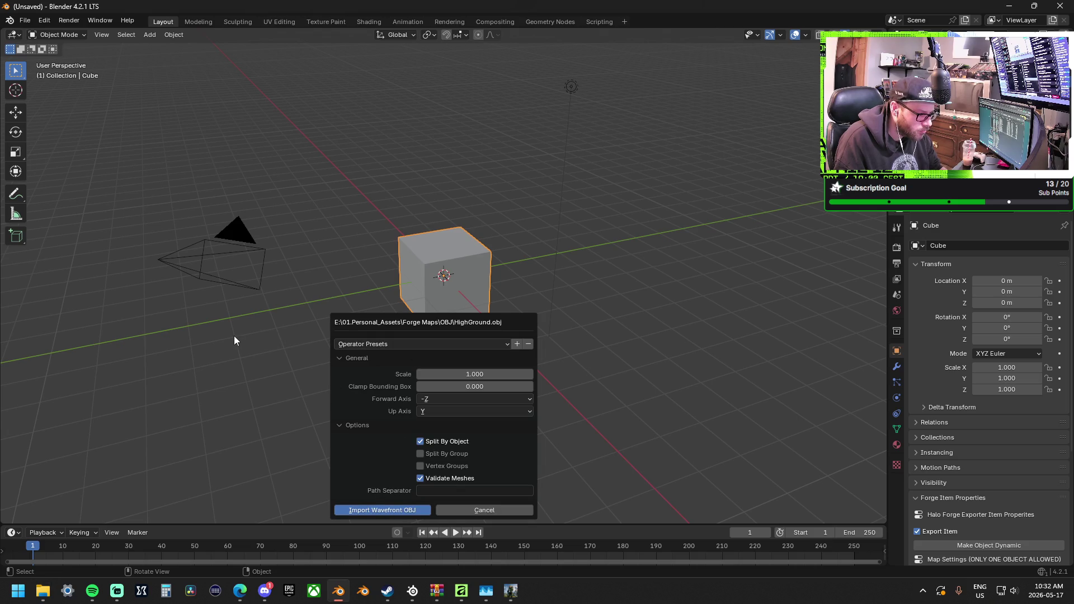
key("Return")
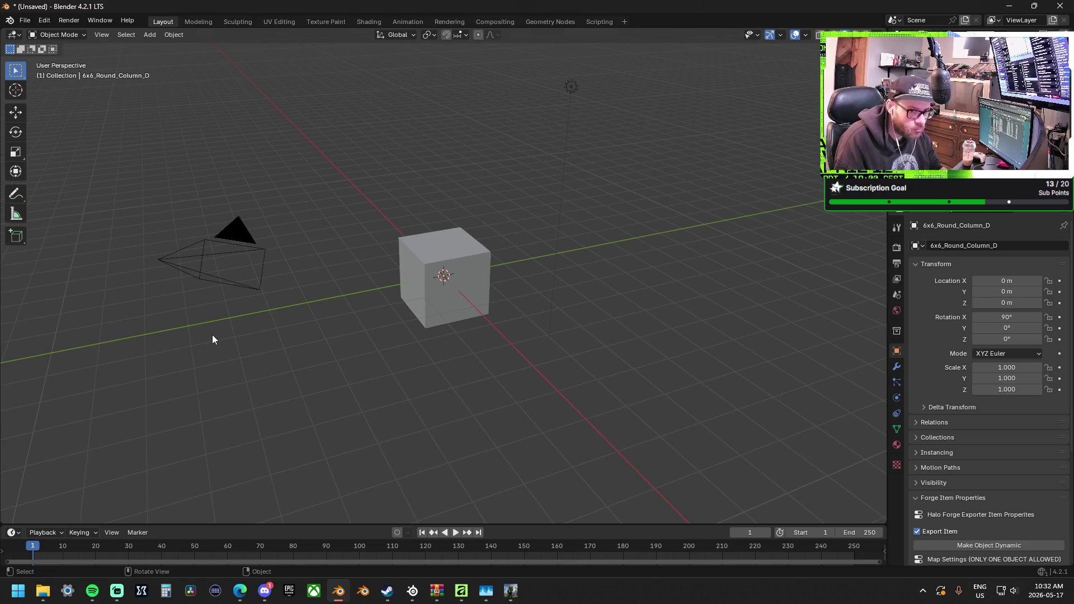
Orbit and zoom around the imported map and close the Halo Infinite game window.
mouse_move(212, 335)
middle_mouse_down()
mouse_move(409, 333)
mouse_move(455, 236)
mouse_move(468, 179)
mouse_move(490, 254)
mouse_move(479, 288)
mouse_move(477, 235)
mouse_move(472, 371)
mouse_move(513, 319)
middle_mouse_up()
scroll(268, 340, "down", 5)
scroll(491, 254, "up", 8)
scroll(514, 319, "up", 5)
scroll(578, 310, "down", 2)
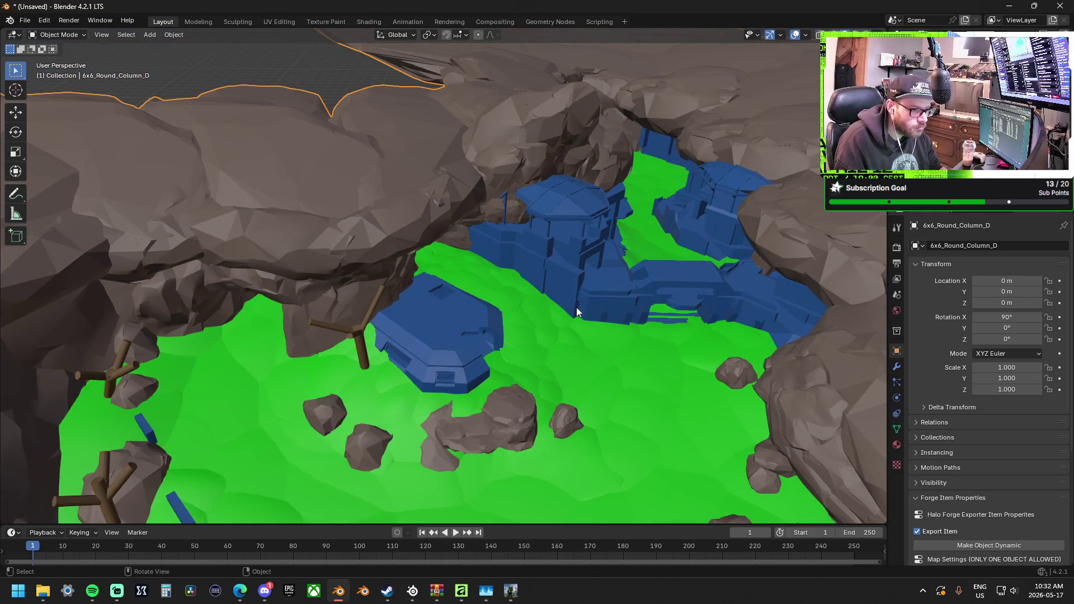
scroll(455, 327, "down", 6)
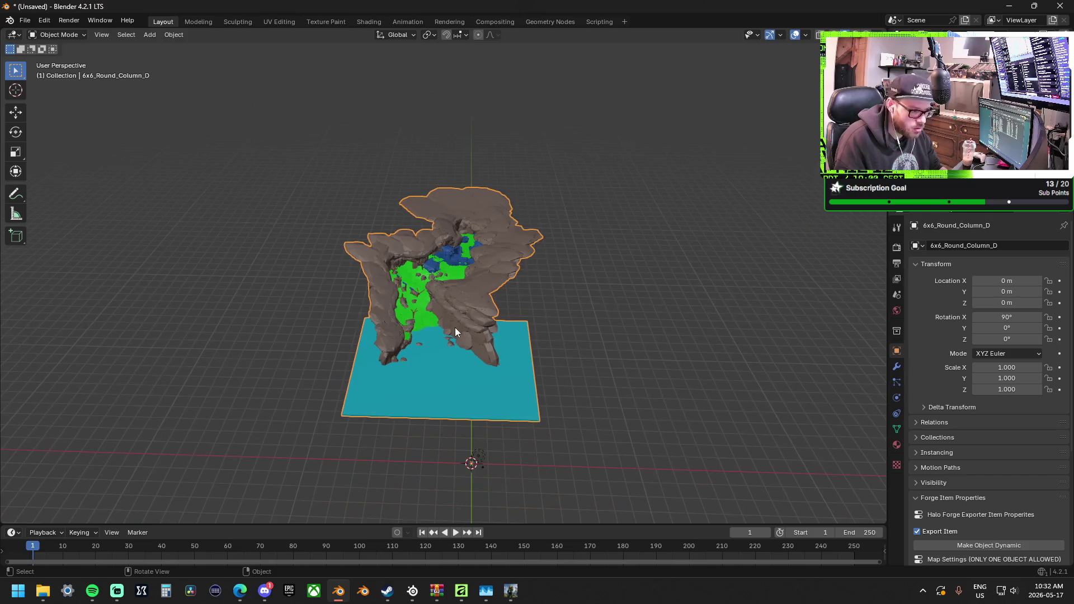
scroll(455, 327, "up", 7)
scroll(507, 267, "up", 2)
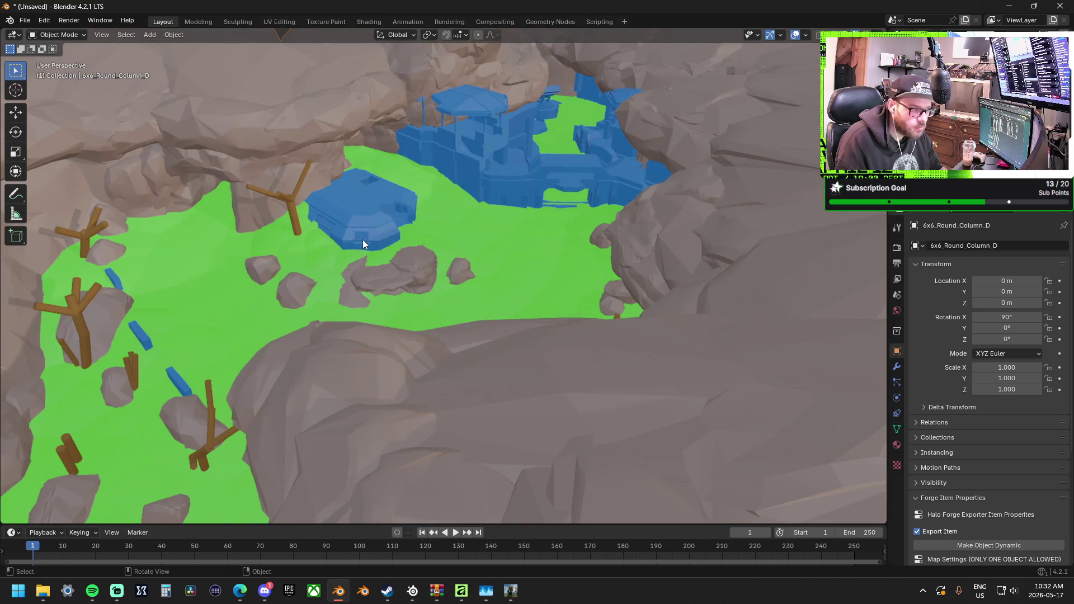
mouse_move(363, 239)
middle_mouse_down()
mouse_move(404, 221)
mouse_move(448, 225)
middle_mouse_up()
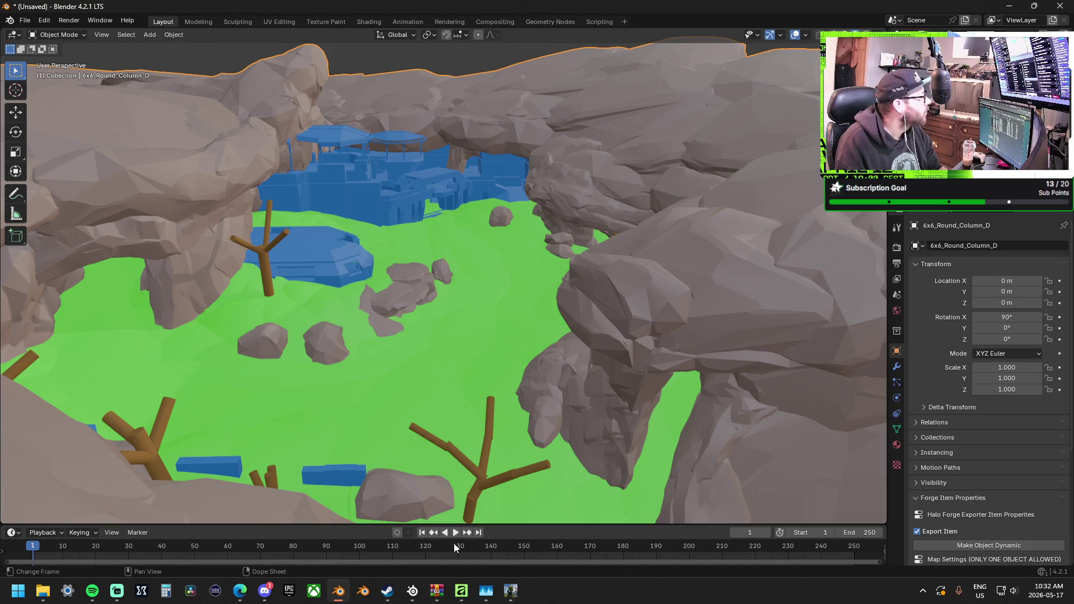
mouse_move(510, 590)
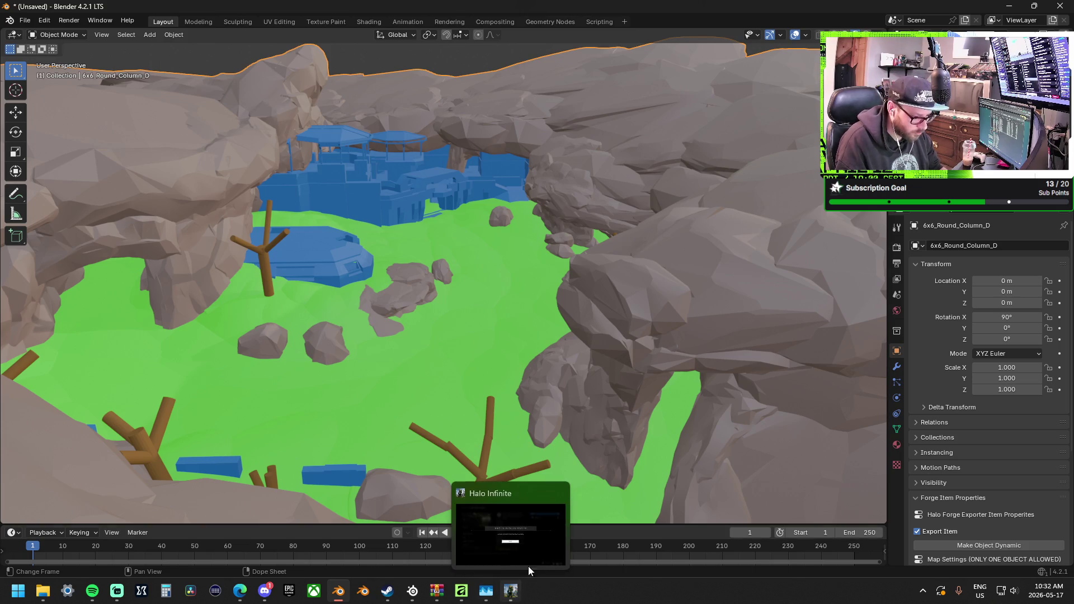
left_click(562, 496)
mouse_move(487, 328)
middle_mouse_down()
mouse_move(451, 358)
mouse_move(463, 318)
mouse_move(383, 331)
mouse_move(332, 359)
mouse_move(449, 344)
mouse_move(530, 302)
mouse_move(613, 318)
mouse_move(616, 352)
mouse_move(566, 274)
mouse_move(643, 322)
mouse_move(525, 288)
mouse_move(542, 274)
middle_mouse_up()
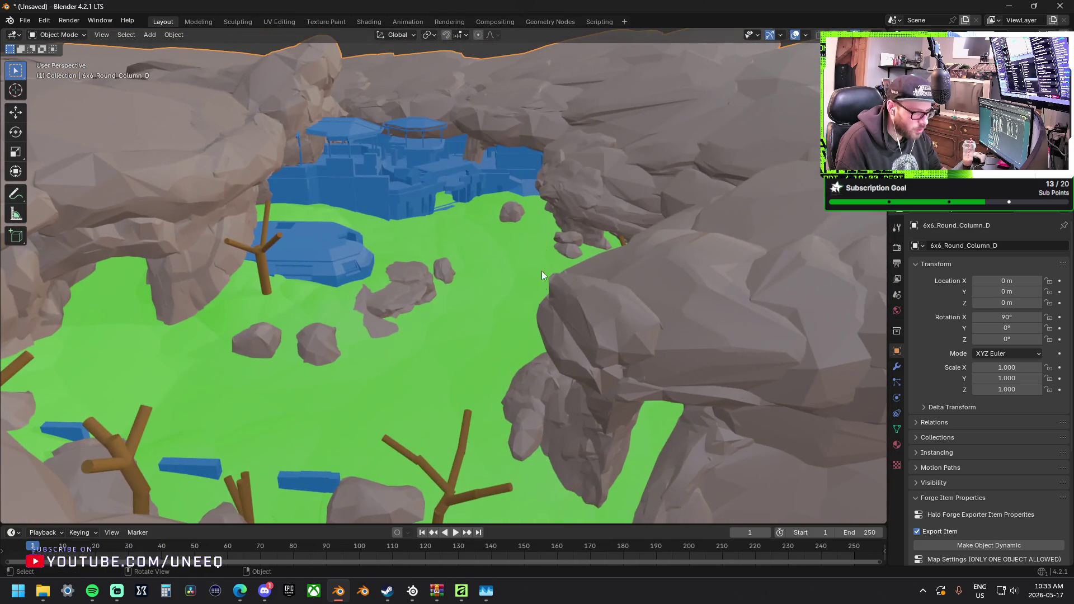
Switch the viewport to darker shading and orbit to show the blue structures above the hill.
left_click(879, 34)
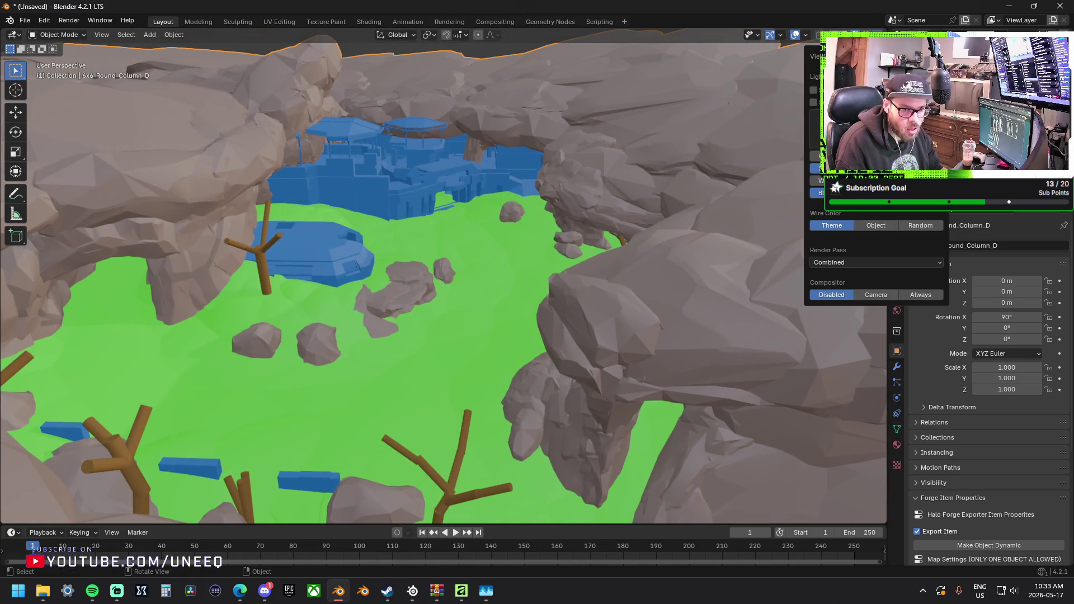
left_click(814, 103)
mouse_move(302, 168)
middle_mouse_down()
mouse_move(280, 192)
mouse_move(308, 167)
middle_mouse_up()
scroll(446, 201, "up", 2)
scroll(448, 201, "down", 8)
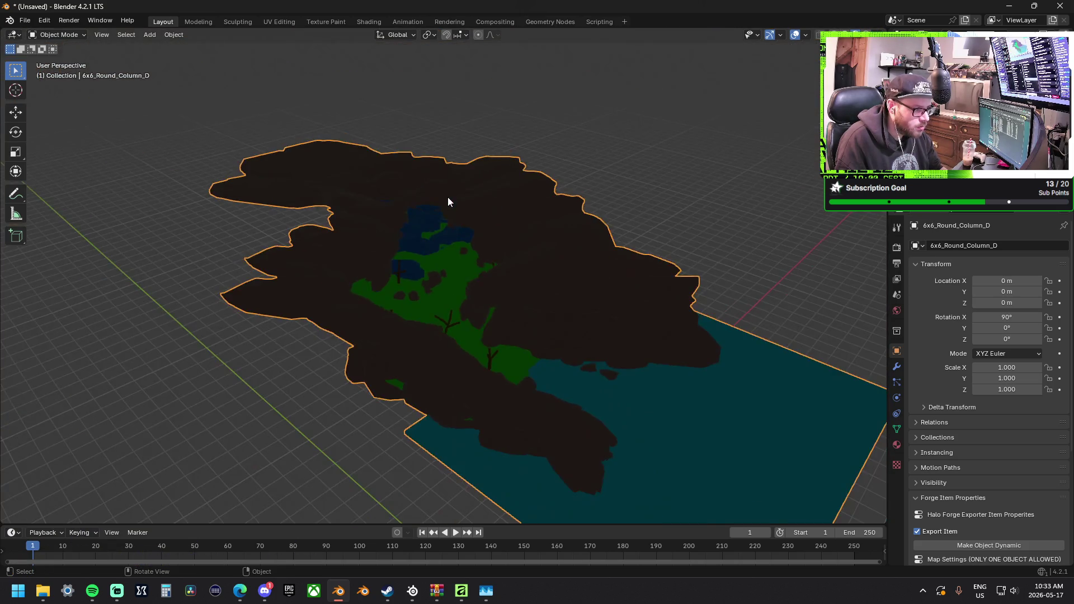
scroll(448, 201, "up", 8)
mouse_move(447, 202)
middle_mouse_down()
mouse_move(454, 160)
mouse_move(468, 270)
mouse_move(494, 328)
middle_mouse_up()
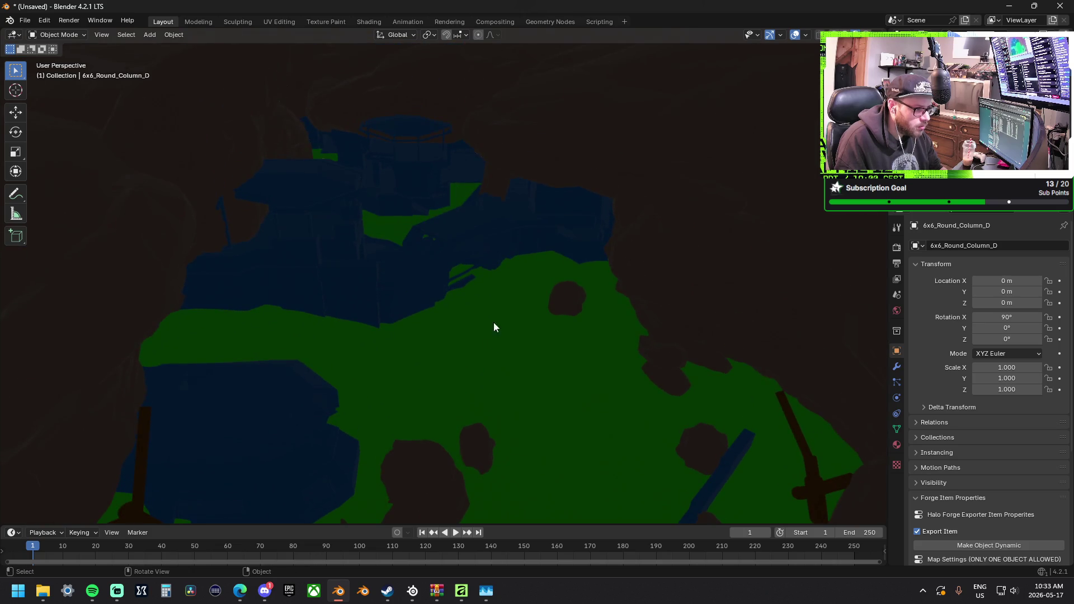
Turn on viewport lighting, orbit over the canyon, then select all rocks and open their Object menu.
left_click(875, 35)
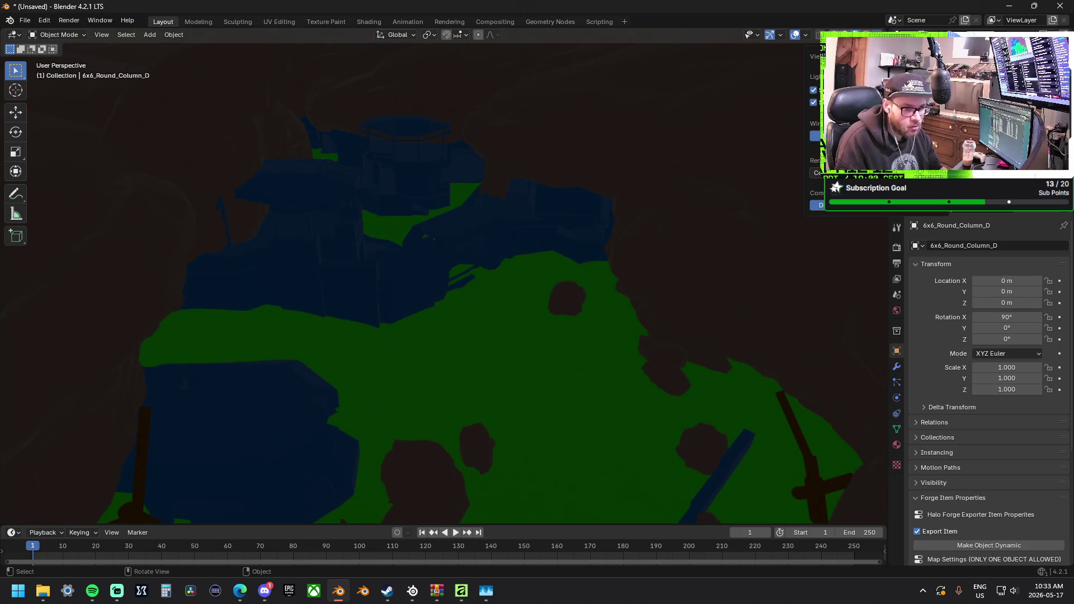
left_click(814, 103)
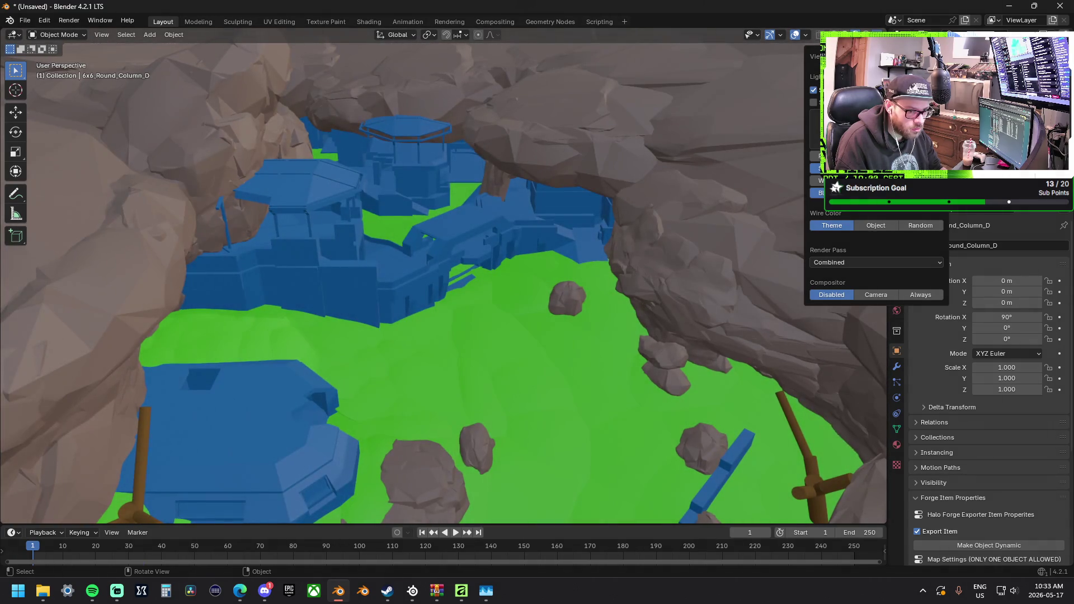
mouse_move(441, 169)
middle_mouse_down()
mouse_move(451, 154)
mouse_move(280, 149)
mouse_move(193, 164)
mouse_move(526, 313)
mouse_move(441, 186)
mouse_move(433, 26)
mouse_move(555, 200)
mouse_move(503, 237)
mouse_move(499, 200)
mouse_move(422, 206)
mouse_move(456, 169)
mouse_move(455, 191)
mouse_move(357, 151)
mouse_move(404, 182)
middle_mouse_up()
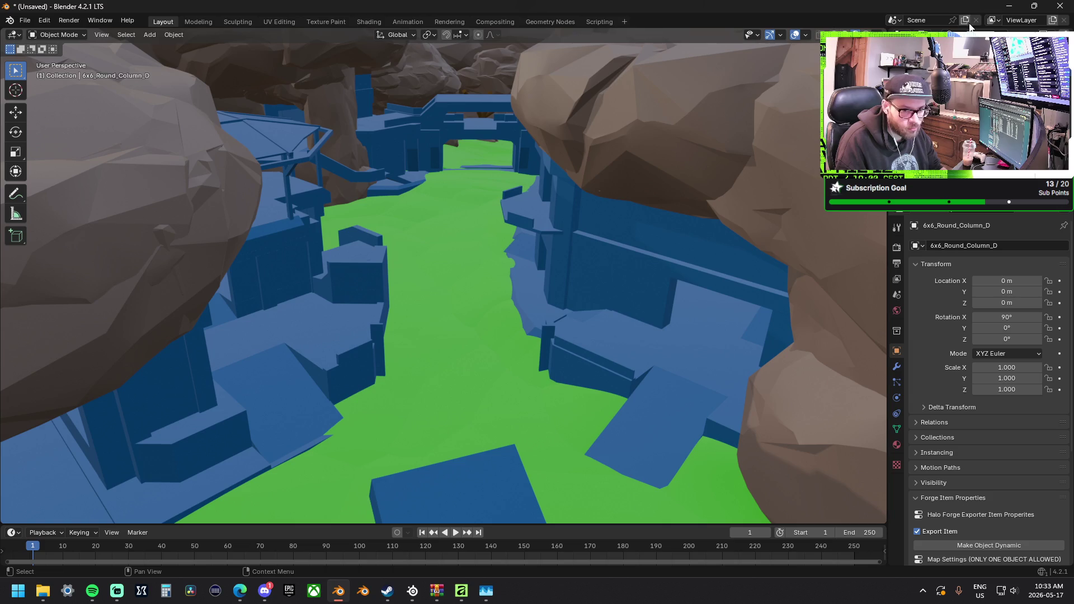
mouse_move(477, 196)
middle_mouse_down()
mouse_move(511, 213)
mouse_move(473, 183)
mouse_move(492, 158)
mouse_move(481, 149)
mouse_move(524, 198)
mouse_move(412, 197)
mouse_move(479, 183)
middle_mouse_up()
mouse_move(555, 187)
middle_mouse_down()
mouse_move(465, 178)
mouse_move(486, 306)
middle_mouse_up()
key("a")
right_click(496, 374)
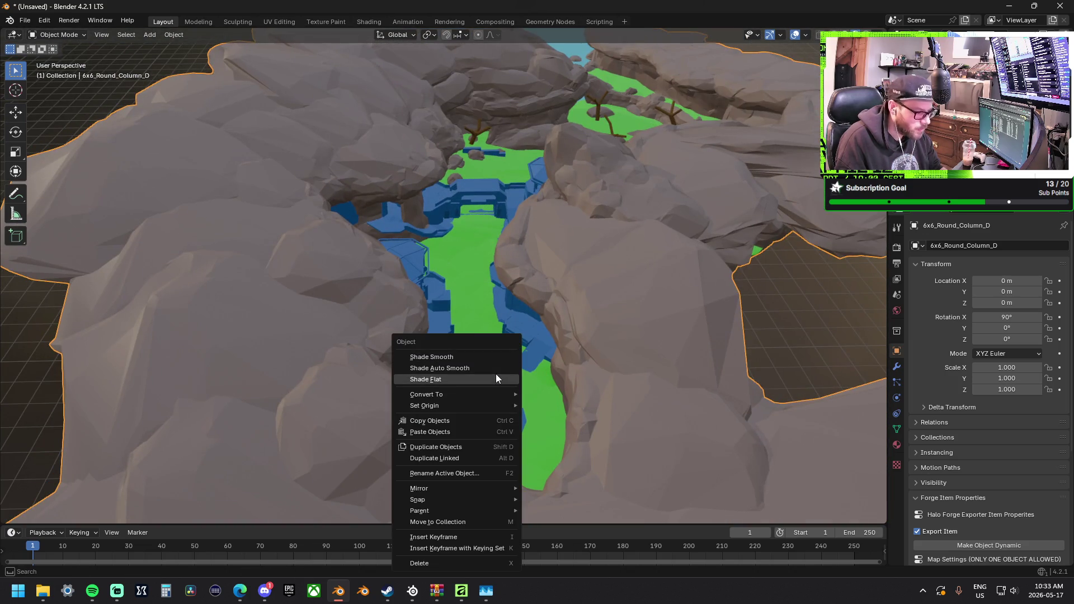
Give the rocks flat shading and add a new camera to the scene.
left_click(496, 374)
left_click(153, 35)
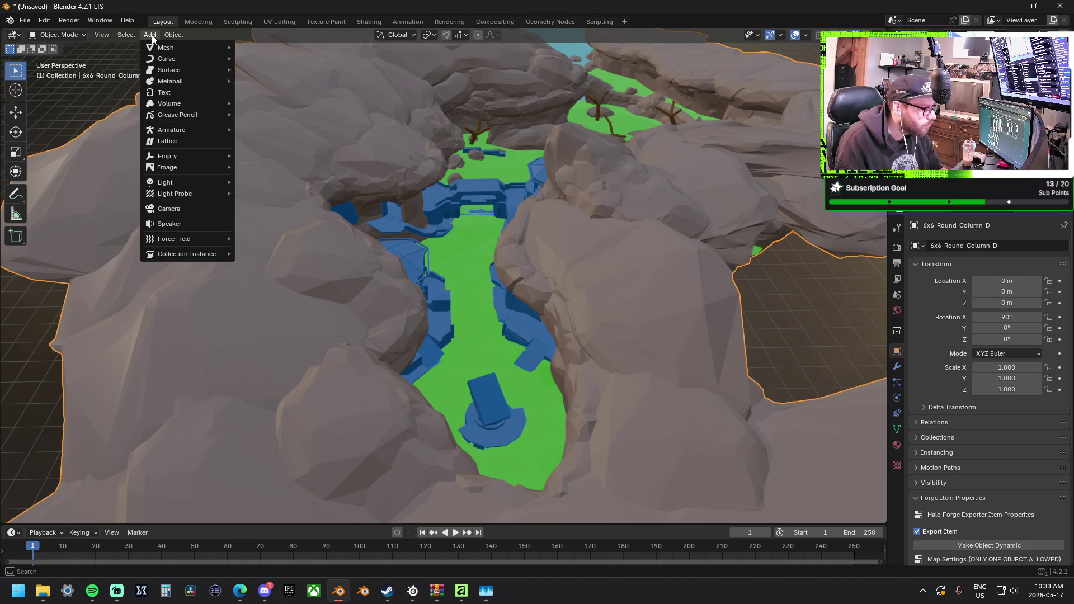
left_click(204, 209)
scroll(525, 220, "down", 10)
mouse_move(516, 199)
middle_mouse_down()
mouse_move(428, 233)
mouse_move(472, 264)
middle_mouse_up()
scroll(503, 272, "up", 4)
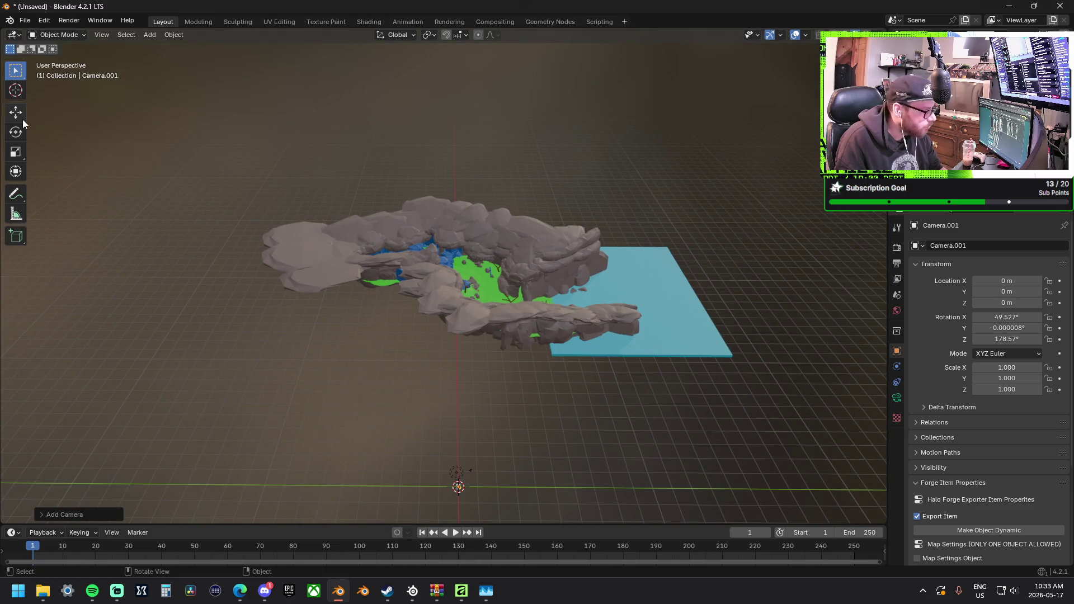
With the Move tool, raise the new camera from the origin up over the terrain.
left_click(15, 114)
key("ctrl+z")
key("ctrl+z")
key("ctrl+z")
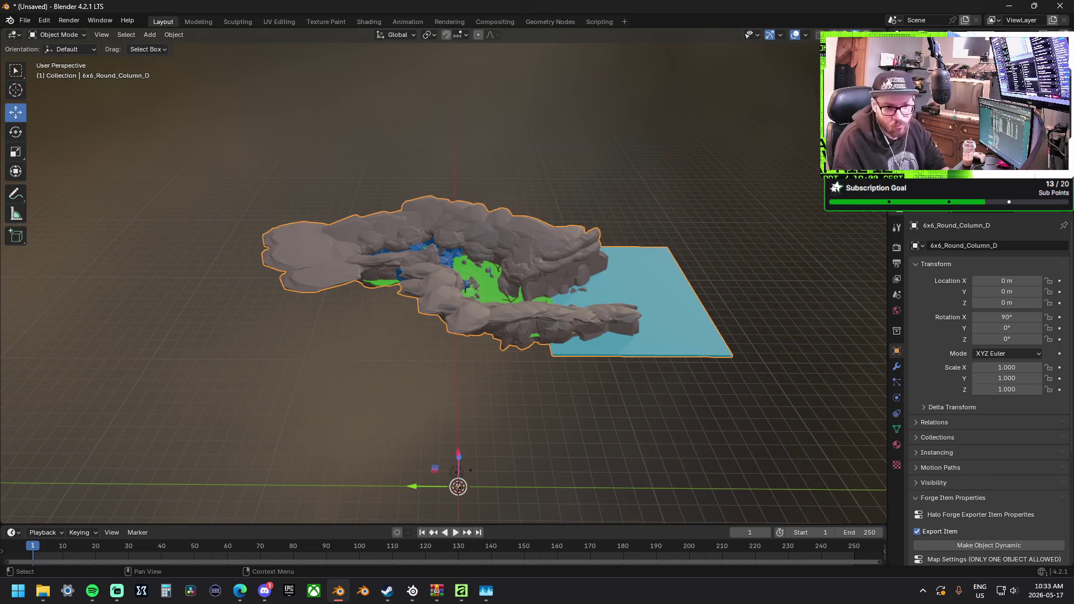
key("ctrl+shift+z")
key("ctrl+z")
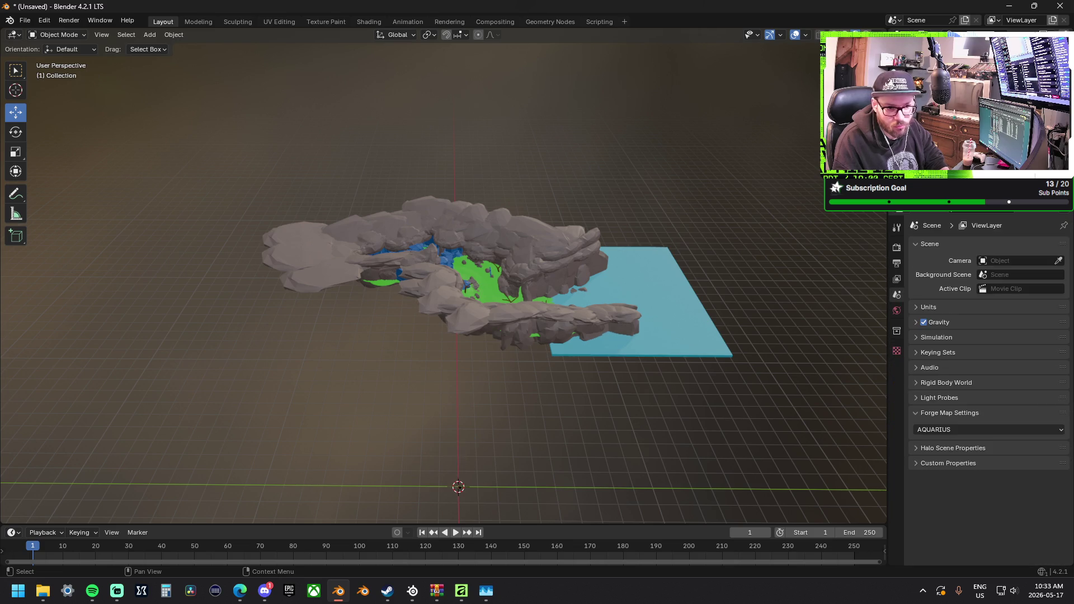
key("ctrl+shift+z")
mouse_move(436, 468)
left_mouse_down()
mouse_move(482, 437)
mouse_move(492, 267)
left_mouse_up()
middle_click_drag(492, 267, 596, 267)
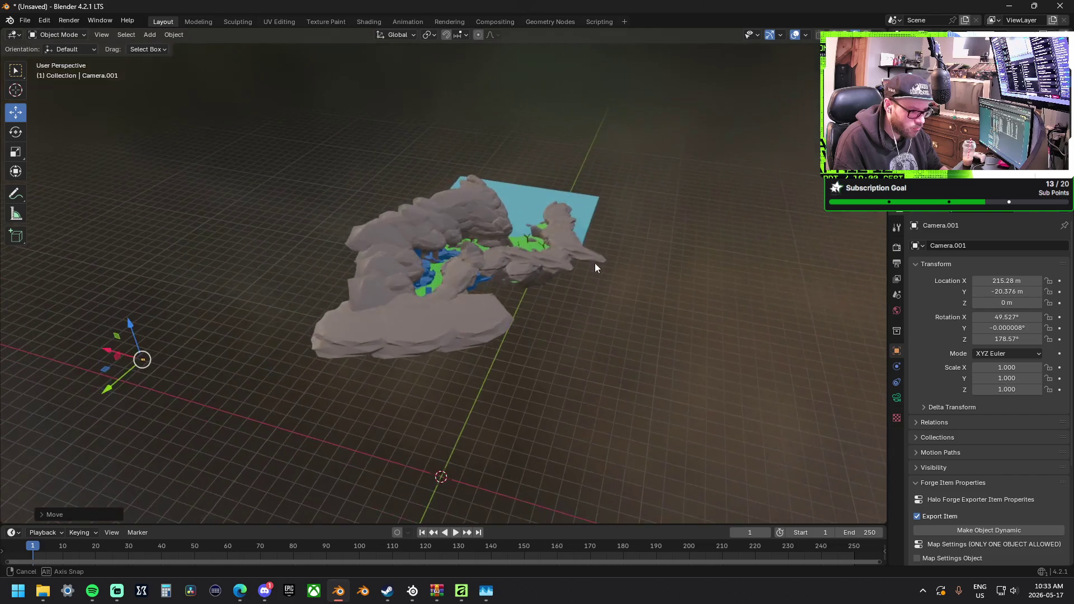
key("ctrl+z")
mouse_move(422, 451)
left_mouse_down()
mouse_move(453, 258)
mouse_move(442, 214)
left_mouse_up()
Centre on the camera and slide it level to X -7.0575 m, Y 34.059 m, Z 144.05 m.
key("KP_Decimal")
mouse_move(443, 214)
middle_mouse_down()
mouse_move(508, 210)
mouse_move(583, 253)
mouse_move(409, 226)
mouse_move(470, 286)
mouse_move(610, 180)
middle_mouse_up()
mouse_move(566, 146)
left_mouse_down()
mouse_move(394, 205)
mouse_move(316, 204)
left_mouse_up()
mouse_move(316, 204)
middle_mouse_down()
mouse_move(367, 210)
mouse_move(325, 195)
mouse_move(385, 246)
middle_mouse_up()
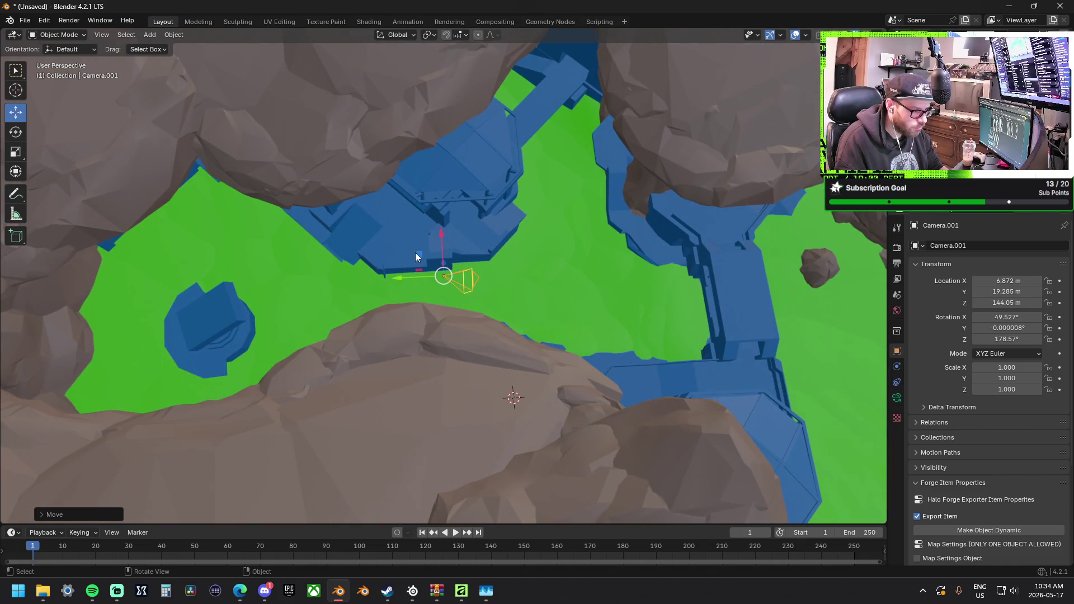
key("g")
key("shift+z")
left_click(52, 277)
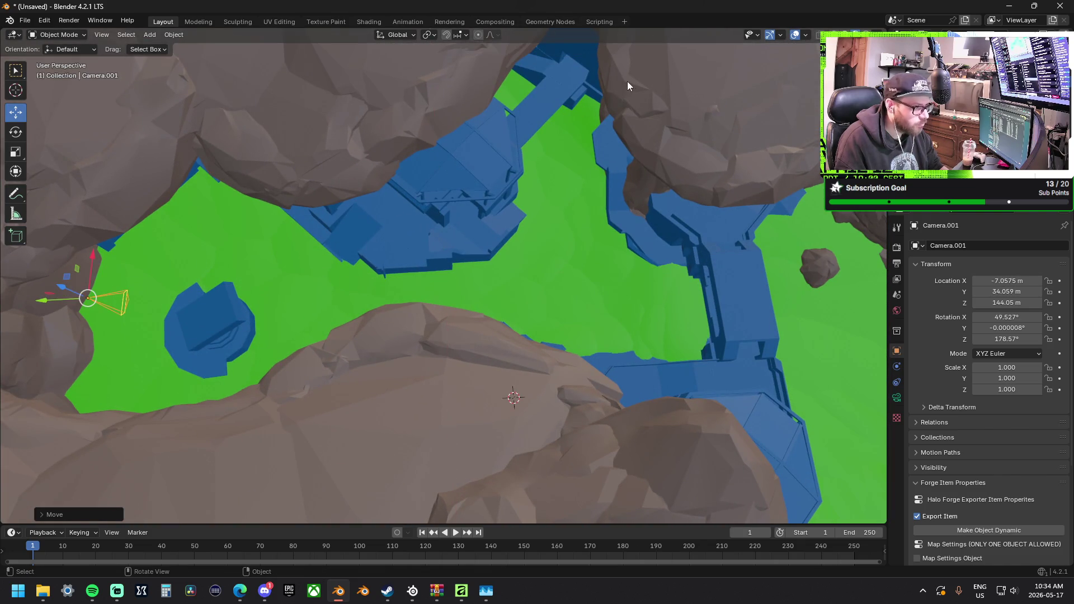
middle_click_drag(580, 138, 560, 123)
Open a second Blender window and set Camera.001 as the active scene camera there.
left_click(98, 21)
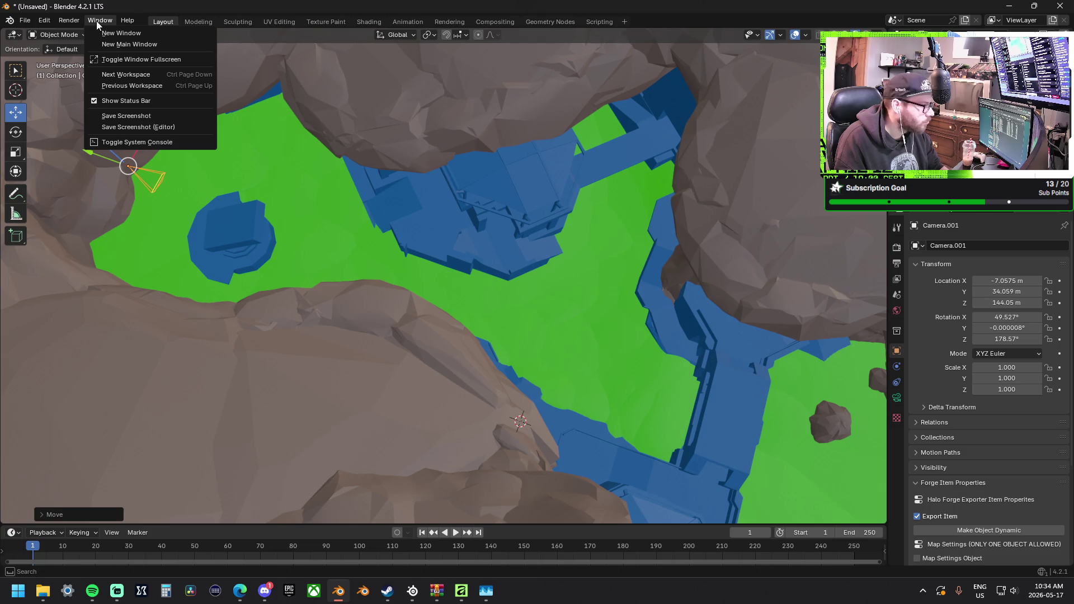
left_click(114, 34)
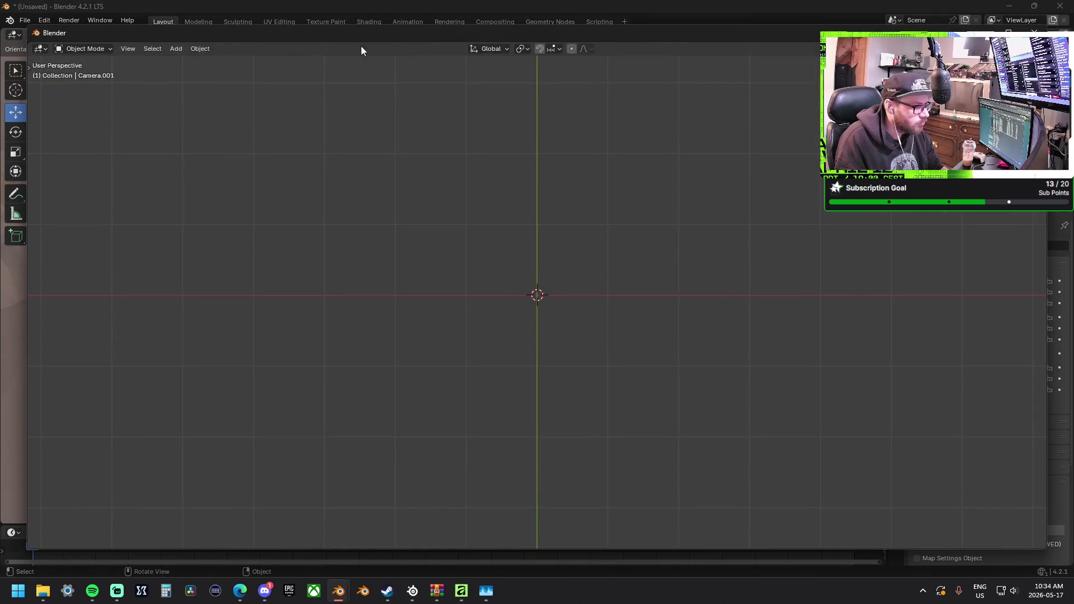
left_click(124, 49)
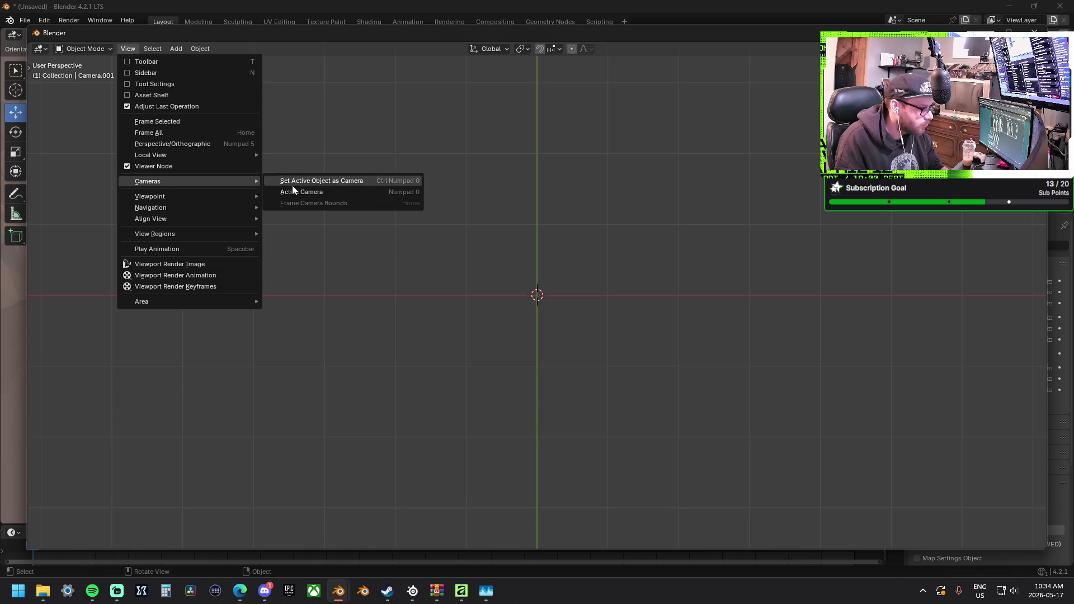
left_click(356, 196)
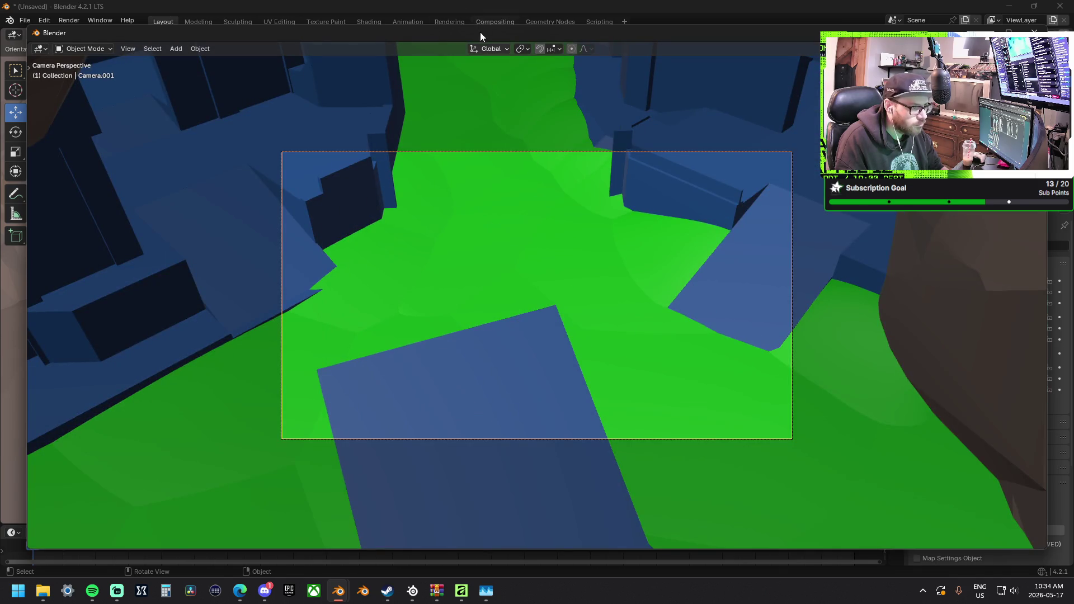
key("super+shift+Left")
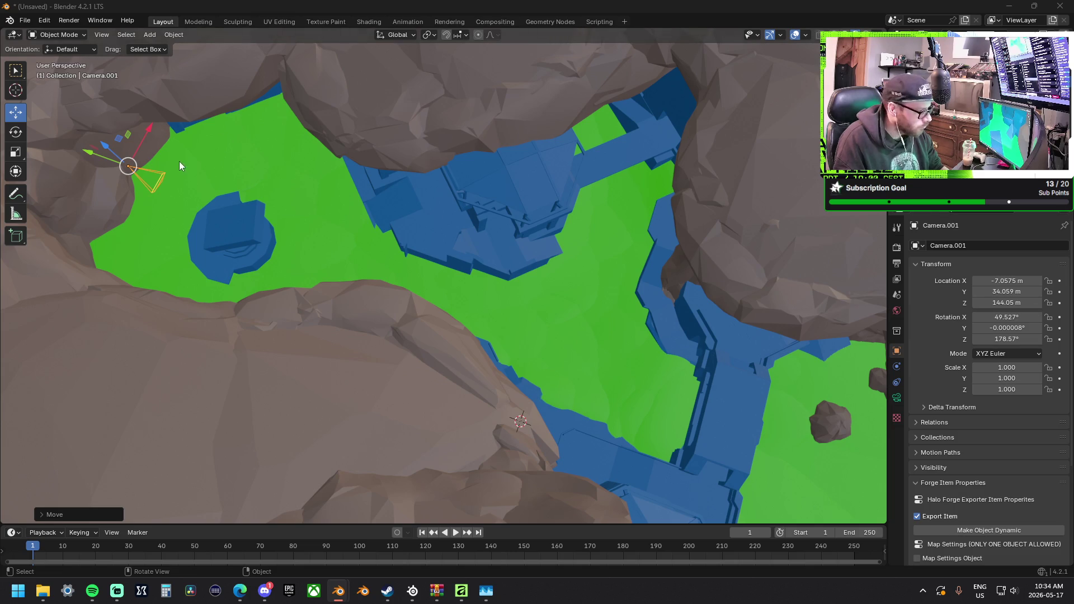
Nudge the camera and tilt it to about 60 degrees with a slight vertical-axis turn.
left_click_drag(160, 189, 137, 179)
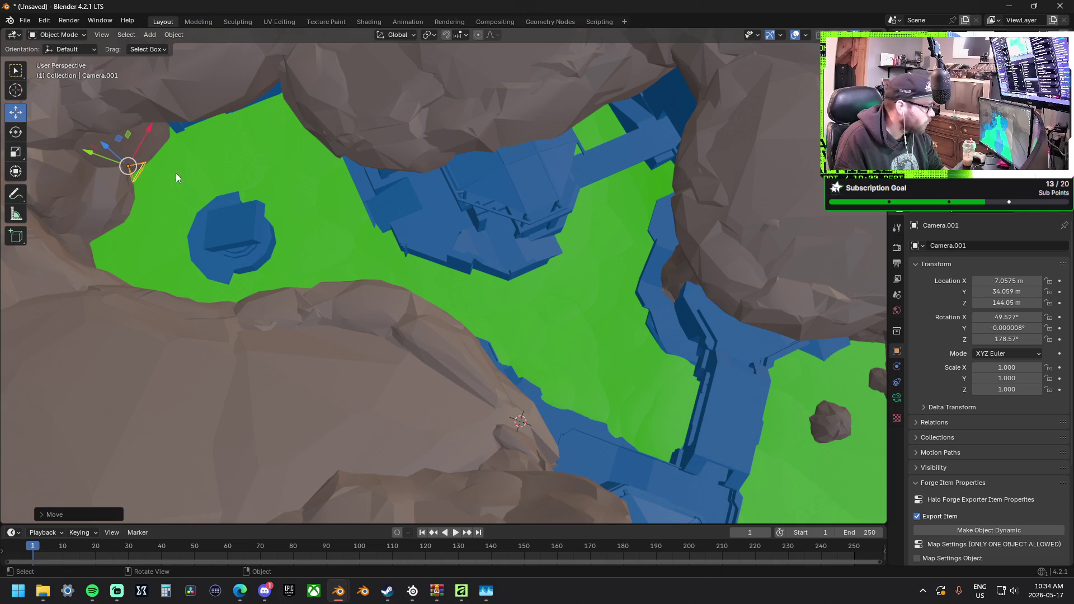
left_click(23, 132)
left_click_drag(118, 157, 101, 145)
left_click_drag(144, 204, 151, 201)
mouse_move(160, 177)
middle_mouse_down()
mouse_move(197, 159)
mouse_move(485, 212)
middle_mouse_up()
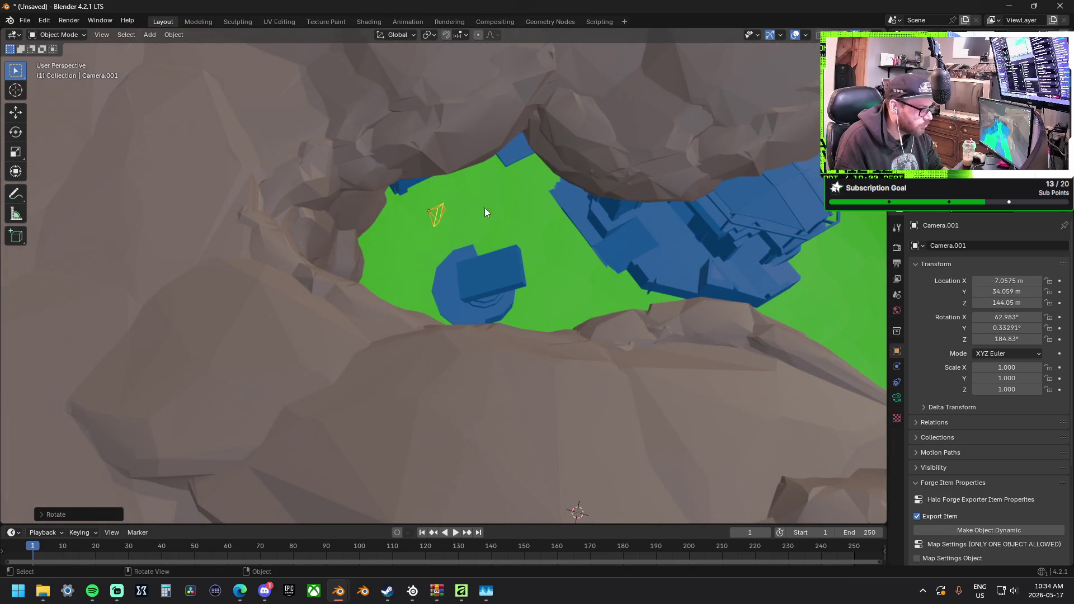
Move Camera.001 along the canyon to X -6.9246 m, Y 37.262 m, keeping Z 144.05 m.
left_click(431, 215)
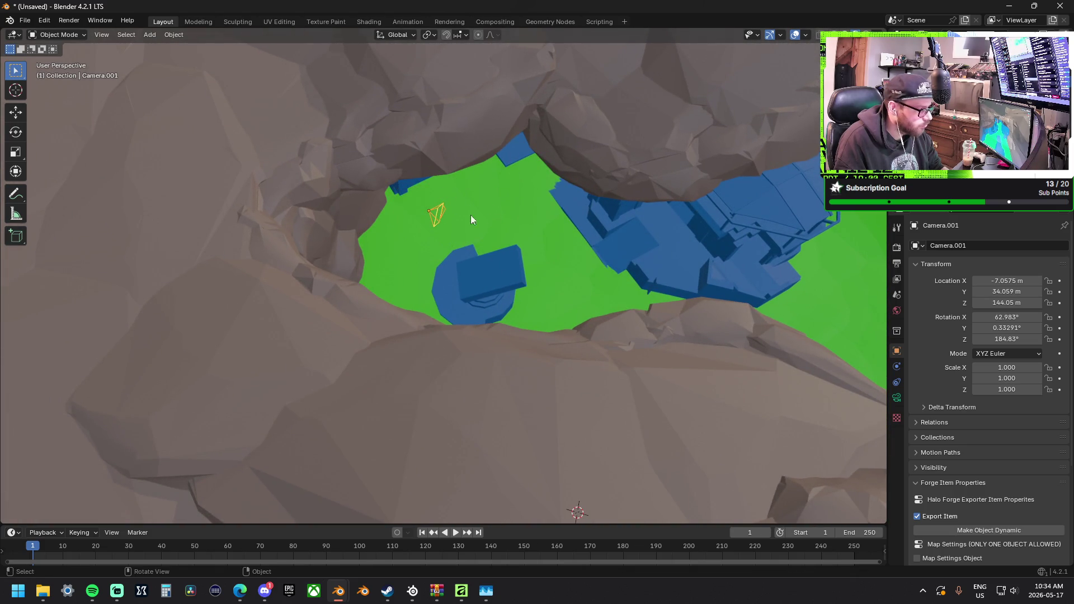
left_click(427, 211)
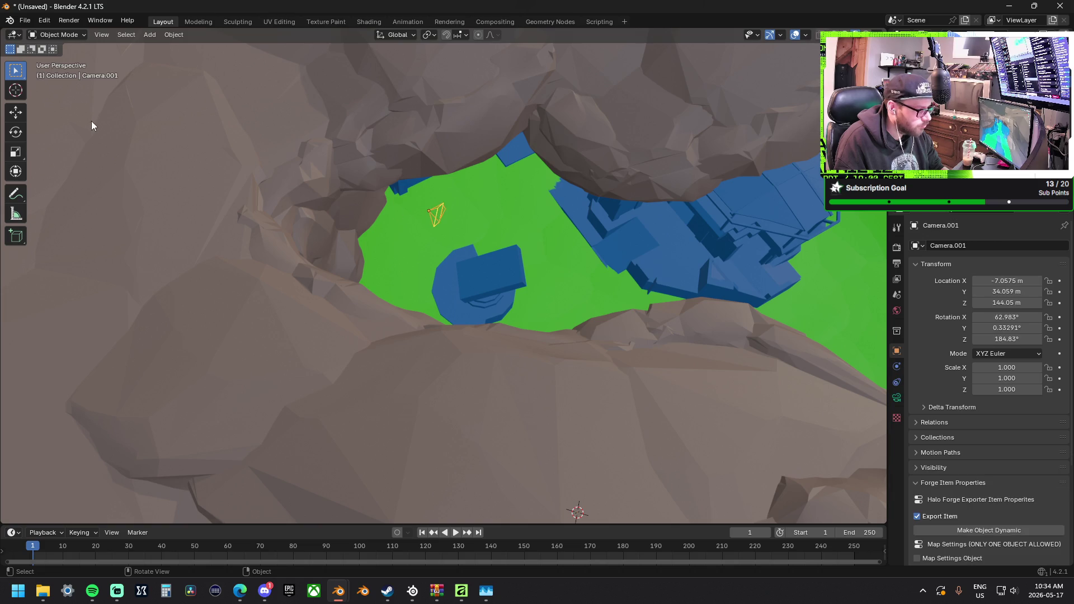
left_click(12, 117)
middle_click_drag(447, 191, 417, 179)
mouse_move(446, 189)
left_mouse_down()
mouse_move(414, 179)
mouse_move(410, 154)
mouse_move(392, 152)
left_mouse_up()
left_click(150, 34)
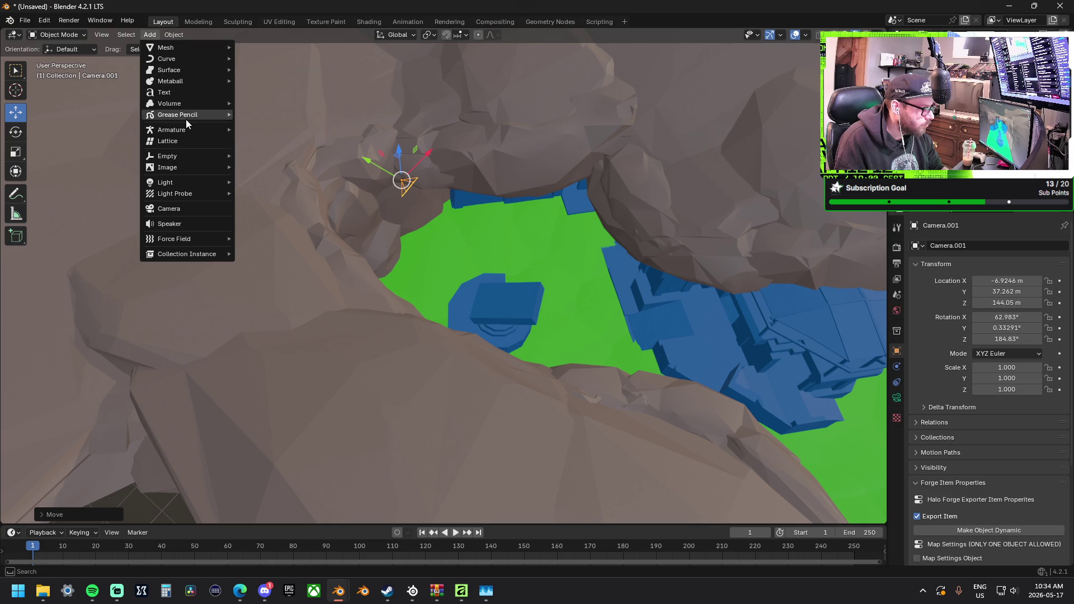
Add a Volume light probe and move it over the map.
mouse_move(197, 194)
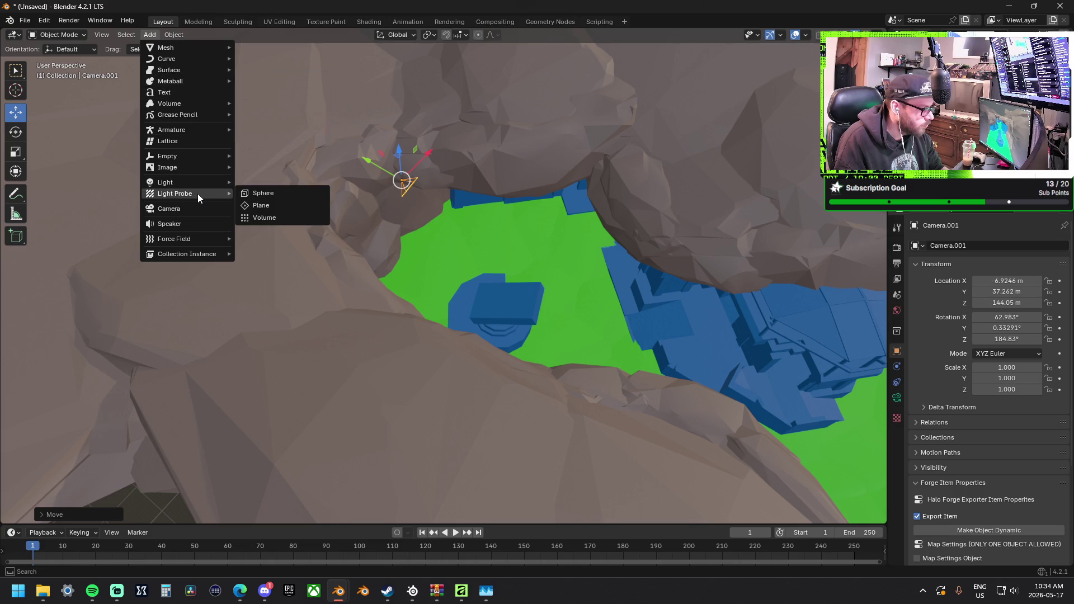
left_click(250, 216)
middle_click_drag(336, 209, 464, 190)
scroll(488, 181, "down", 6)
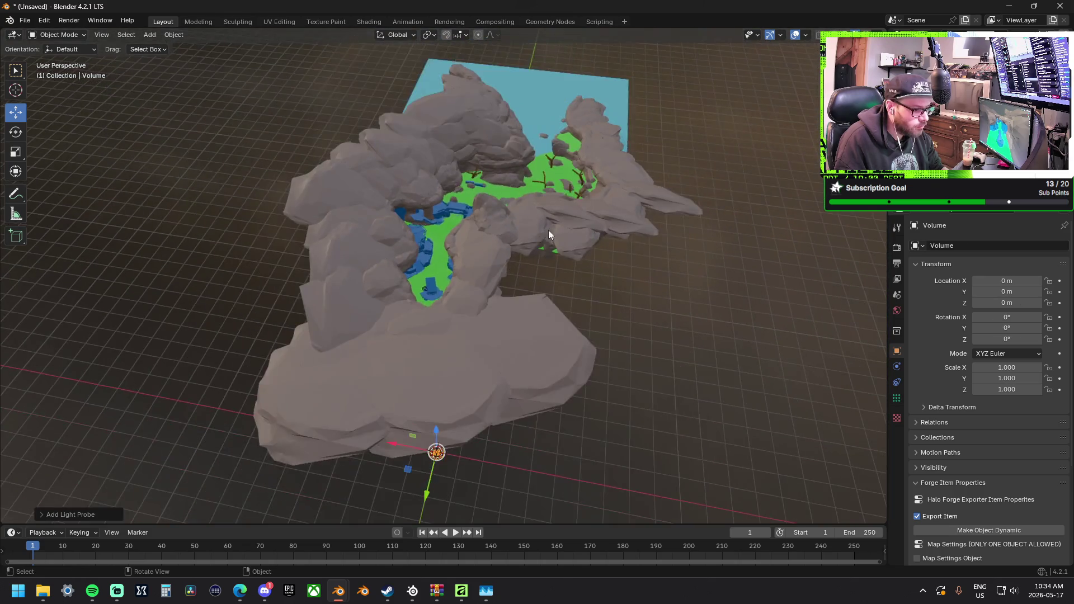
middle_click_drag(549, 230, 505, 408)
mouse_move(502, 489)
left_mouse_down()
mouse_move(537, 231)
mouse_move(582, 212)
mouse_move(575, 219)
left_mouse_up()
Enlarge the probe volume and stretch it along its X and Y axes.
key("w")
key("s")
left_click(14, 252)
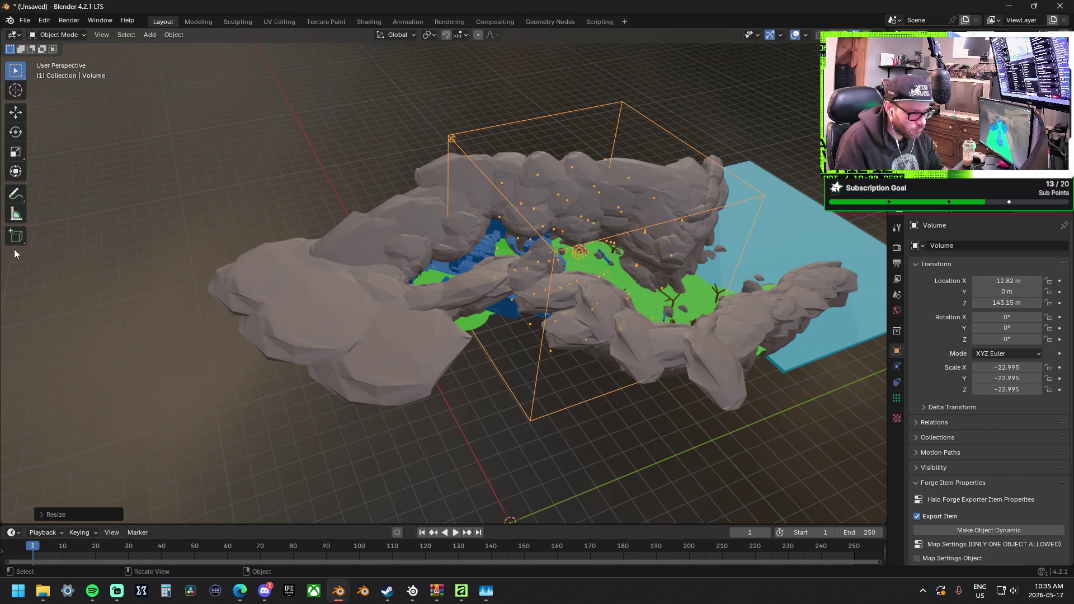
left_click(22, 155)
left_click_drag(546, 268, 463, 275)
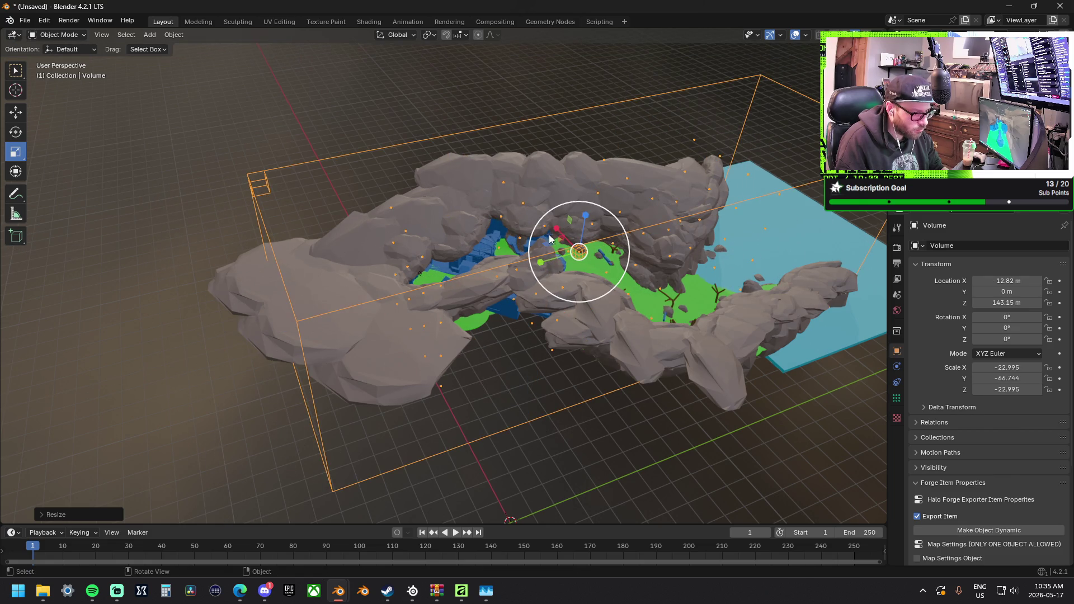
left_click_drag(550, 239, 517, 221)
mouse_move(448, 219)
middle_mouse_down()
mouse_move(505, 180)
mouse_move(481, 196)
middle_mouse_up()
scroll(366, 207, "up", 5)
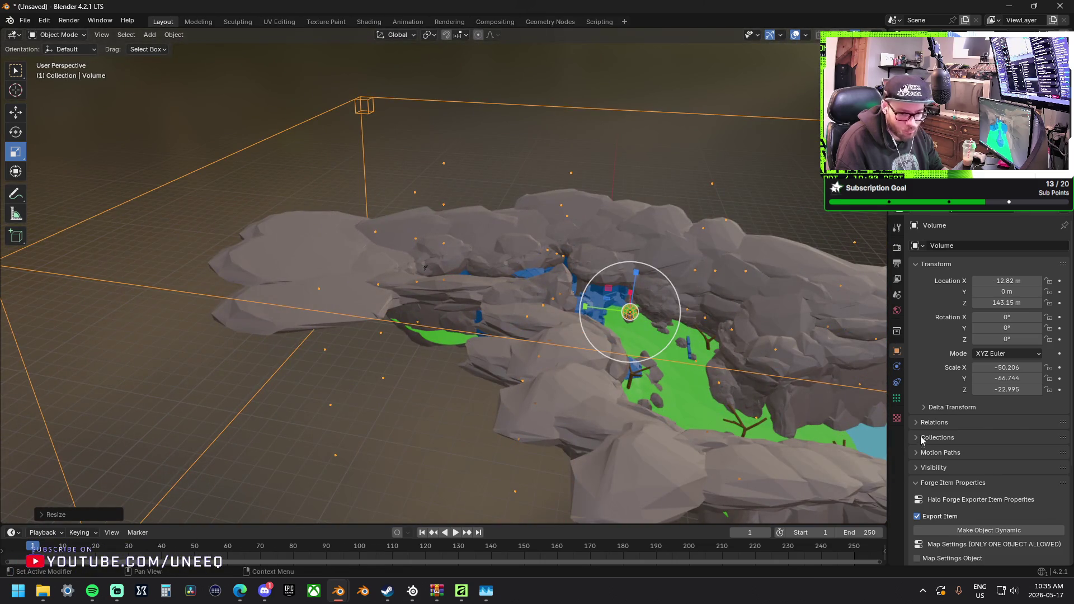
Set the probe's bake resolution to 20 × 20 × 8 with 2048 samples.
left_click(897, 397)
left_click(1006, 436)
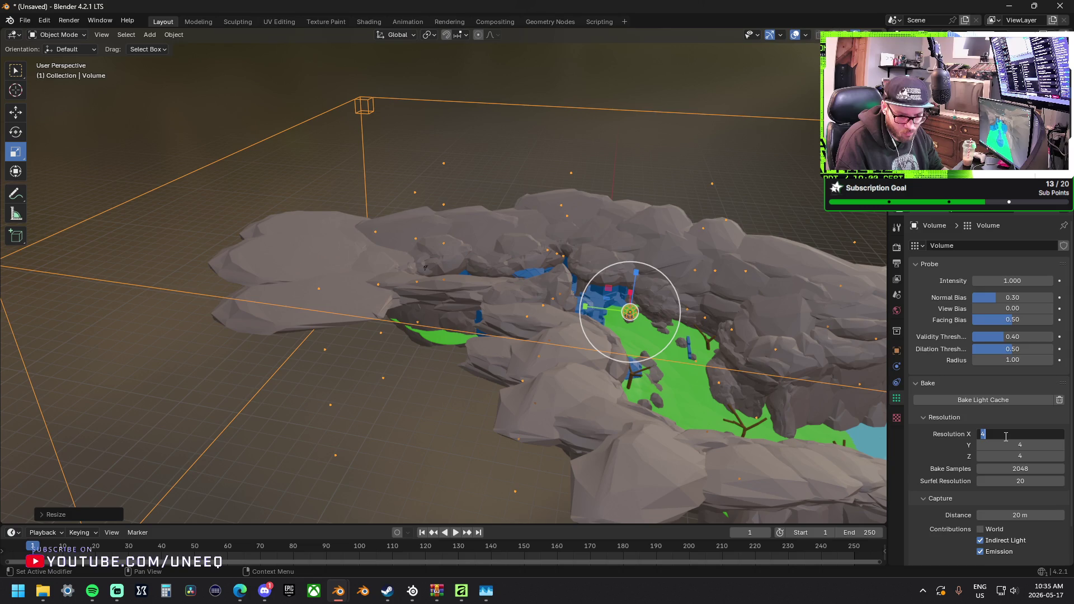
key("BackSpace")
key("BackSpace")
key("Tab")
type("8")
key("Tab")
type("8")
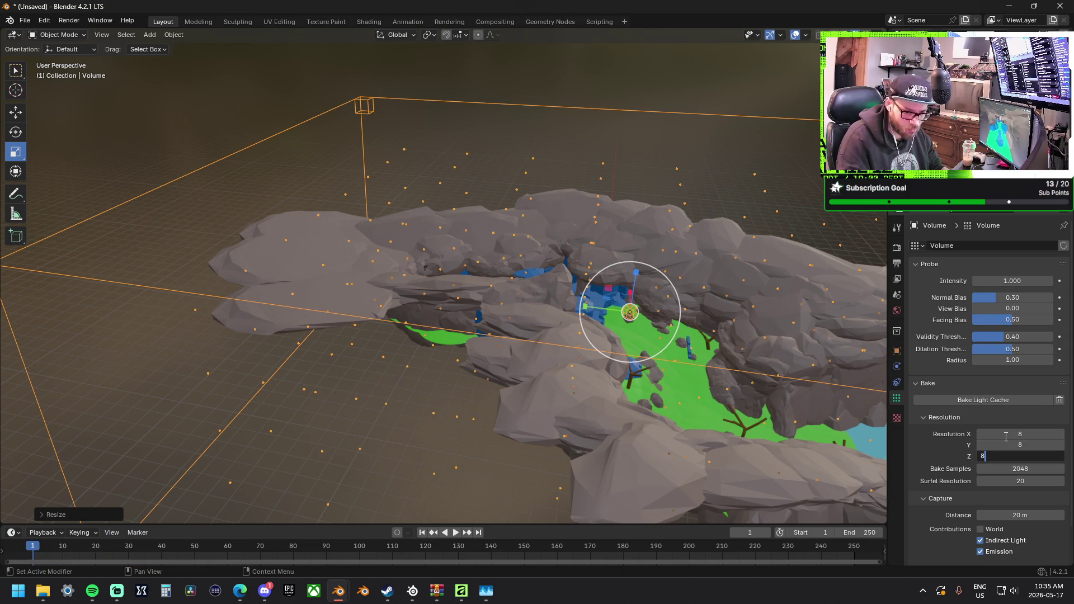
key("Tab")
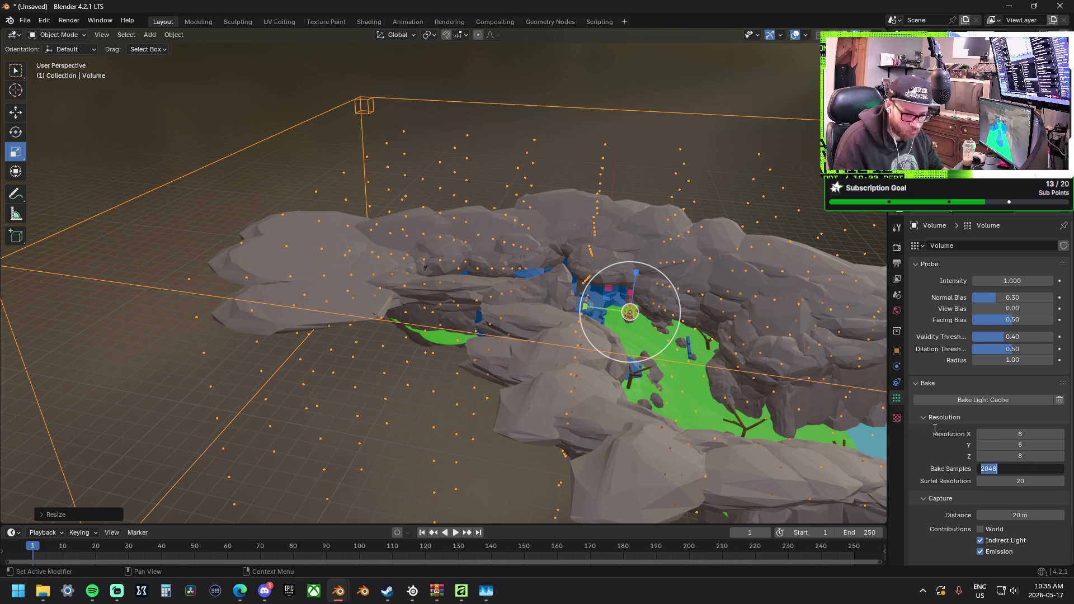
key("Return")
left_click(1010, 435)
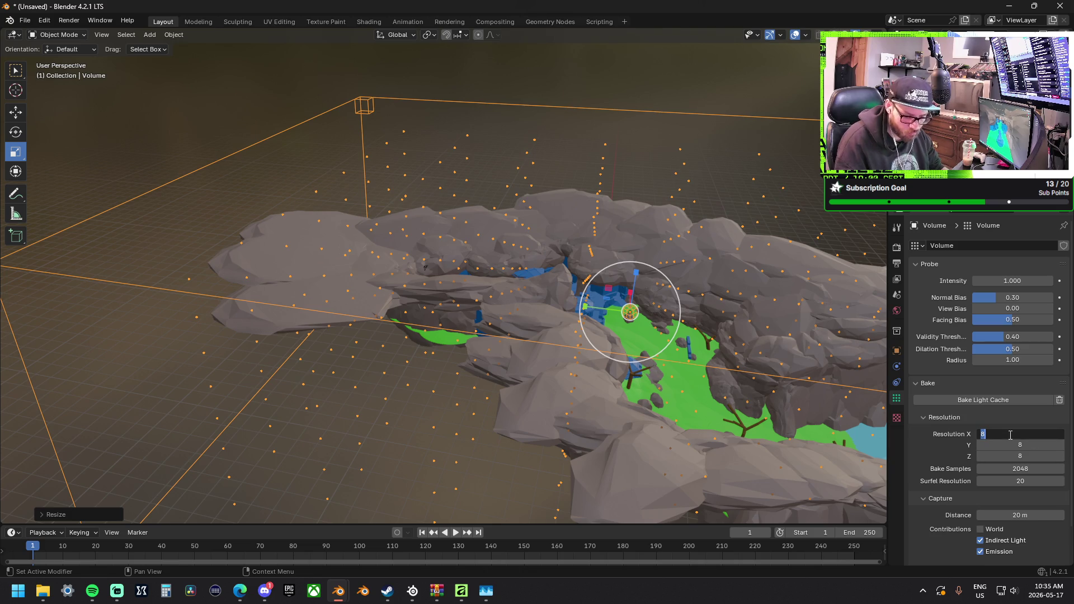
type("20")
key("Tab")
key("Tab")
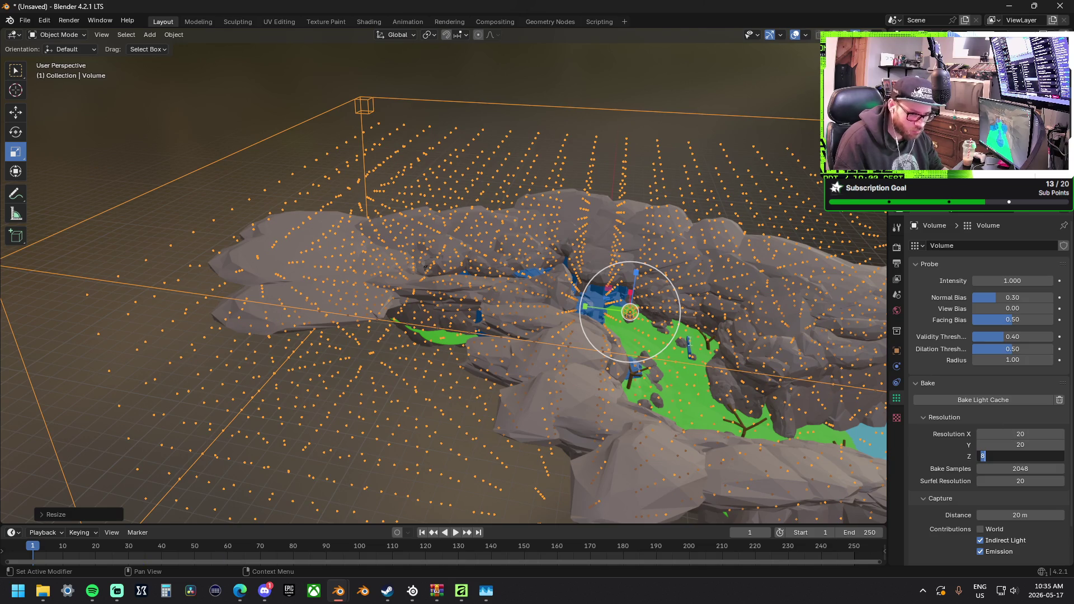
key("Return")
Stretch the probe volume vertically and raise it along Z to enclose the canyon.
mouse_move(712, 122)
middle_mouse_down()
mouse_move(617, 96)
mouse_move(630, 81)
mouse_move(644, 98)
middle_mouse_up()
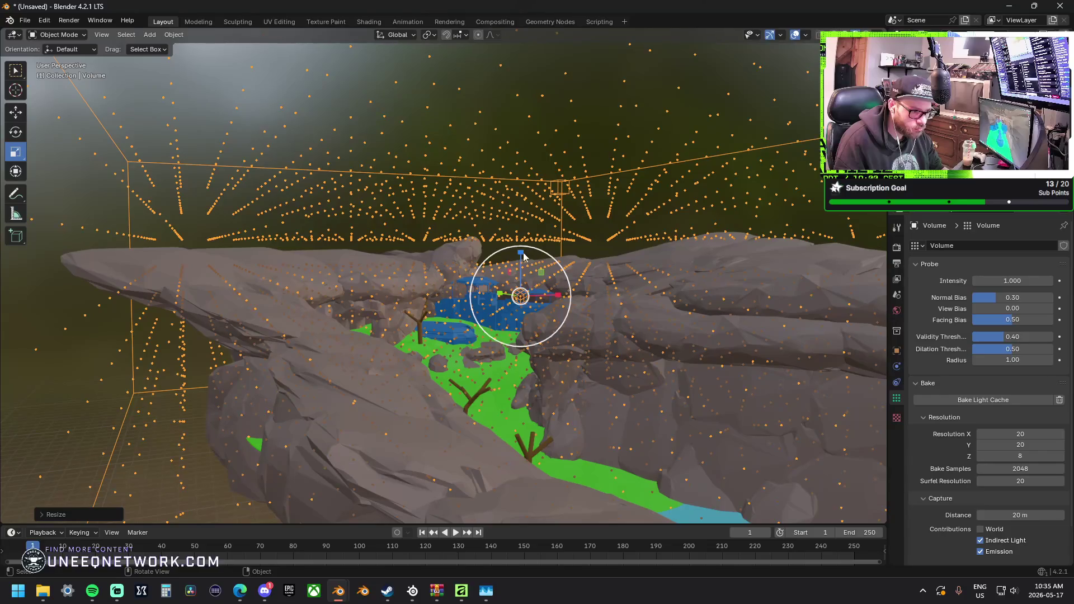
mouse_move(522, 257)
left_mouse_down()
mouse_move(523, 275)
mouse_move(523, 263)
left_mouse_up()
middle_click_drag(524, 263, 541, 315)
key("w")
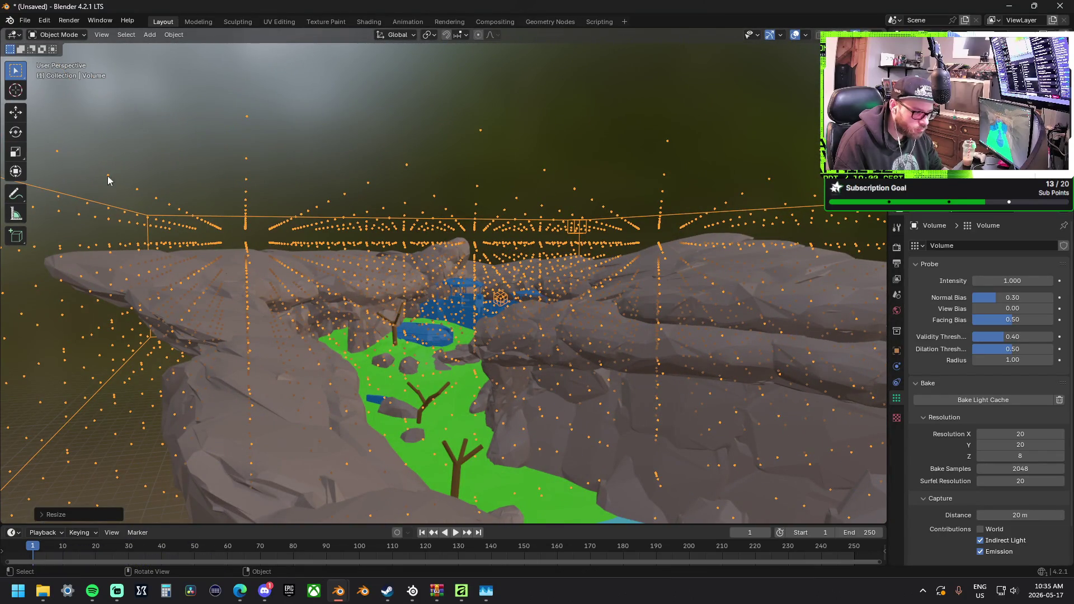
left_click(23, 116)
left_click_drag(502, 261, 502, 274)
mouse_move(502, 274)
middle_mouse_down()
mouse_move(559, 291)
mouse_move(603, 277)
mouse_move(606, 338)
mouse_move(626, 358)
mouse_move(491, 321)
mouse_move(465, 375)
mouse_move(325, 227)
middle_mouse_up()
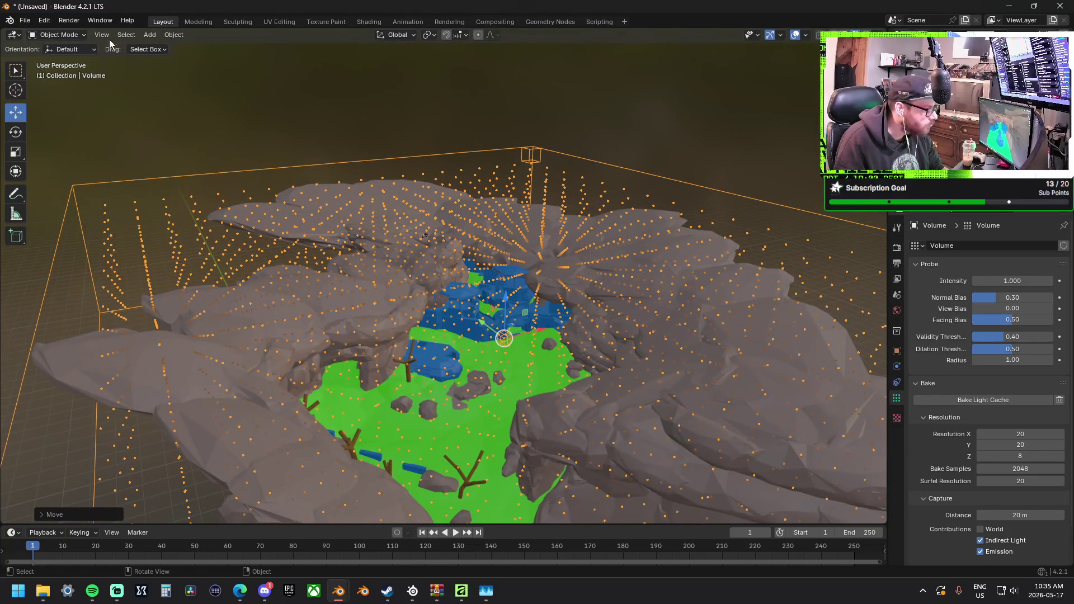
Add a Sun light and lift it above the rocks, shifting it along X.
left_click(149, 35)
mouse_move(200, 183)
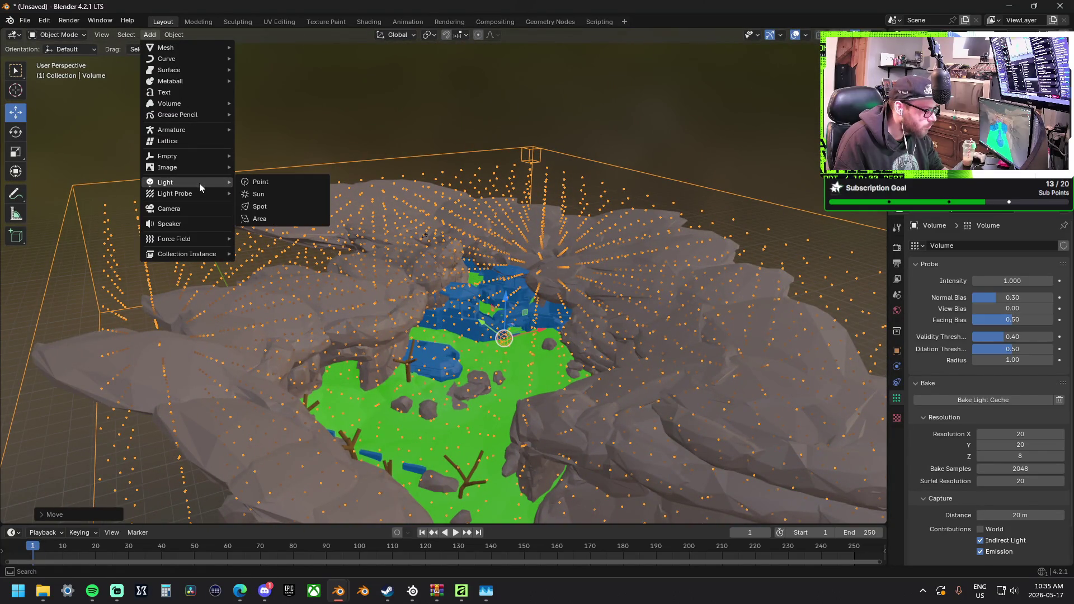
left_click(268, 193)
mouse_move(397, 268)
middle_mouse_down()
mouse_move(583, 350)
mouse_move(588, 381)
middle_mouse_up()
mouse_move(527, 499)
left_mouse_down()
mouse_move(576, 274)
mouse_move(621, 221)
mouse_move(636, 238)
left_mouse_up()
middle_click_drag(637, 237, 583, 234)
key("g")
key("x")
left_click(588, 324)
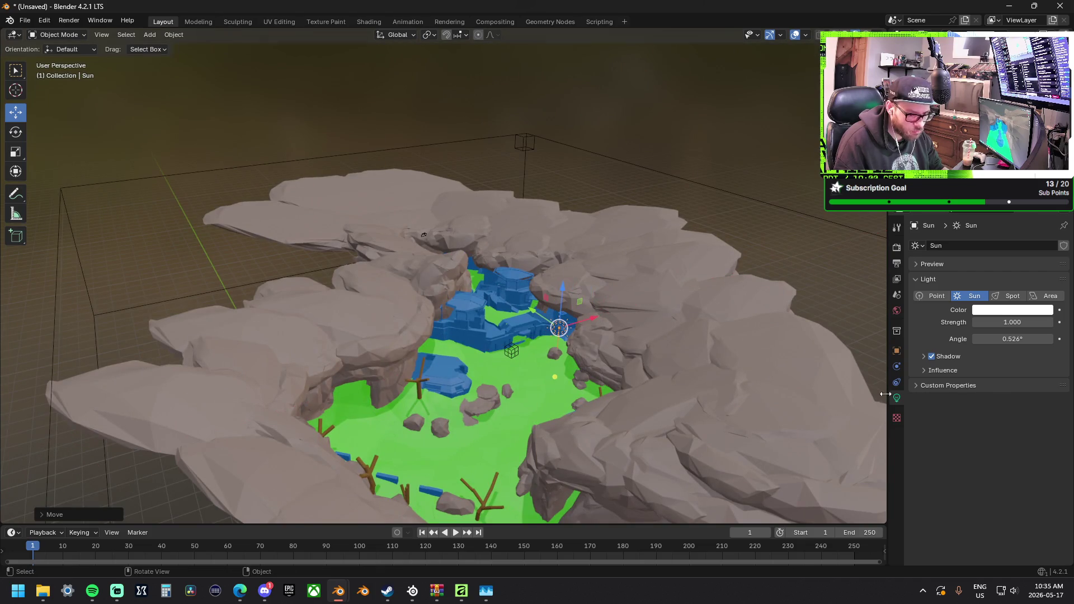
Preview world lighting, set the sun's angle to 0°, and aim it for hard shadows.
left_click_drag(1002, 339, 1047, 339)
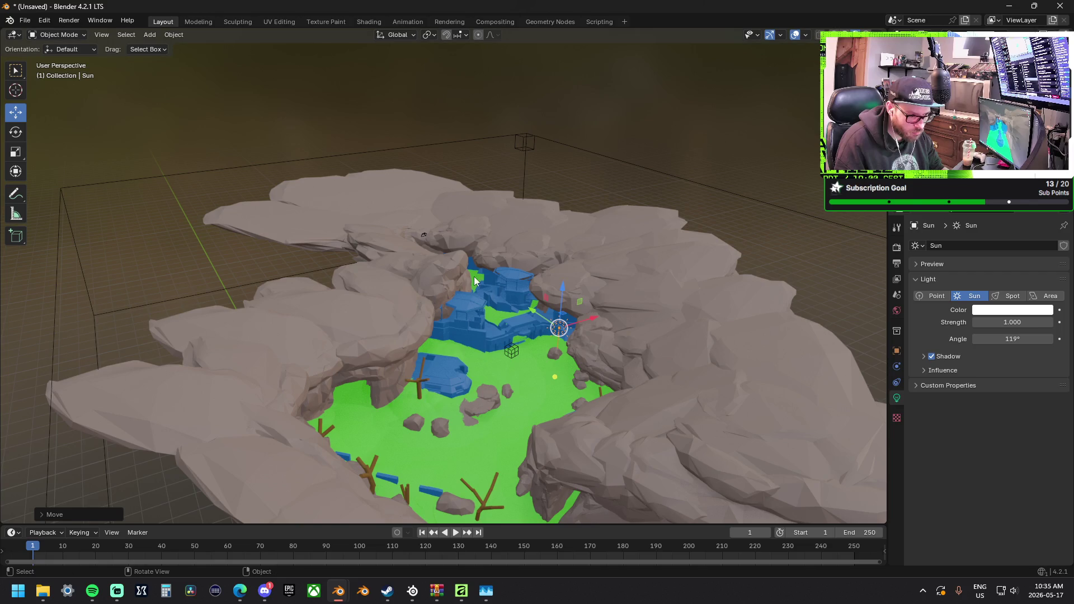
left_click(878, 34)
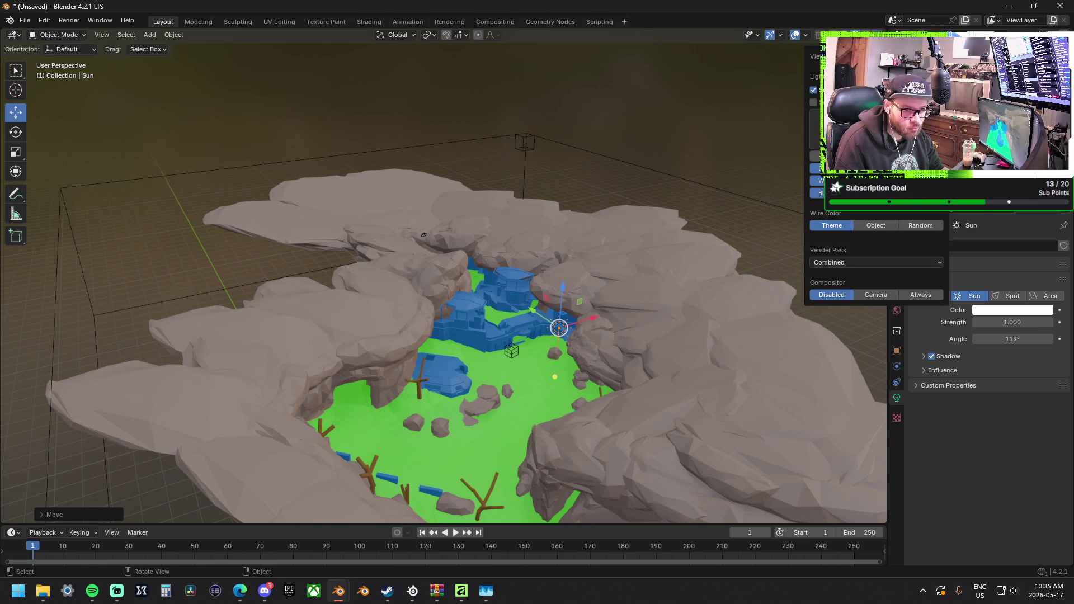
left_click(815, 103)
mouse_move(583, 187)
middle_mouse_down()
mouse_move(649, 225)
mouse_move(601, 226)
middle_mouse_up()
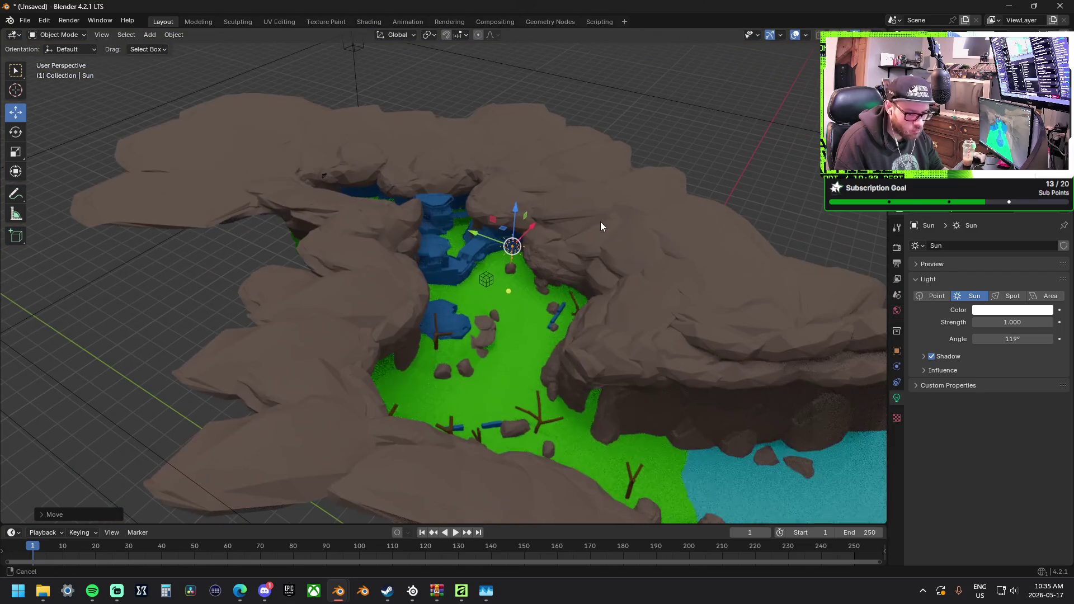
mouse_move(1013, 339)
left_mouse_down()
mouse_move(985, 339)
mouse_move(999, 339)
left_mouse_up()
scroll(590, 283, "up", 6)
key("BackSpace")
middle_click_drag(672, 249, 639, 243)
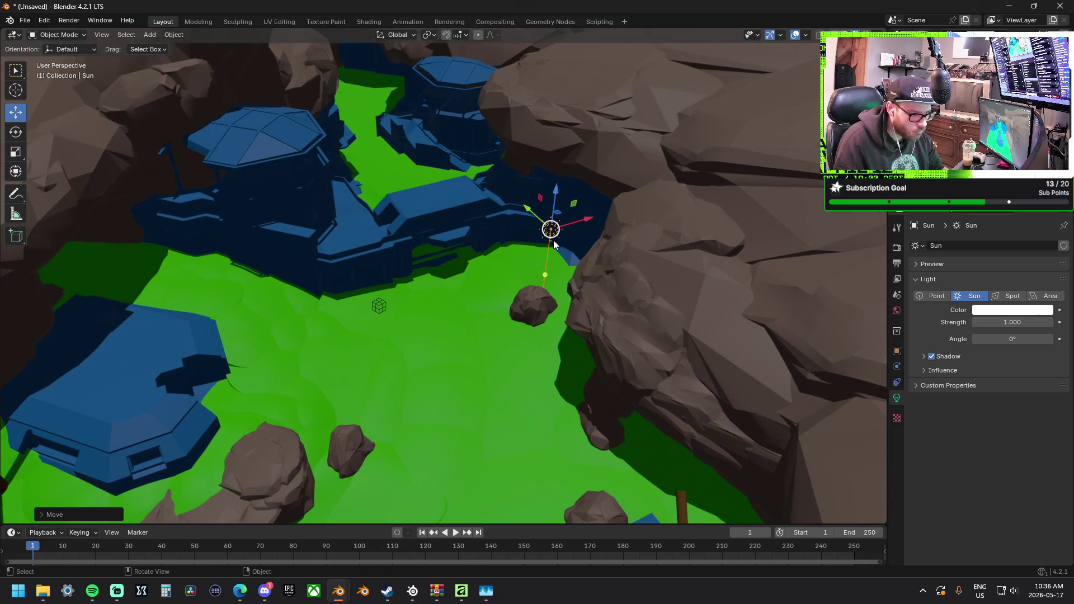
mouse_move(545, 276)
left_mouse_down()
mouse_move(507, 282)
mouse_move(548, 326)
mouse_move(515, 312)
mouse_move(477, 333)
mouse_move(492, 355)
mouse_move(468, 396)
mouse_move(498, 363)
mouse_move(538, 234)
left_mouse_up()
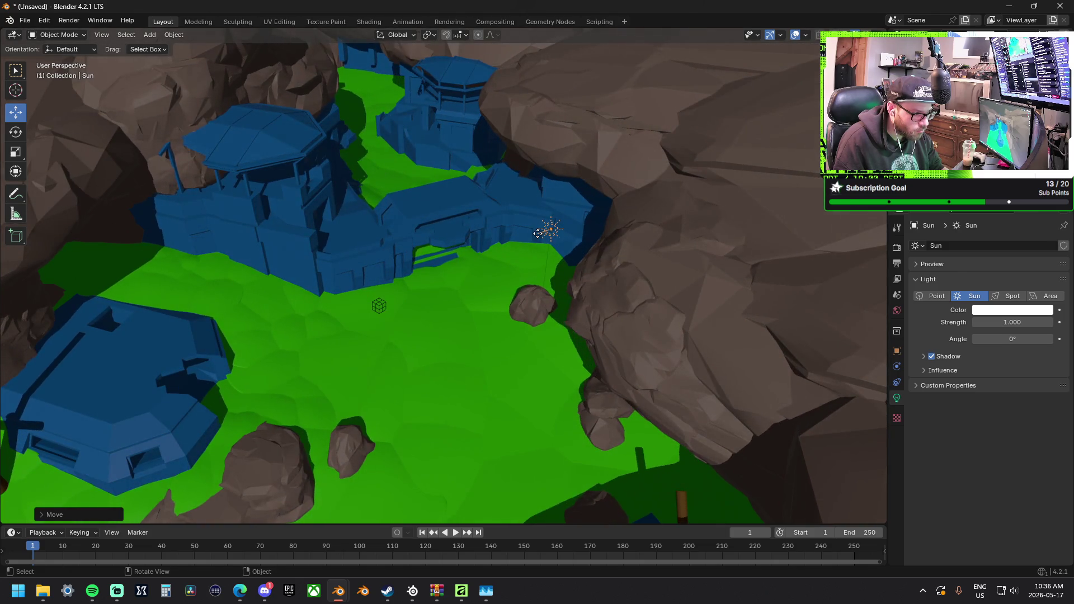
mouse_move(435, 234)
middle_mouse_down()
mouse_move(598, 267)
mouse_move(680, 153)
mouse_move(511, 355)
mouse_move(445, 376)
middle_mouse_up()
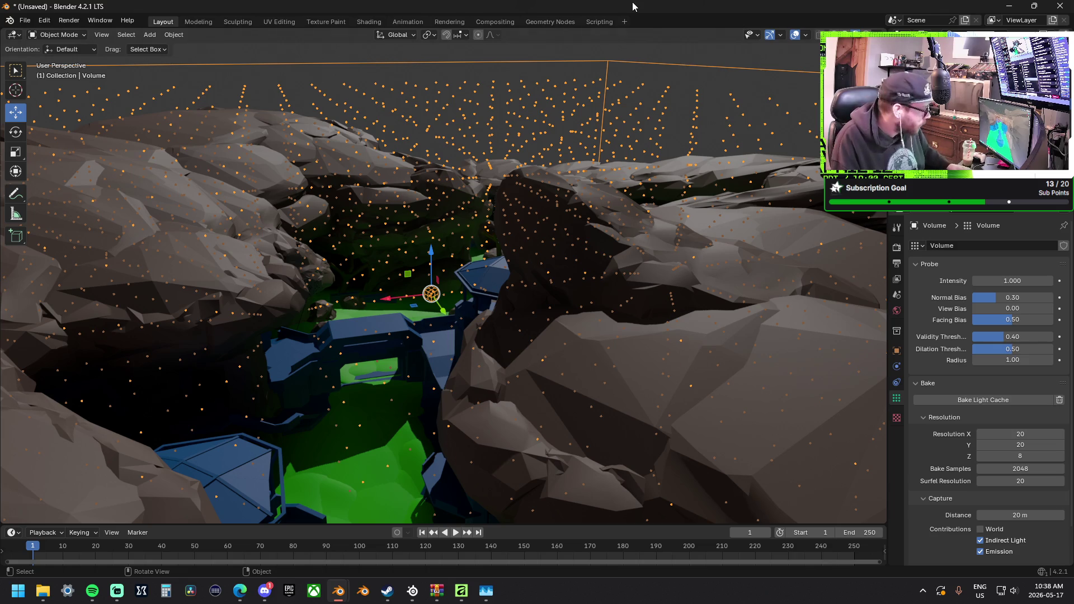
Select the 6x6_Round_Column_D piece and turn off the second Lighting checkbox in Viewport Shading.
middle_click_drag(517, 93, 755, 108)
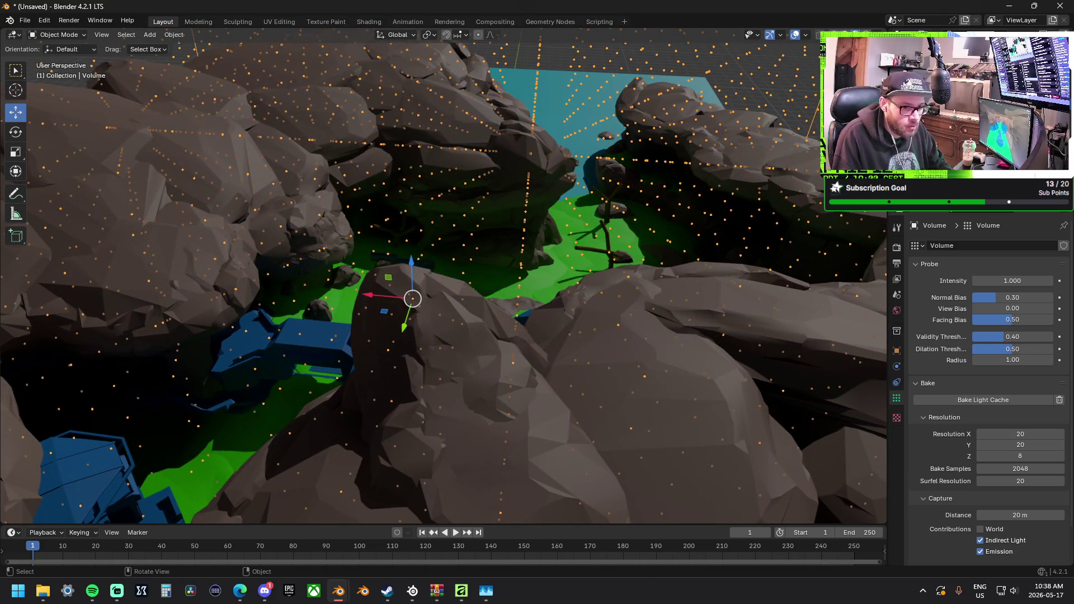
left_click(724, 166)
mouse_move(724, 166)
middle_mouse_down()
mouse_move(493, 206)
mouse_move(463, 176)
mouse_move(436, 233)
mouse_move(402, 190)
mouse_move(566, 182)
mouse_move(413, 187)
mouse_move(473, 194)
mouse_move(414, 364)
mouse_move(482, 331)
mouse_move(492, 338)
mouse_move(480, 290)
mouse_move(400, 276)
mouse_move(504, 235)
middle_mouse_up()
left_click(806, 35)
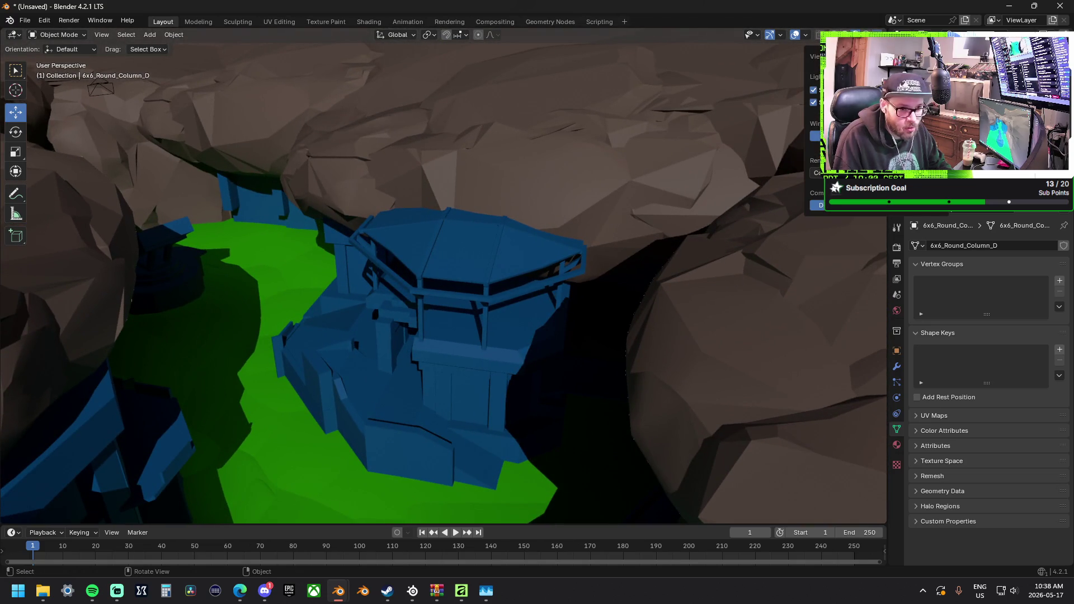
left_click(814, 103)
left_click(814, 103)
left_click(815, 103)
View the blue towers from above and bring up the Add menu.
mouse_move(521, 401)
middle_mouse_down()
mouse_move(526, 106)
mouse_move(544, 106)
mouse_move(446, 217)
mouse_move(495, 230)
mouse_move(475, 224)
mouse_move(463, 240)
mouse_move(547, 206)
mouse_move(511, 225)
mouse_move(396, 235)
mouse_move(371, 287)
mouse_move(522, 301)
mouse_move(429, 293)
mouse_move(340, 206)
middle_mouse_up()
right_click(340, 206)
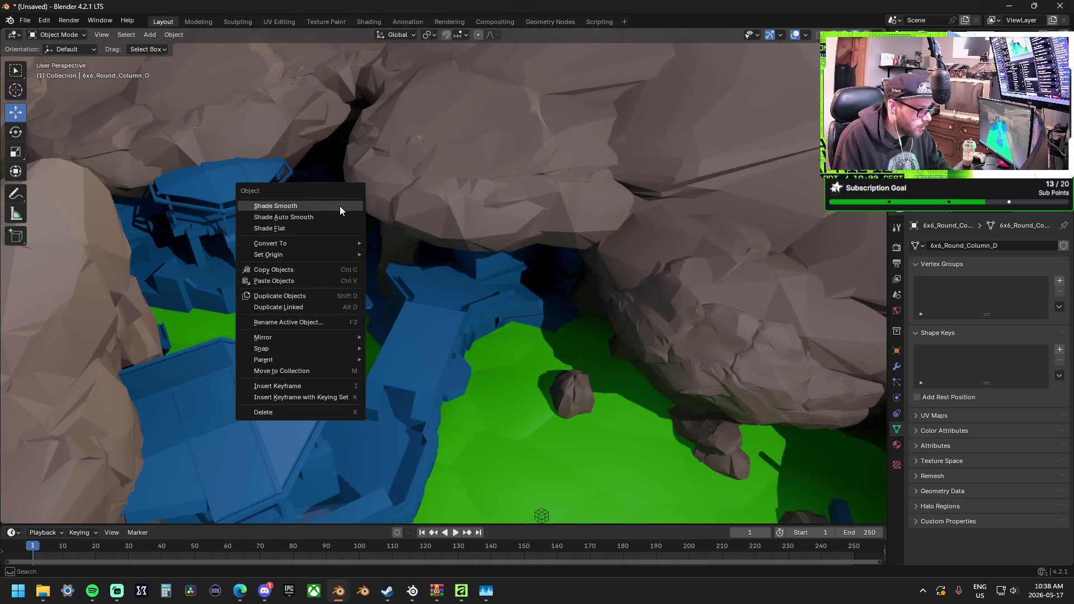
left_click(150, 35)
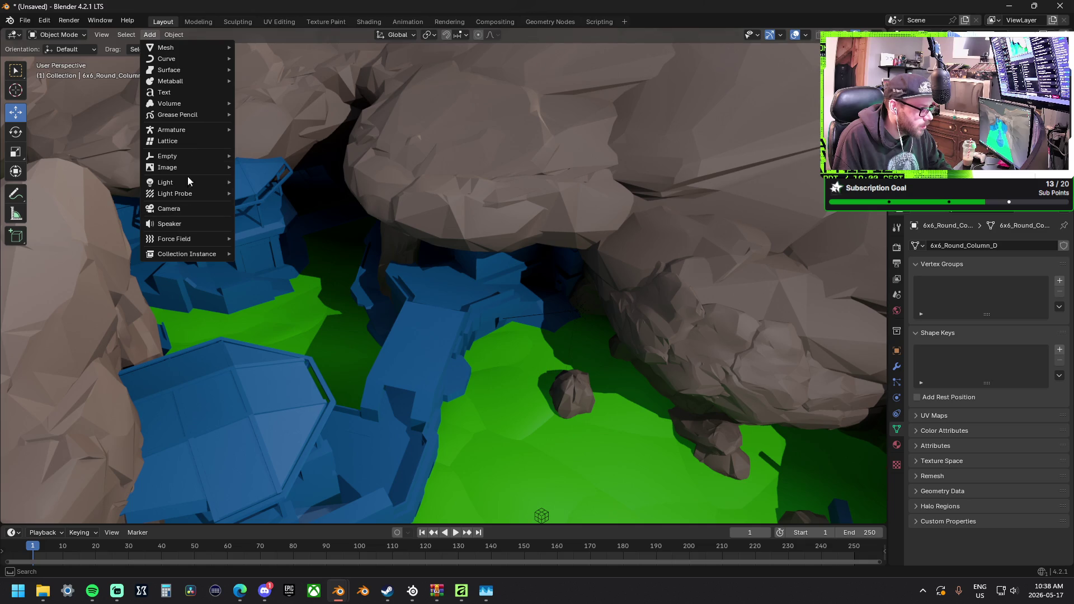
Add an Area light and move it up and across into the dark cave.
mouse_move(186, 181)
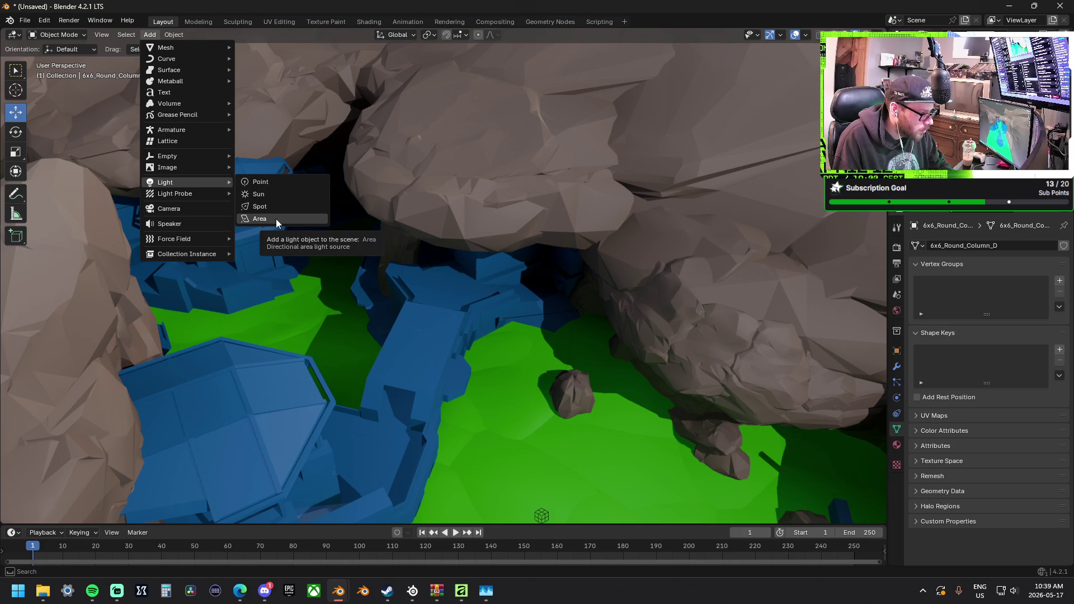
left_click(276, 220)
mouse_move(276, 219)
middle_mouse_down()
mouse_move(427, 288)
mouse_move(489, 406)
middle_mouse_up()
scroll(461, 334, "down", 5)
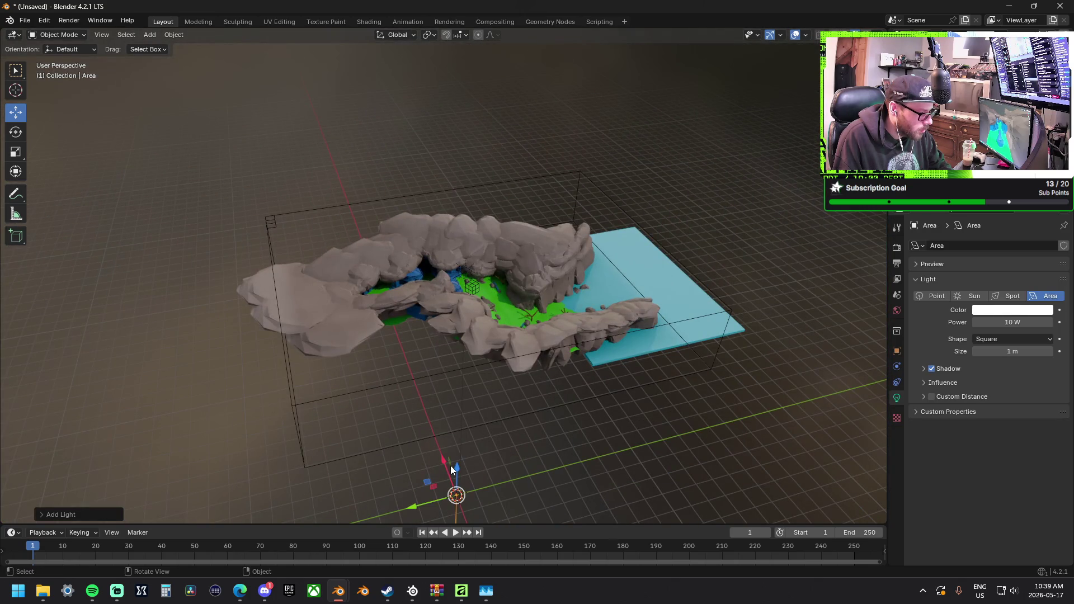
left_click_drag(451, 465, 464, 410)
left_click_drag(463, 235, 456, 249)
scroll(456, 249, "up", 10)
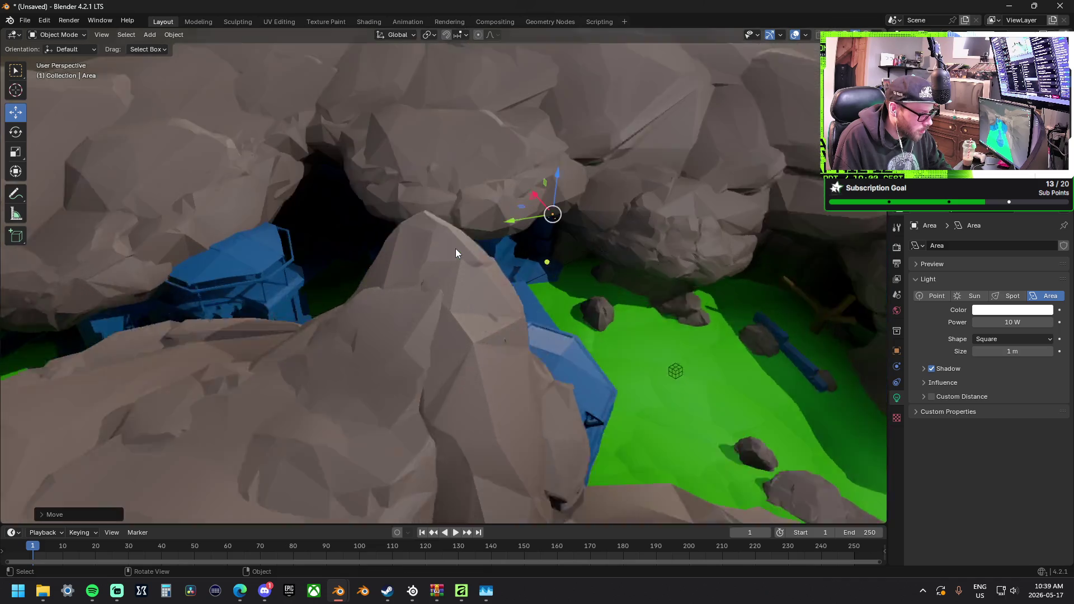
left_click_drag(545, 199, 328, 201)
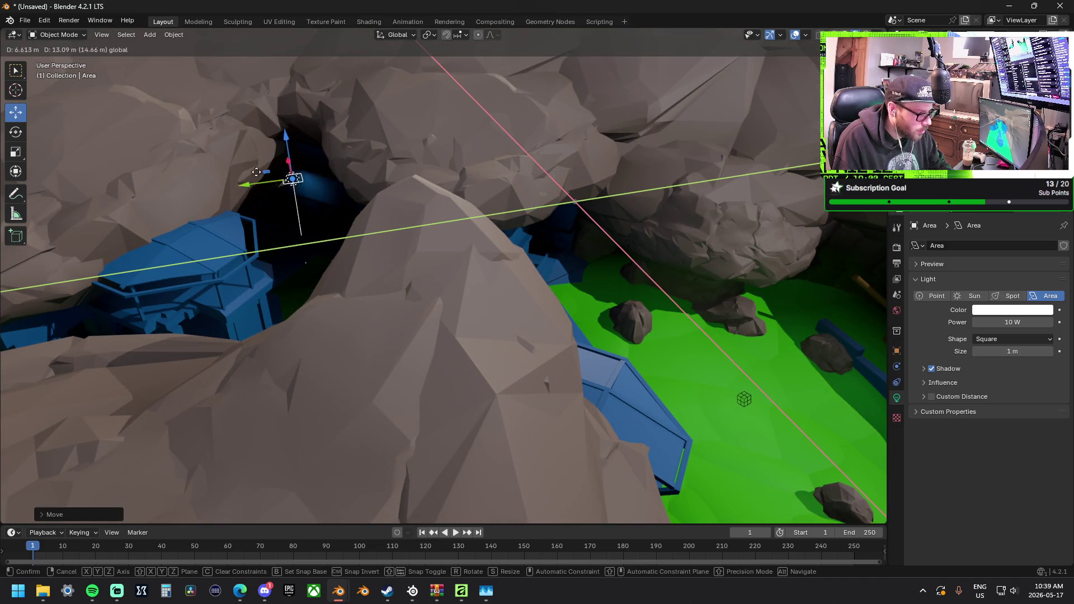
left_click_drag(256, 177, 263, 180)
scroll(274, 188, "up", 5)
mouse_move(275, 188)
middle_mouse_down()
mouse_move(453, 290)
mouse_move(573, 398)
mouse_move(426, 297)
mouse_move(415, 244)
middle_mouse_up()
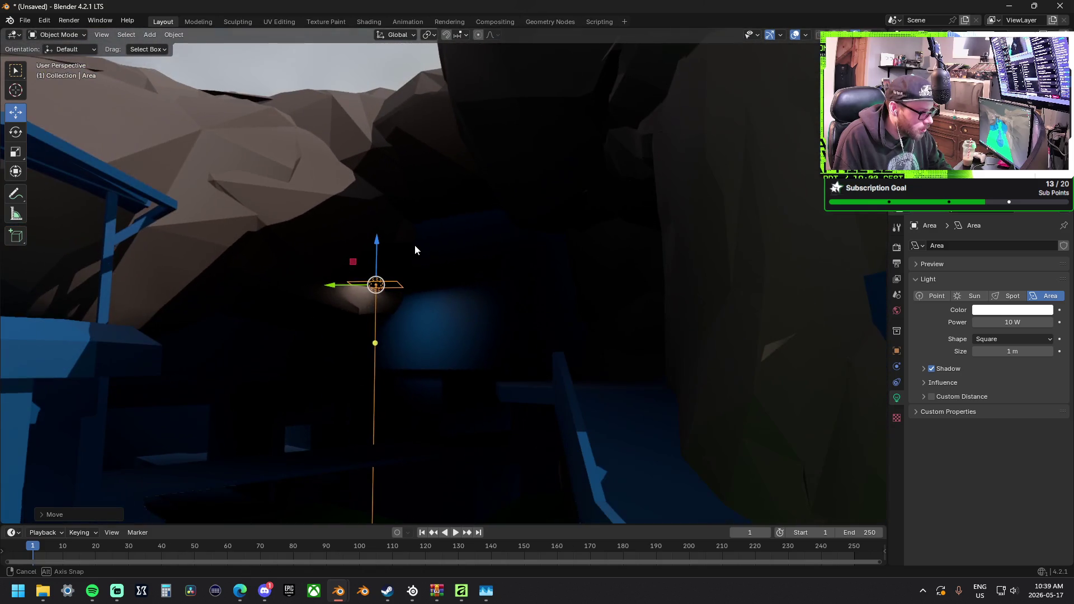
Aim the Area light down at the rock, scale it, and raise its power to 79.1 W.
left_click_drag(377, 342, 378, 363)
left_click_drag(380, 424, 376, 446)
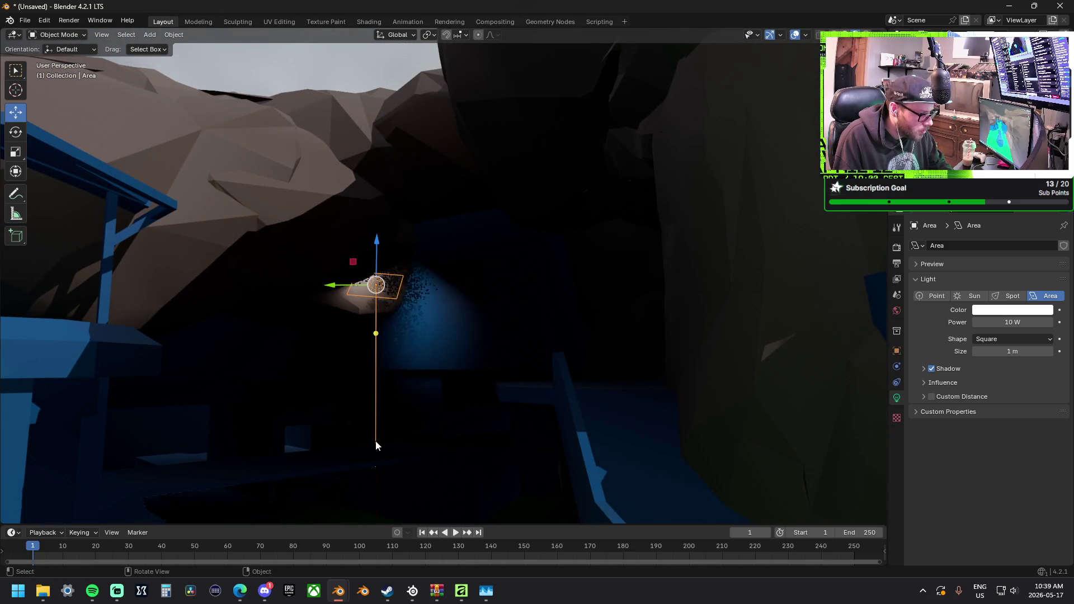
mouse_move(378, 323)
middle_mouse_down()
mouse_move(385, 347)
mouse_move(385, 317)
middle_mouse_up()
key("s")
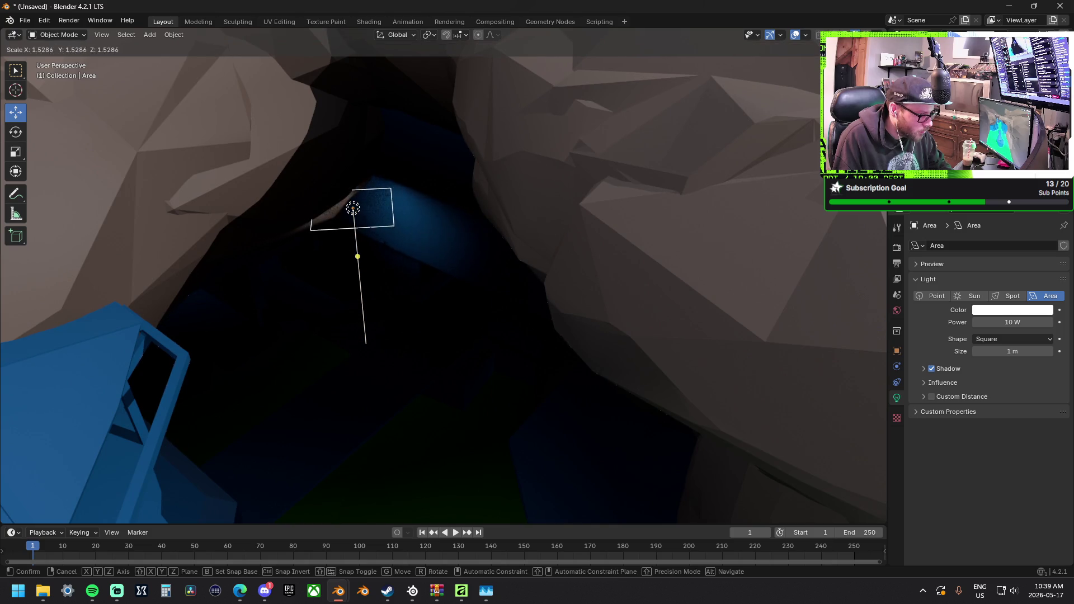
left_click(697, 305)
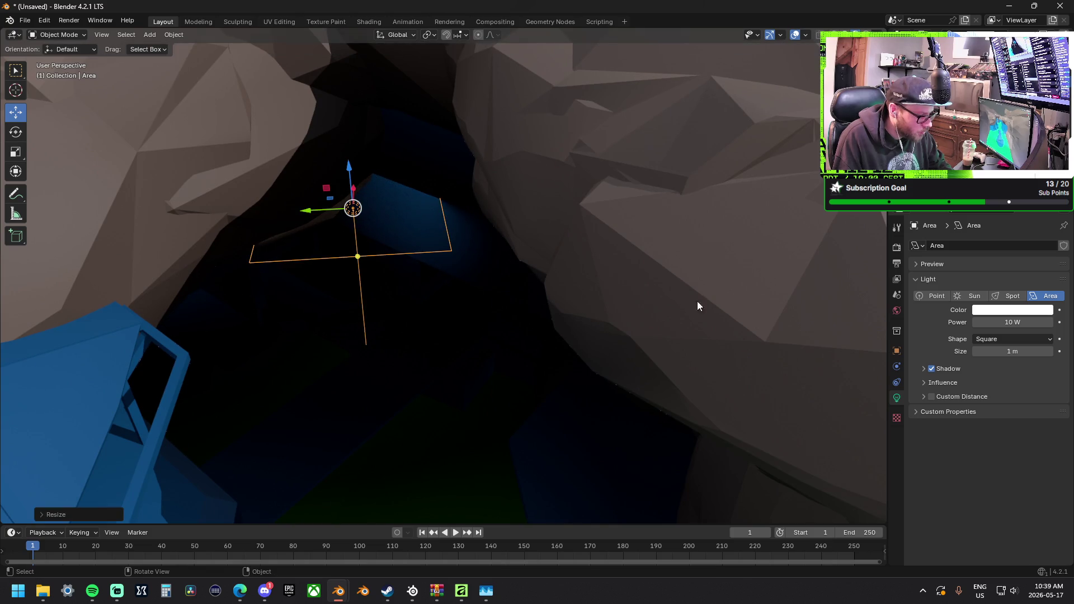
left_click_drag(992, 323, 1033, 323)
Lift the Area light higher along Z, set its size to 2.5 m, and paste a copy.
mouse_move(352, 290)
middle_mouse_down()
mouse_move(388, 245)
mouse_move(372, 218)
mouse_move(337, 254)
middle_mouse_up()
left_click_drag(333, 246, 376, 246)
mouse_move(376, 246)
middle_mouse_down()
mouse_move(370, 263)
mouse_move(363, 235)
middle_mouse_up()
mouse_move(352, 185)
left_mouse_down()
mouse_move(384, 96)
mouse_move(392, 131)
left_mouse_up()
key("z")
mouse_move(392, 132)
middle_mouse_down()
mouse_move(413, 208)
mouse_move(408, 149)
mouse_move(413, 168)
mouse_move(418, 155)
mouse_move(378, 179)
mouse_move(409, 203)
middle_mouse_up()
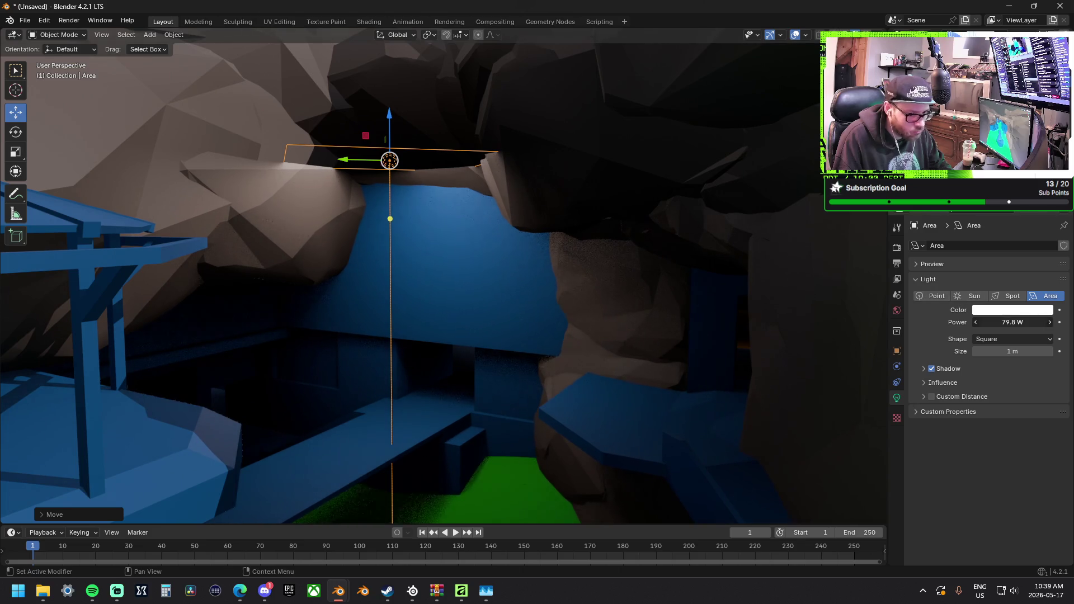
left_click_drag(991, 348, 1036, 348)
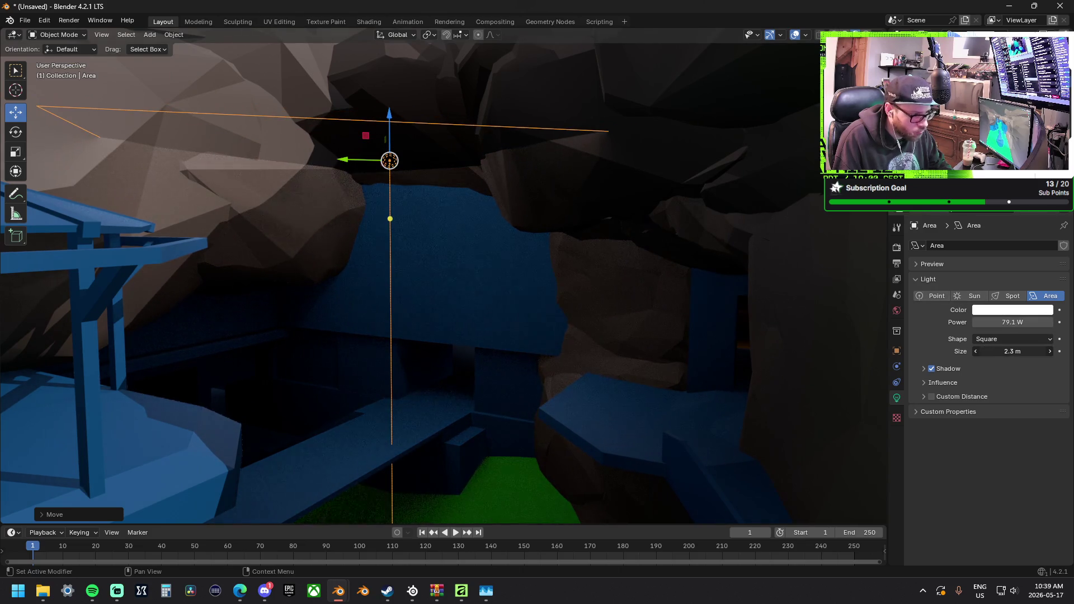
mouse_move(507, 279)
middle_mouse_down()
mouse_move(463, 300)
mouse_move(476, 252)
mouse_move(415, 288)
mouse_move(427, 310)
mouse_move(355, 234)
mouse_move(588, 190)
middle_mouse_up()
key("ctrl+v")
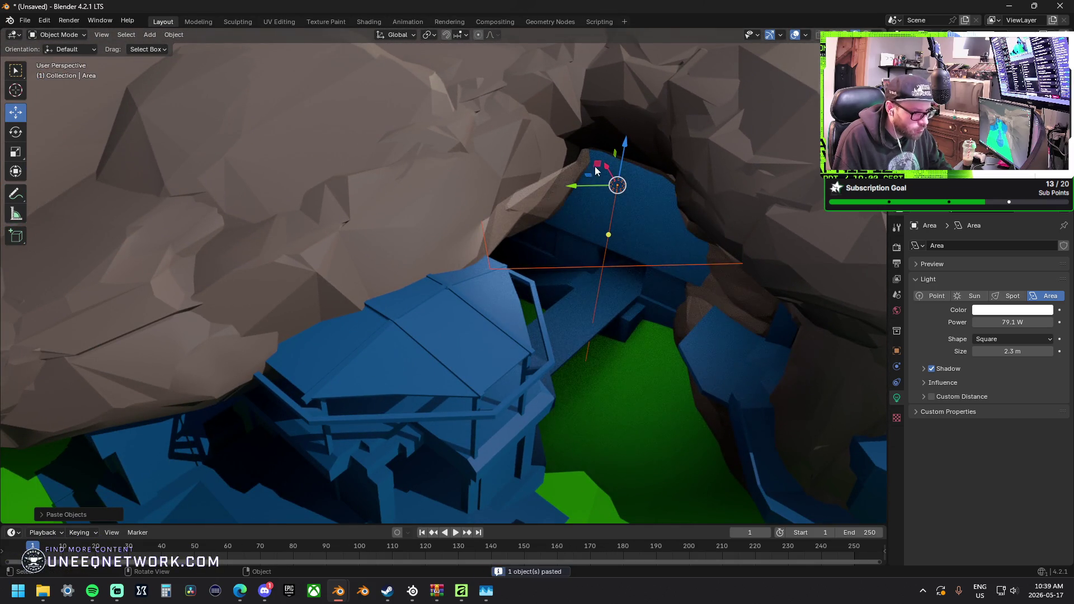
Place the pasted Area light near the rock, sliding it within the YZ plane.
key("g")
left_click(287, 212)
mouse_move(367, 241)
middle_mouse_down()
mouse_move(407, 271)
mouse_move(468, 235)
mouse_move(441, 272)
mouse_move(506, 246)
middle_mouse_up()
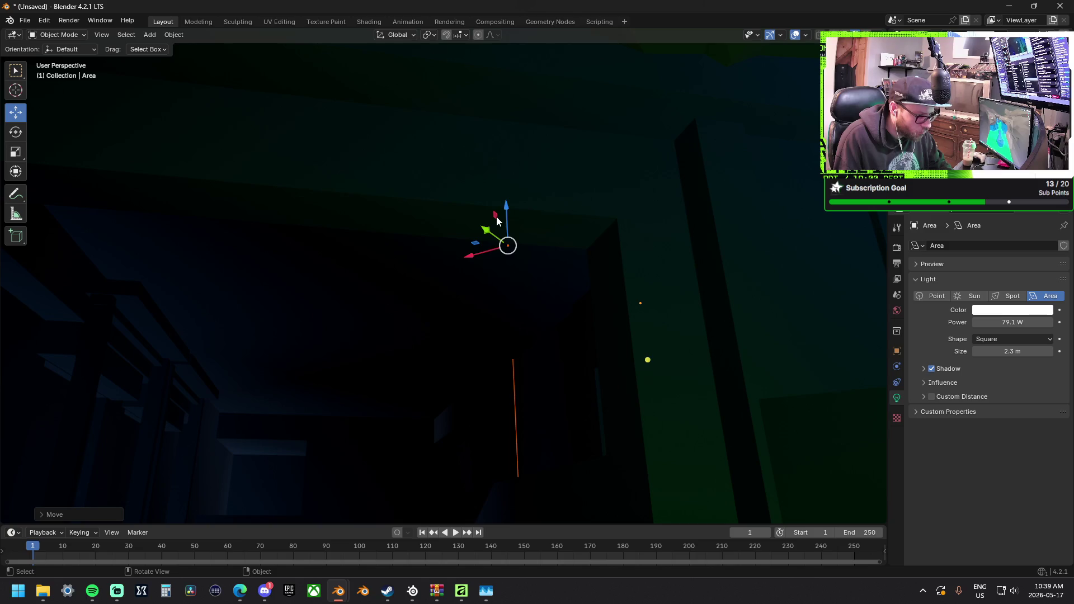
key("g")
key("shift+x")
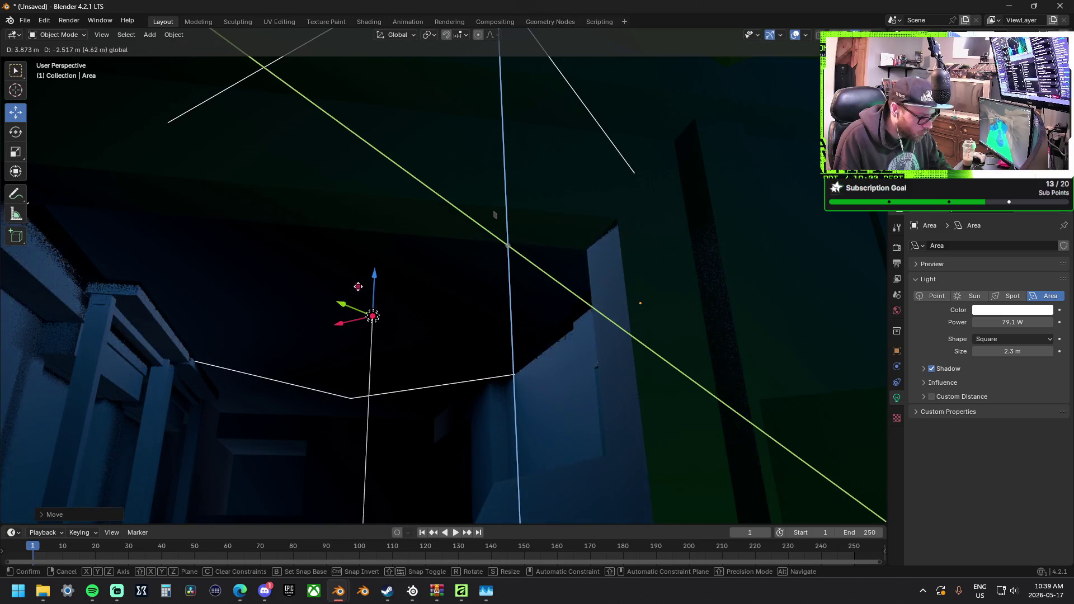
left_click(361, 279)
mouse_move(342, 309)
left_mouse_down()
mouse_move(326, 310)
mouse_move(326, 356)
left_mouse_up()
mouse_move(326, 356)
middle_mouse_down("shift")
mouse_move(338, 414)
mouse_move(449, 243)
mouse_move(616, 310)
mouse_move(228, 309)
mouse_move(216, 353)
mouse_move(301, 352)
middle_mouse_up("shift")
Paste another Area light copy and position it horizontally, then adjust its height along Z.
key("ctrl+v")
key("g")
key("shift+z")
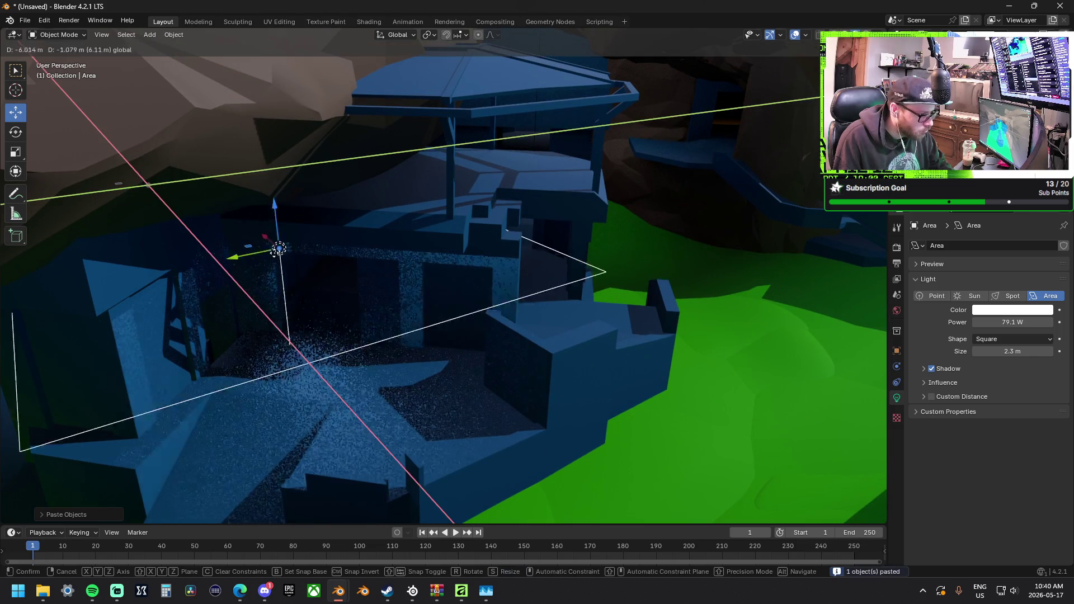
left_click(406, 235)
key("KP_Decimal")
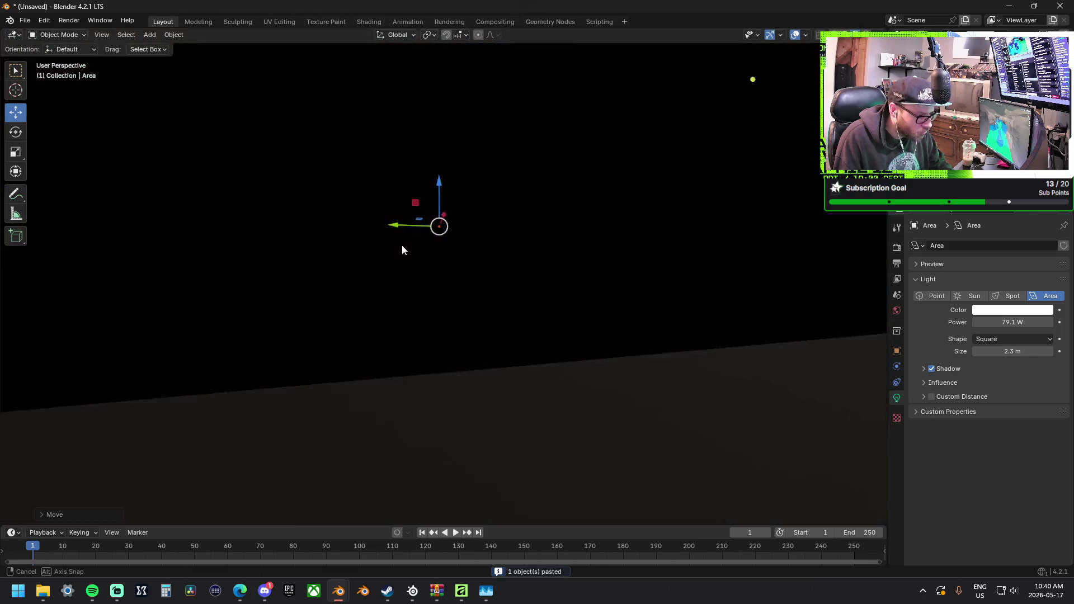
scroll(352, 215, "down", 8)
key("g")
key("z")
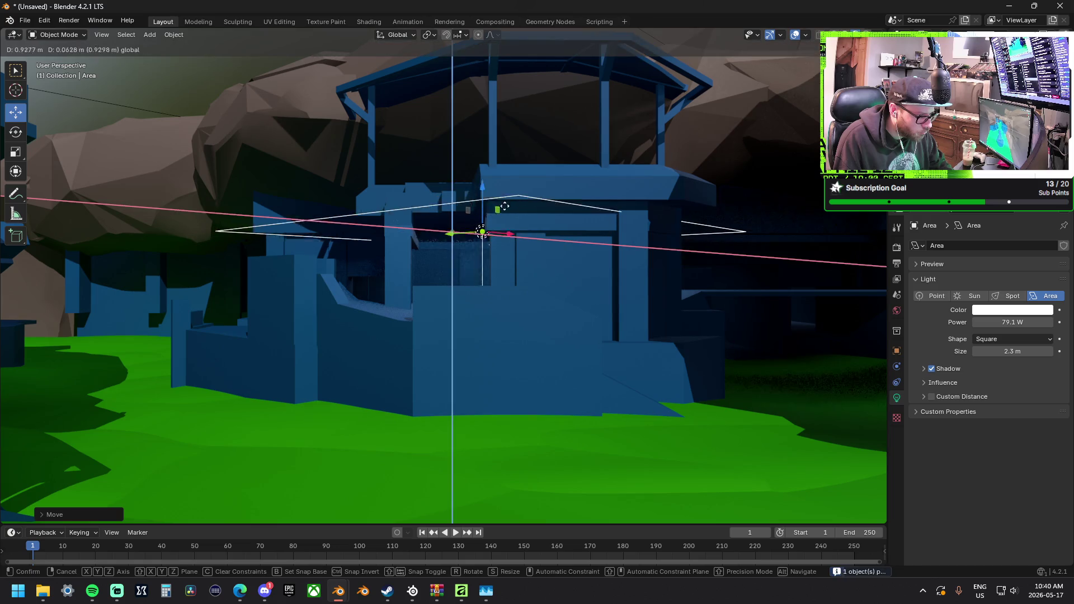
left_click(448, 229)
mouse_move(448, 229)
middle_mouse_down()
mouse_move(430, 246)
mouse_move(317, 250)
mouse_move(571, 276)
mouse_move(845, 273)
middle_mouse_up()
Paste a third light copy further left and raise it against the blue building.
key("ctrl+c")
key("ctrl+v")
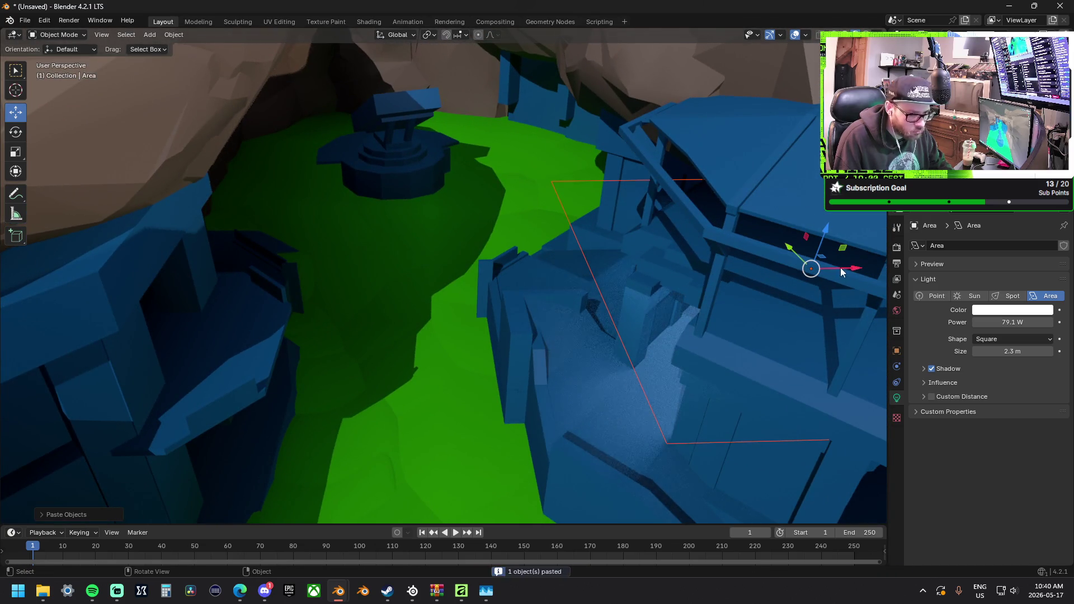
key("g")
left_click(243, 301)
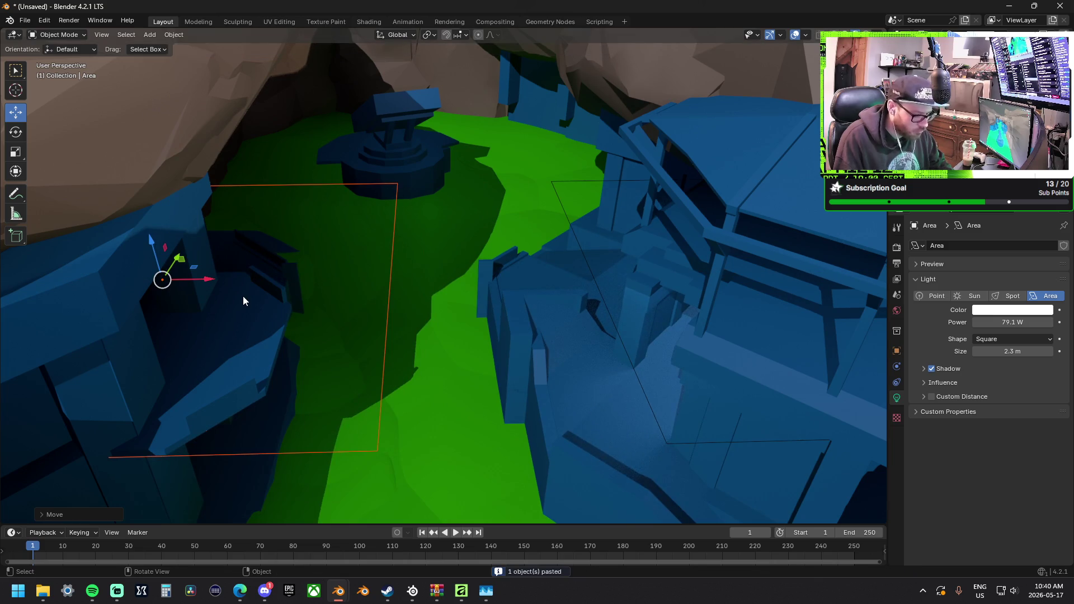
key("KP_Decimal")
mouse_move(243, 300)
middle_mouse_down()
mouse_move(424, 277)
mouse_move(244, 250)
mouse_move(333, 235)
mouse_move(365, 254)
mouse_move(354, 259)
mouse_move(462, 266)
middle_mouse_up()
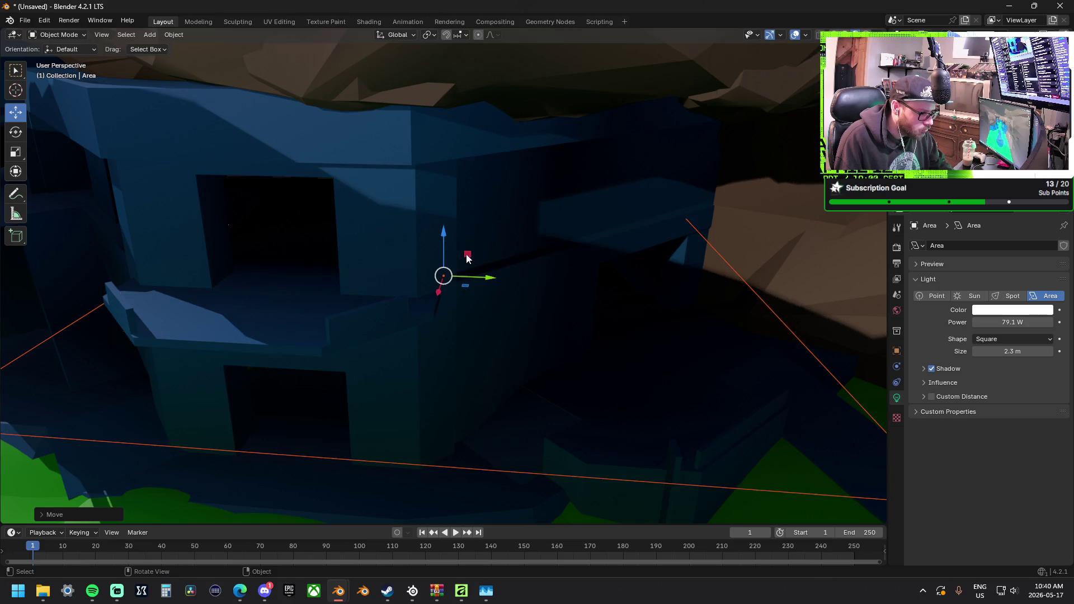
key("g")
key("shift+x")
left_click(311, 126)
mouse_move(311, 125)
middle_mouse_down()
mouse_move(337, 207)
mouse_move(322, 168)
middle_mouse_up()
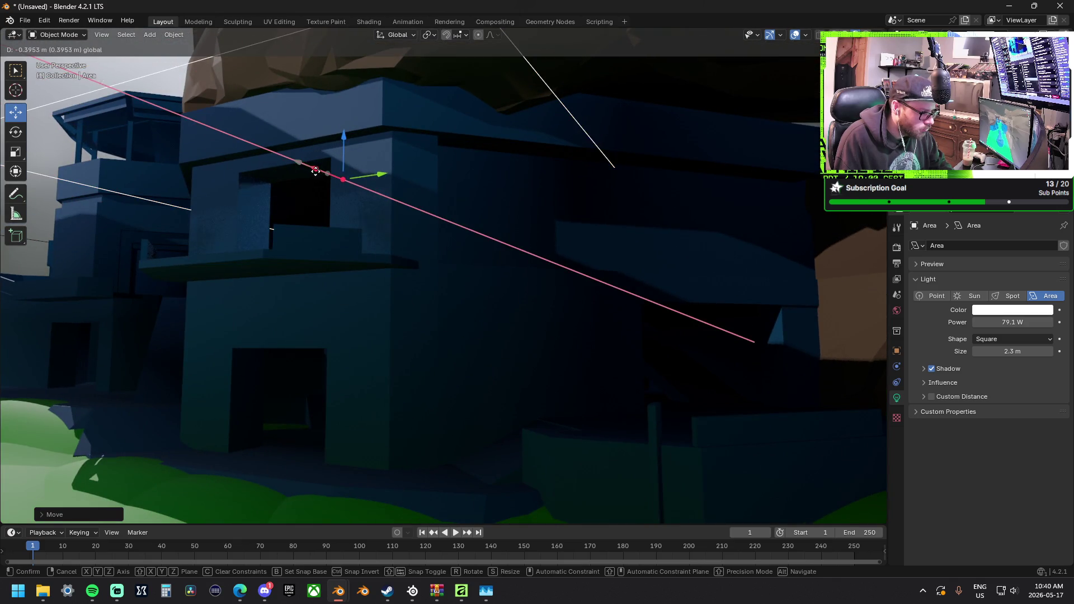
Paste another light copy and place it lower on the building within the YZ plane.
key("ctrl+c")
key("ctrl+v")
key("g")
key("shift+x")
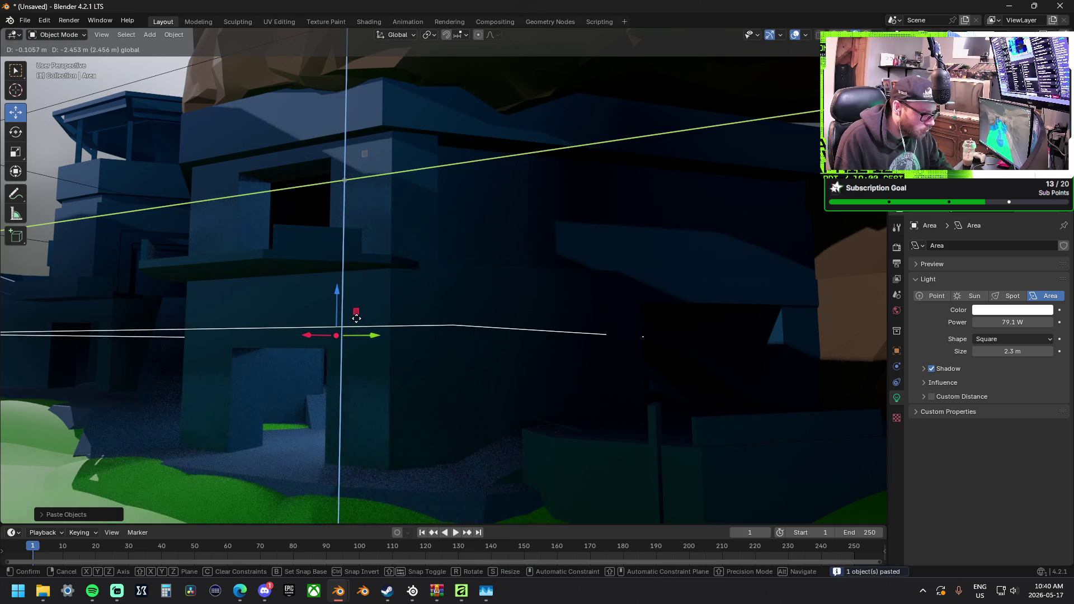
left_click(401, 319)
mouse_move(401, 319)
middle_mouse_down()
mouse_move(525, 371)
mouse_move(334, 281)
middle_mouse_up()
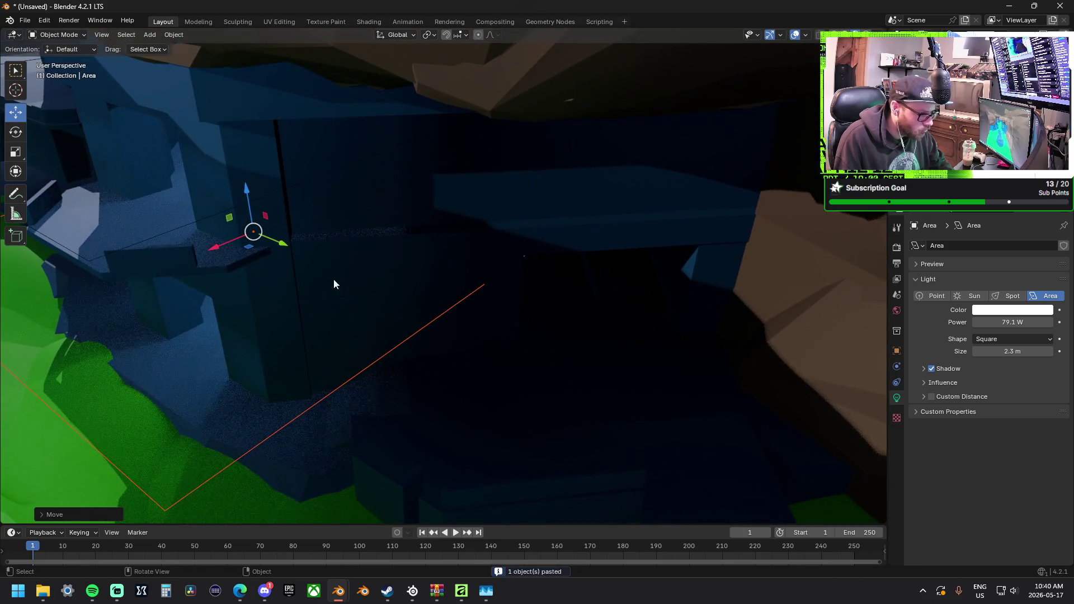
Paste one more light copy and raise it to a higher spot on the building.
key("ctrl+v")
key("g")
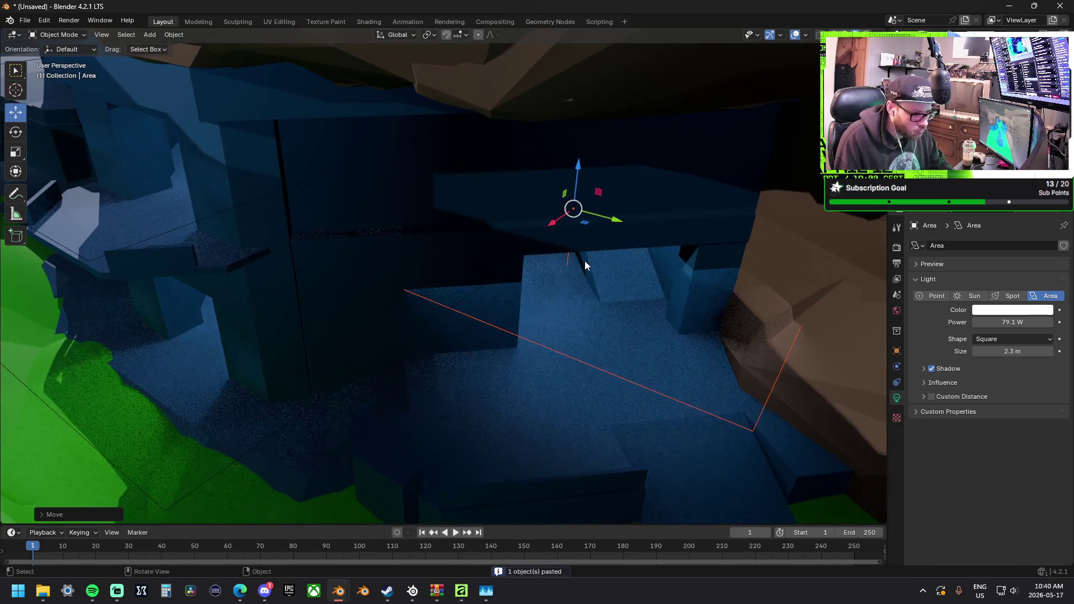
left_click(577, 237)
middle_click_drag(577, 237, 606, 239)
key("g")
key("shift+x")
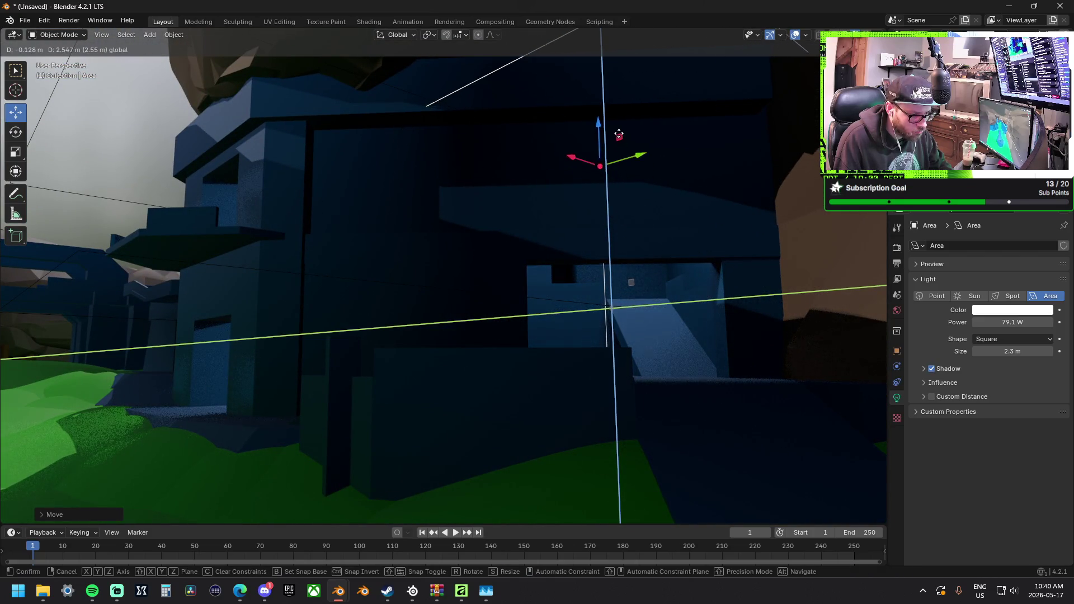
left_click(600, 146)
mouse_move(600, 145)
middle_mouse_down()
mouse_move(565, 203)
mouse_move(578, 240)
mouse_move(595, 192)
mouse_move(324, 207)
mouse_move(656, 241)
mouse_move(763, 269)
mouse_move(525, 285)
middle_mouse_up()
Paste a light copy onto the blue tower and shift it left and up.
key("ctrl+v")
left_click_drag(670, 142, 347, 287)
mouse_move(347, 284)
middle_mouse_down()
mouse_move(443, 210)
mouse_move(368, 263)
mouse_move(454, 323)
mouse_move(399, 340)
mouse_move(357, 319)
middle_mouse_up()
mouse_move(373, 288)
left_mouse_down()
mouse_move(321, 269)
mouse_move(359, 283)
mouse_move(345, 271)
left_mouse_up()
mouse_move(295, 269)
middle_mouse_down()
mouse_move(271, 319)
mouse_move(437, 269)
middle_mouse_up()
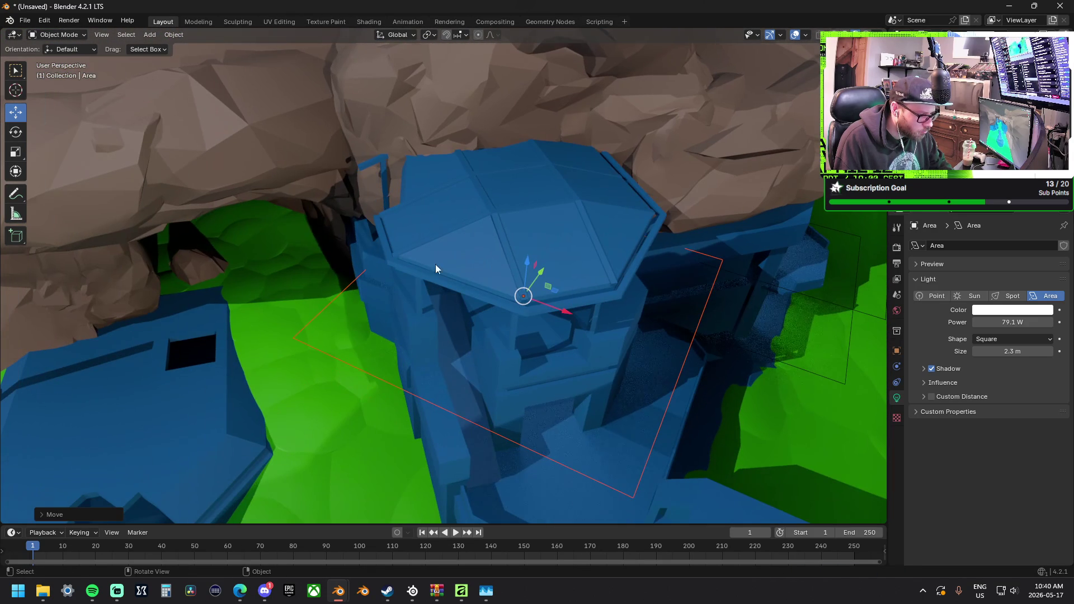
Paste a light copy onto the upper-left rock overhang and nudge it into place.
key("ctrl+v")
key("g")
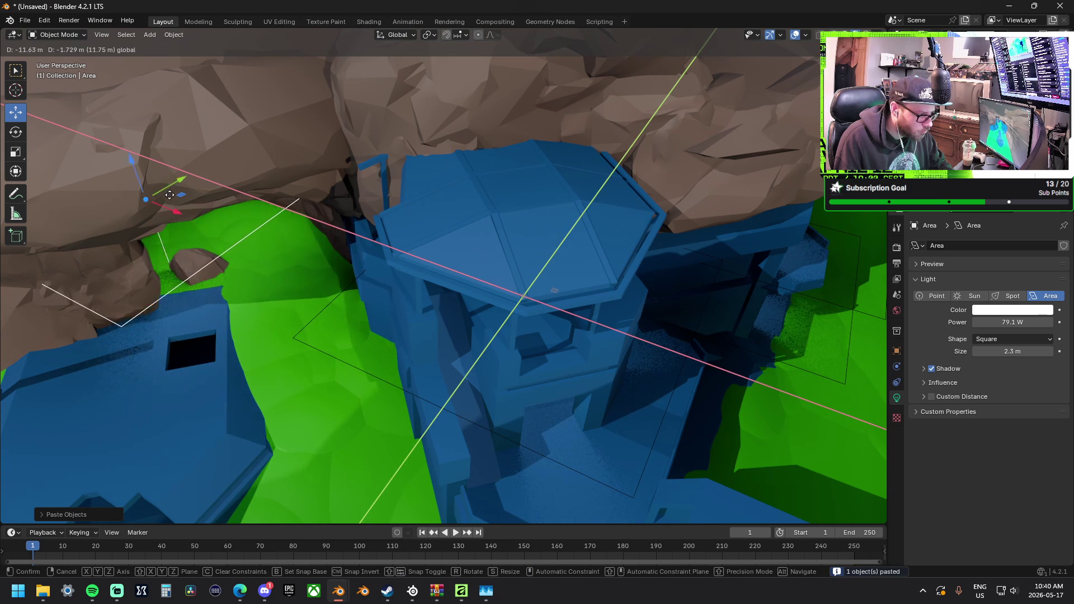
left_click(163, 199)
mouse_move(162, 199)
middle_mouse_down()
mouse_move(206, 232)
mouse_move(518, 233)
mouse_move(415, 281)
middle_mouse_up()
scroll(416, 279, "up", 10)
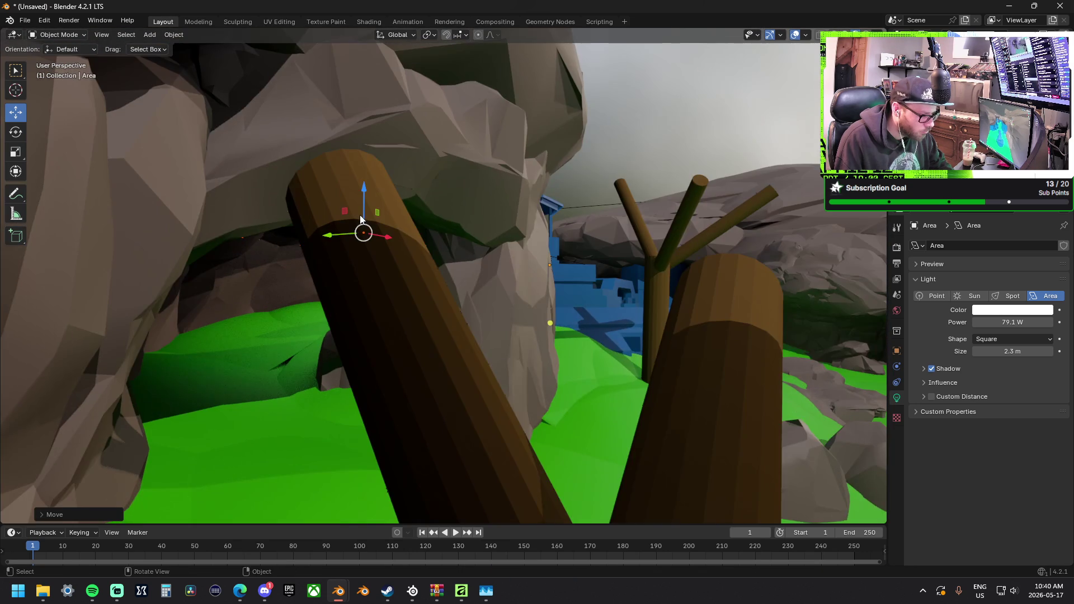
key("g")
key("shift+x")
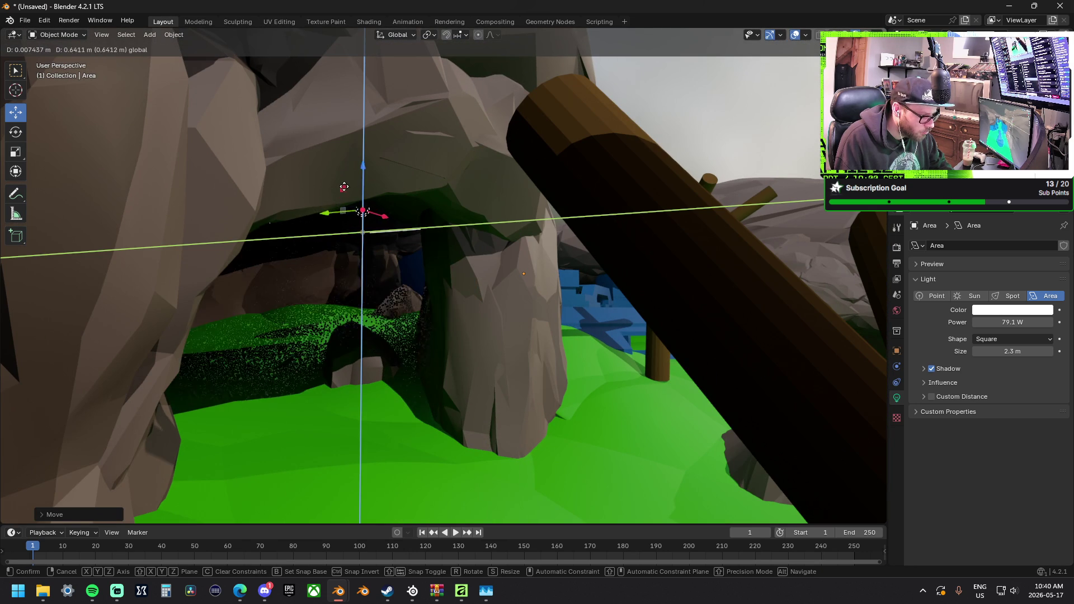
left_click(383, 217)
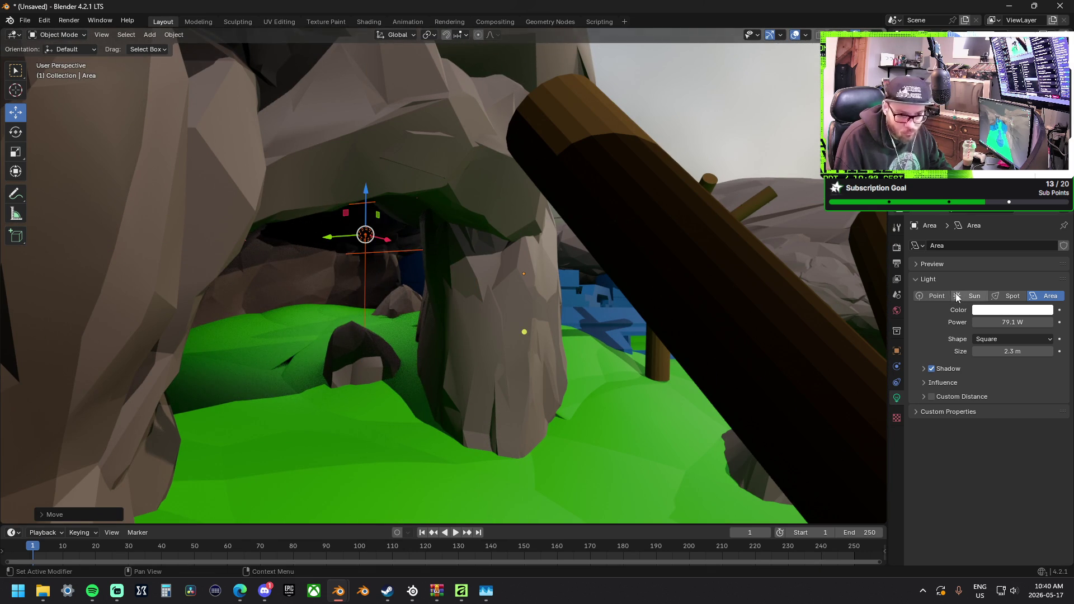
Try Spot, Sun and Point types on the cave light and reposition it in the YZ plane.
left_click(1009, 301)
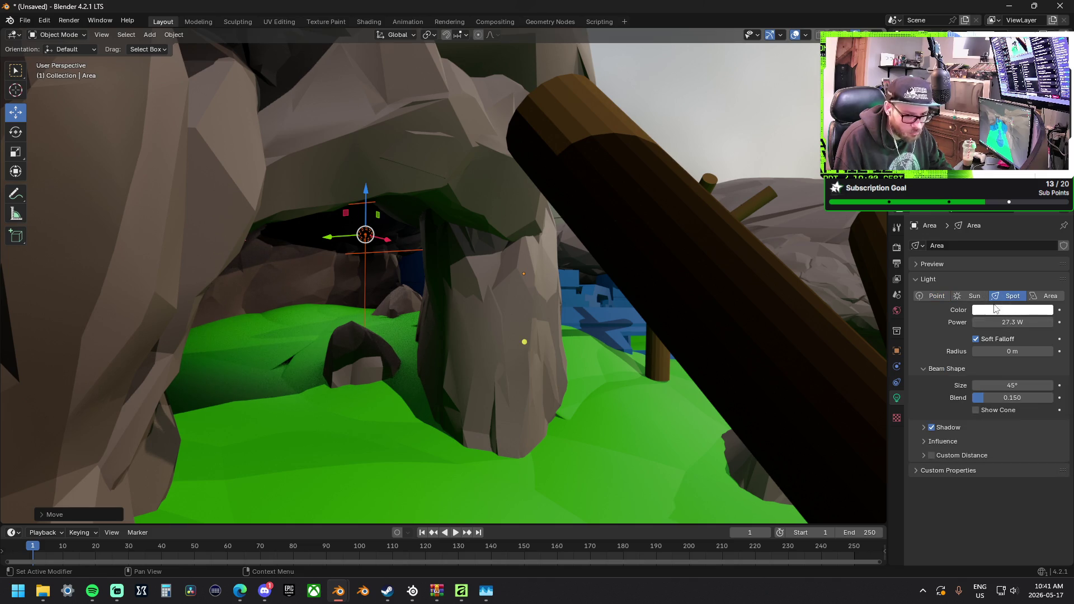
left_click(983, 301)
left_click(939, 301)
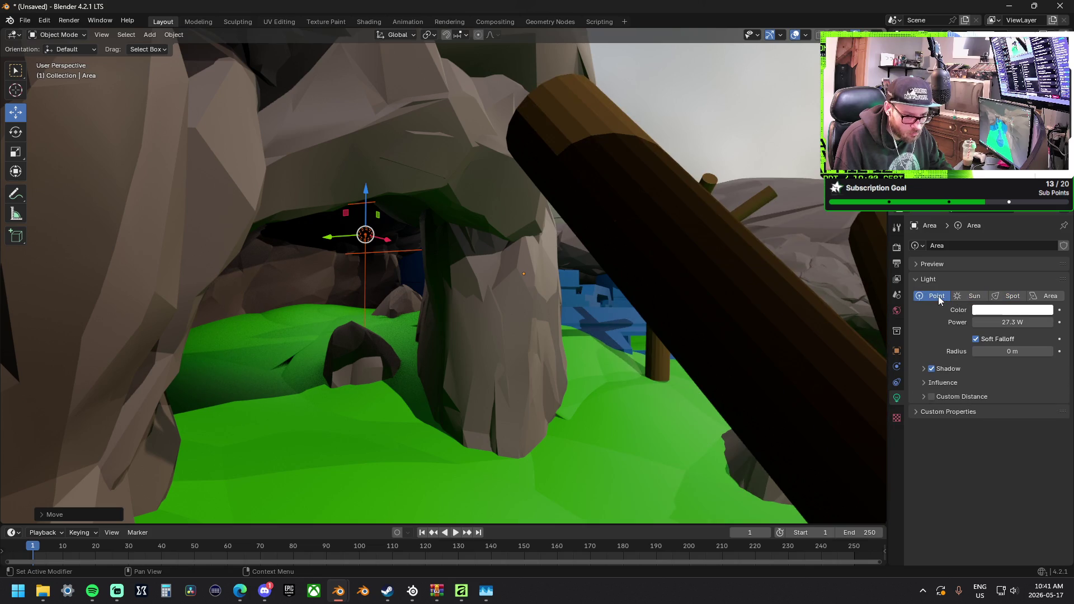
mouse_move(413, 264)
middle_mouse_down()
mouse_move(372, 297)
mouse_move(204, 276)
mouse_move(567, 234)
middle_mouse_up()
key("shift+x")
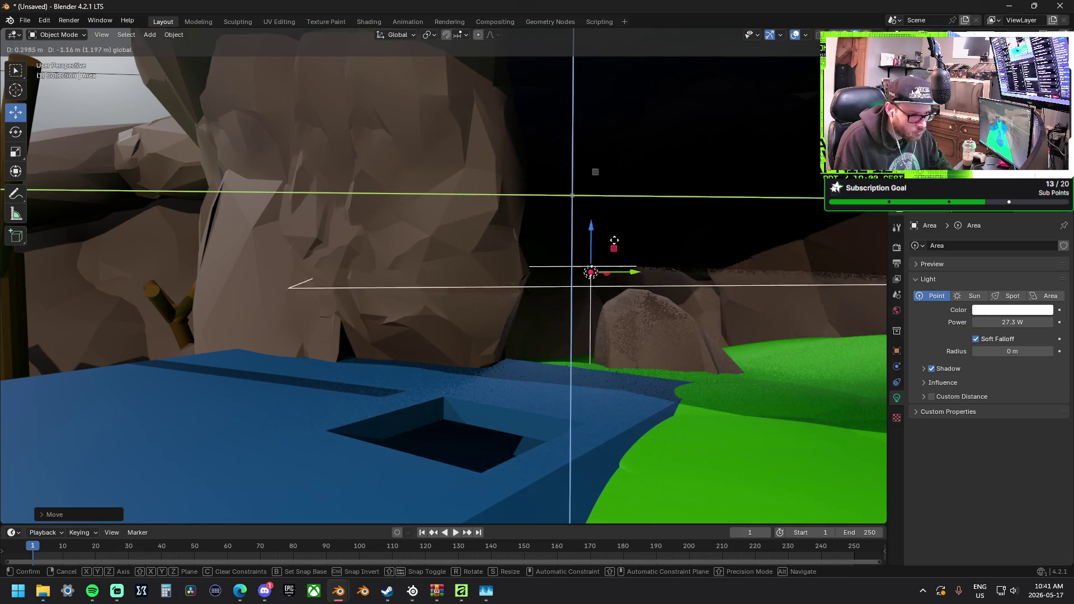
left_click(596, 172)
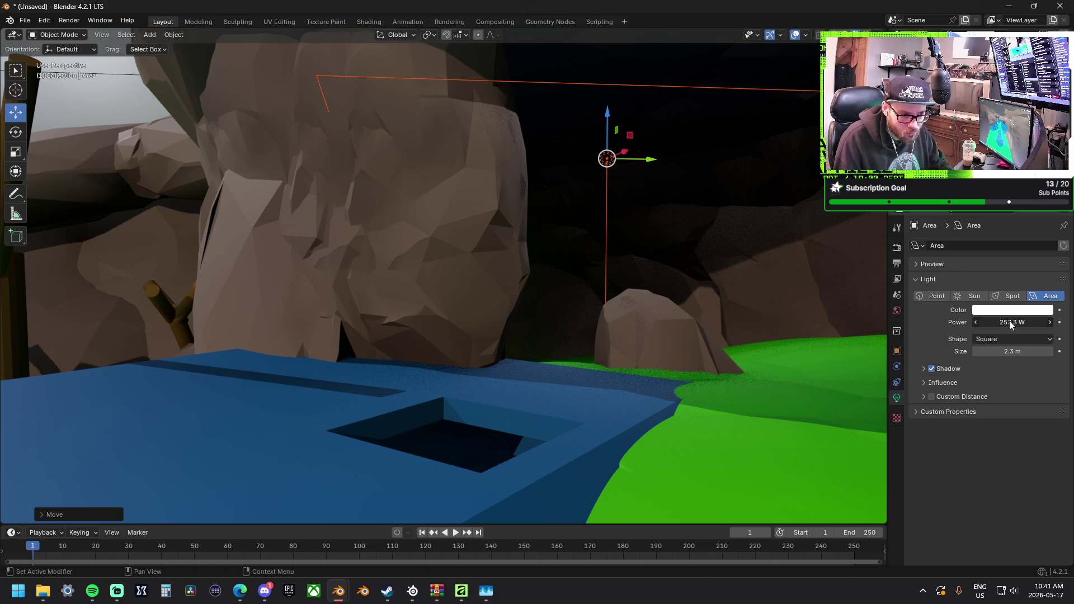
Lift the cave light higher at 257 W power and paste another copy.
mouse_move(609, 115)
left_mouse_down()
mouse_move(609, 127)
mouse_move(608, 81)
mouse_move(608, 112)
left_mouse_up()
mouse_move(576, 134)
middle_mouse_down()
mouse_move(623, 179)
mouse_move(336, 192)
mouse_move(605, 242)
mouse_move(499, 192)
mouse_move(453, 154)
mouse_move(403, 211)
mouse_move(374, 189)
mouse_move(334, 195)
middle_mouse_up()
key("ctrl+v")
Place the pasted area light on the right-hand rock and tuck it under the rock by the cave mouth.
key("g")
key("shift+z")
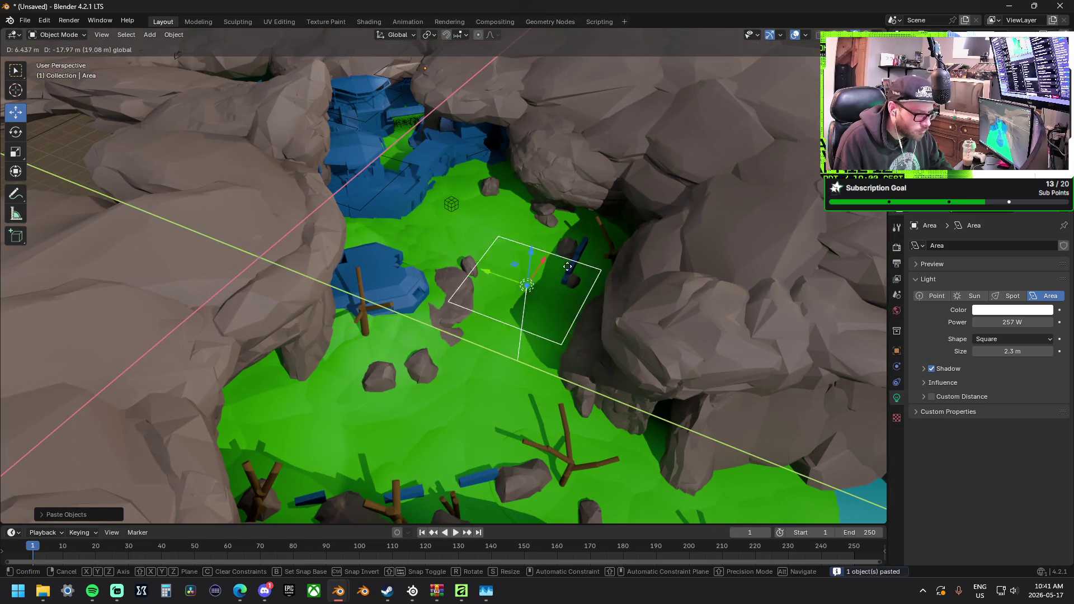
left_click(705, 315)
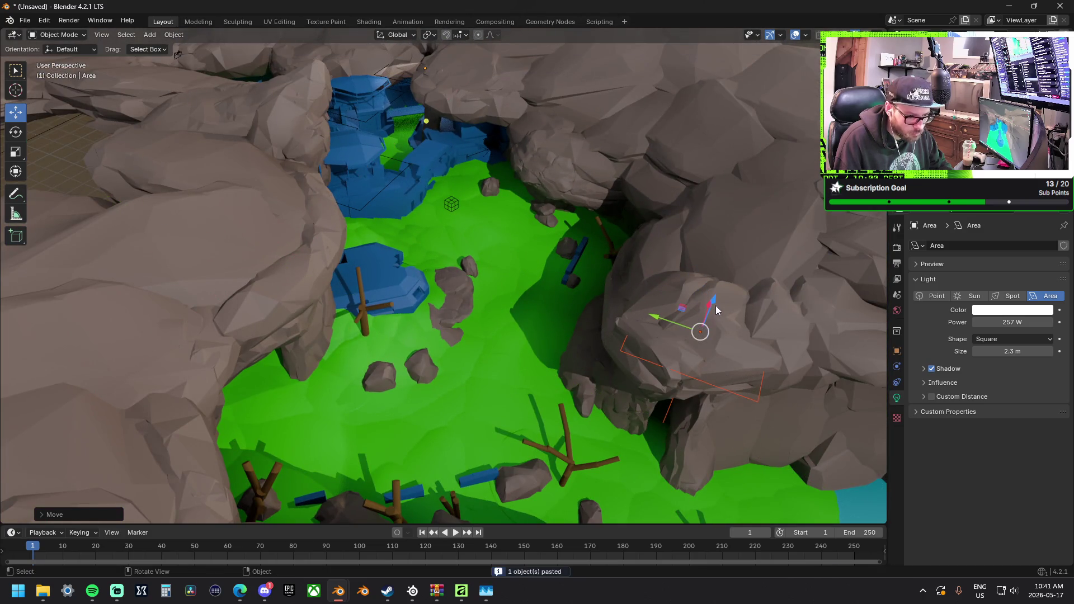
key("g")
key("x")
key("z")
mouse_move(696, 336)
middle_mouse_down("alt")
mouse_move(612, 204)
mouse_move(612, 228)
mouse_move(560, 250)
mouse_move(650, 346)
mouse_move(560, 250)
mouse_move(677, 280)
mouse_move(635, 285)
mouse_move(556, 246)
middle_mouse_up("alt")
left_click(607, 242)
mouse_move(563, 247)
left_mouse_down()
mouse_move(582, 221)
mouse_move(552, 152)
mouse_move(556, 178)
left_mouse_up()
mouse_move(556, 177)
middle_mouse_down()
mouse_move(555, 199)
mouse_move(661, 208)
mouse_move(557, 166)
middle_mouse_up()
Copy the light and position a duplicate near the cave, adjusting its height.
key("ctrl+c")
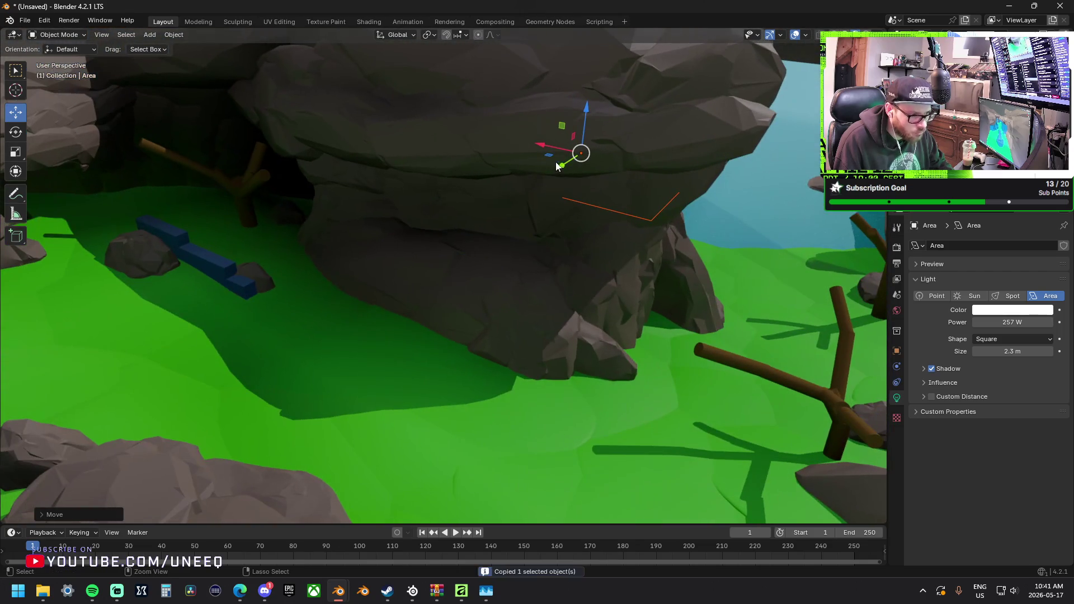
key("g")
left_click(228, 172)
mouse_move(227, 173)
middle_mouse_down()
mouse_move(426, 230)
mouse_move(486, 213)
middle_mouse_up()
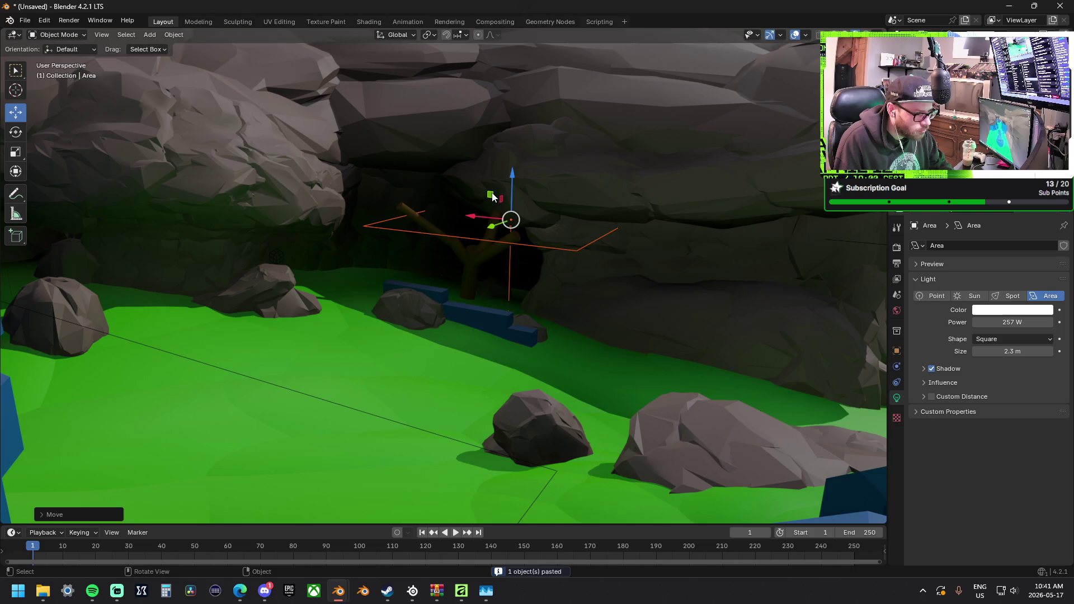
left_click_drag(493, 197, 460, 174)
left_click(453, 154)
middle_click_drag(456, 192, 378, 217)
mouse_move(382, 196)
left_mouse_down()
mouse_move(459, 216)
mouse_move(630, 187)
mouse_move(602, 184)
left_mouse_up()
left_click_drag(636, 152, 630, 184)
mouse_move(621, 223)
left_mouse_down()
mouse_move(594, 224)
mouse_move(603, 212)
left_mouse_up()
mouse_move(604, 212)
middle_mouse_down()
mouse_move(636, 199)
mouse_move(551, 203)
mouse_move(492, 153)
middle_mouse_up()
left_click_drag(492, 157, 458, 157)
left_click_drag(473, 114, 487, 123)
mouse_move(486, 123)
middle_mouse_down()
mouse_move(418, 142)
mouse_move(417, 155)
mouse_move(506, 223)
mouse_move(792, 247)
middle_mouse_up()
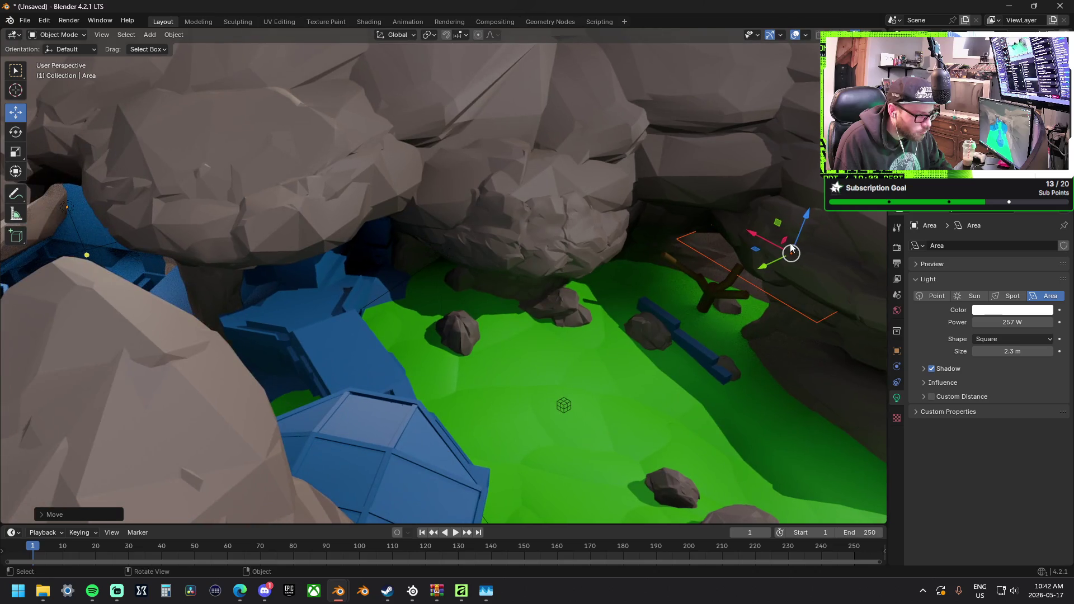
Paste another light copy beside the blue structure and raise it about 1.6 m.
key("ctrl+v")
key("g")
key("shift+z")
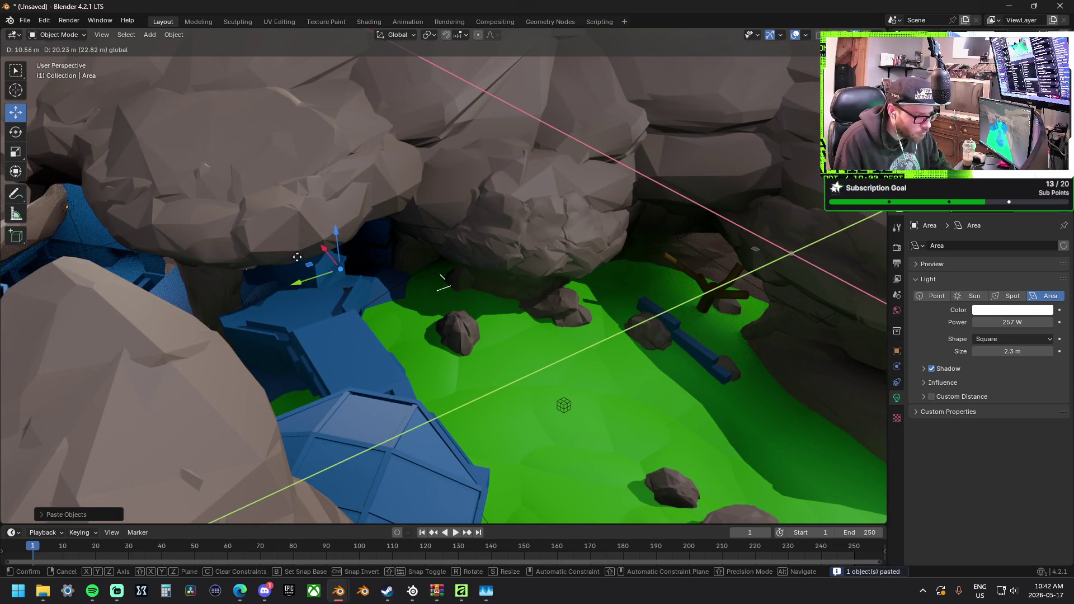
left_click(312, 241)
left_click_drag(341, 218, 343, 182)
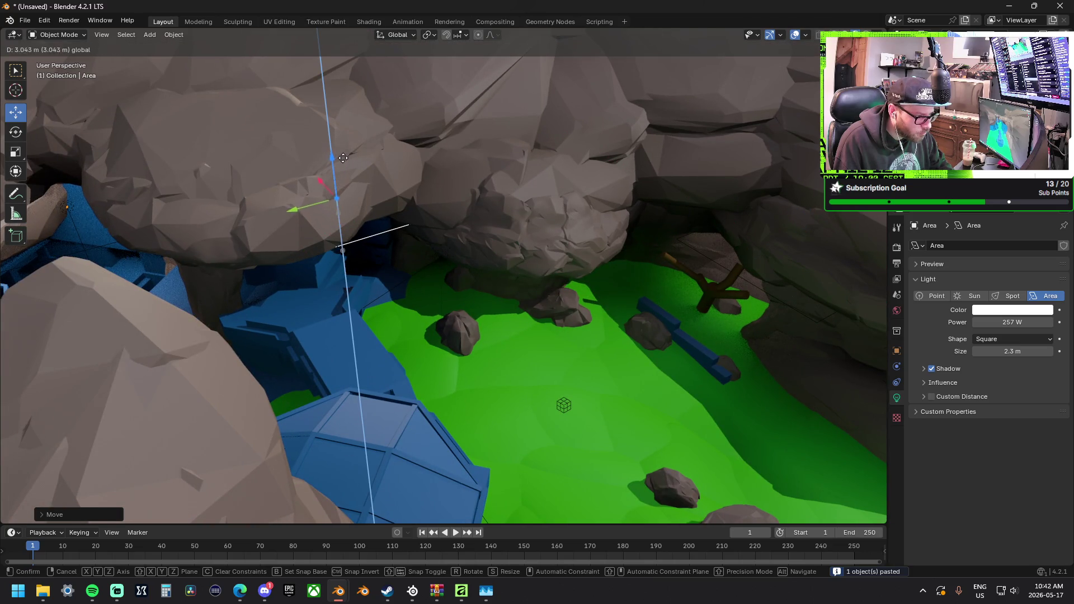
left_click(364, 179)
scroll(364, 185, "up", 8)
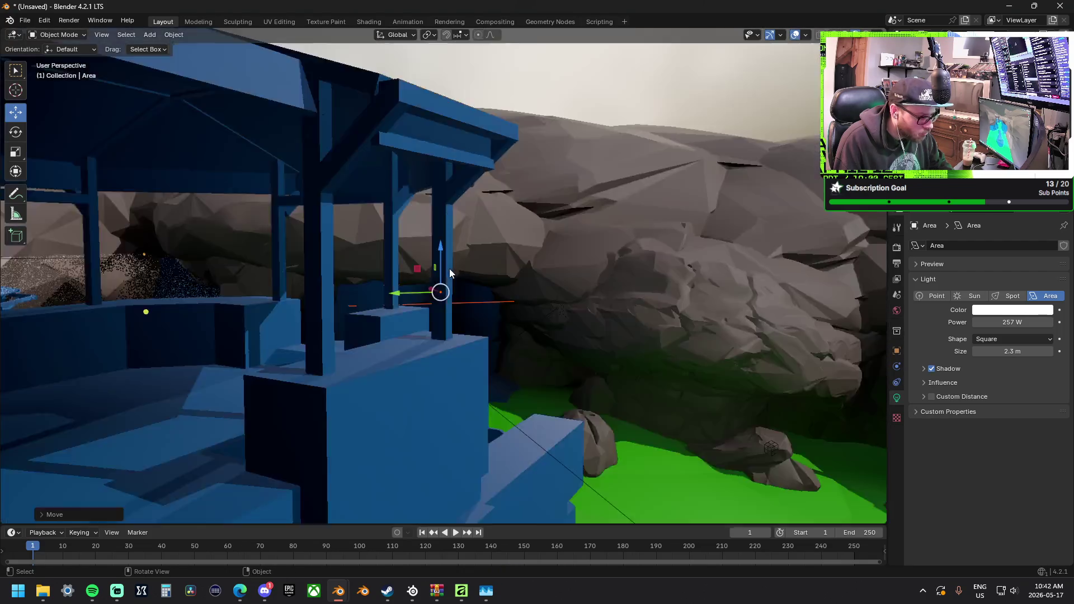
scroll(449, 273, "up", 4)
mouse_move(412, 249)
left_mouse_down()
mouse_move(448, 351)
mouse_move(431, 315)
mouse_move(444, 310)
left_mouse_up()
left_click_drag(473, 270, 485, 230)
mouse_move(532, 267)
middle_mouse_down()
mouse_move(537, 331)
mouse_move(515, 352)
mouse_move(526, 243)
mouse_move(530, 271)
mouse_move(511, 290)
mouse_move(770, 297)
mouse_move(537, 278)
mouse_move(338, 293)
mouse_move(468, 255)
middle_mouse_up()
Paste one more light copy and shift it left along the X and Y axes.
key("ctrl+v")
key("g")
key("x")
left_click(357, 191)
mouse_move(357, 190)
middle_mouse_down()
mouse_move(257, 220)
mouse_move(616, 160)
middle_mouse_up()
key("g")
key("y")
left_click(504, 131)
middle_click_drag(503, 131, 635, 116)
mouse_move(147, 179)
left_mouse_down()
mouse_move(283, 263)
mouse_move(312, 241)
left_mouse_up()
mouse_move(427, 283)
middle_mouse_down()
mouse_move(233, 317)
mouse_move(577, 291)
mouse_move(292, 302)
mouse_move(298, 350)
mouse_move(446, 287)
middle_mouse_up()
scroll(334, 300, "down", 6)
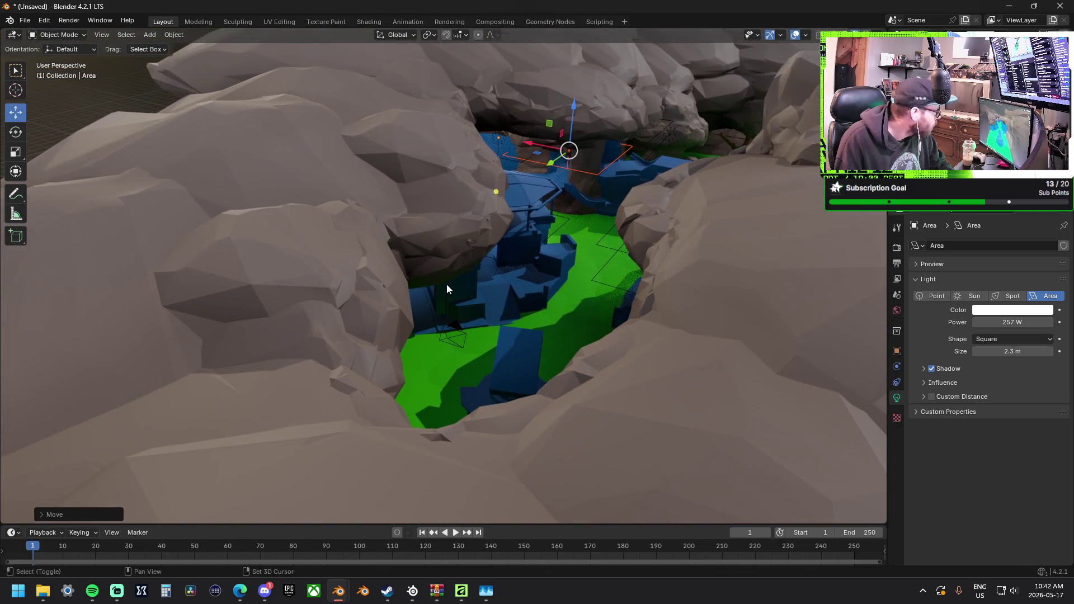
mouse_move(379, 240)
middle_mouse_down()
mouse_move(379, 264)
mouse_move(403, 269)
middle_mouse_up()
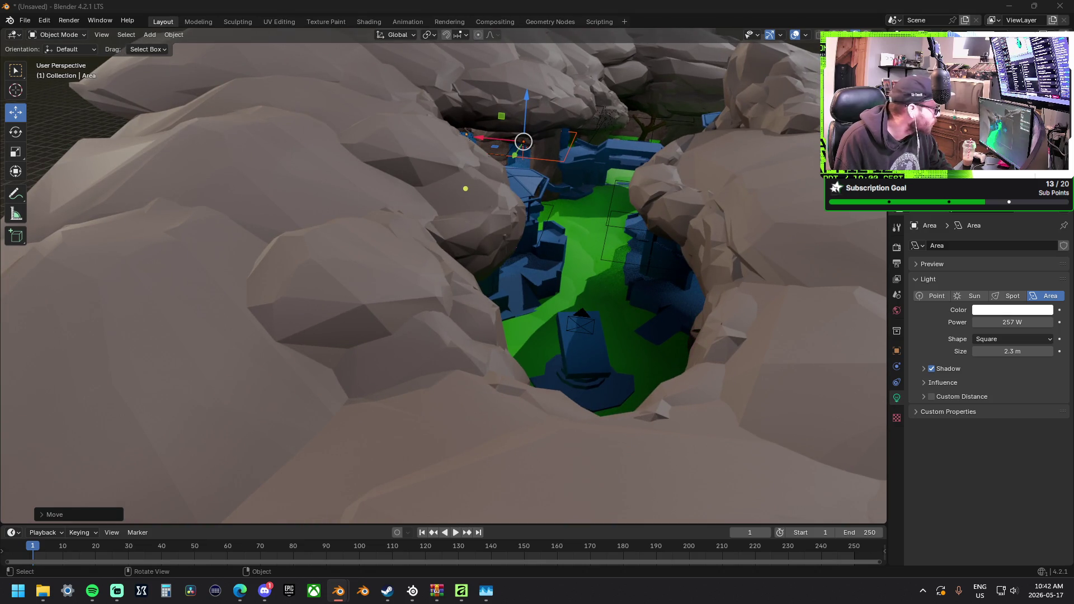
mouse_move(446, 236)
middle_mouse_down()
mouse_move(513, 254)
mouse_move(428, 273)
middle_mouse_up()
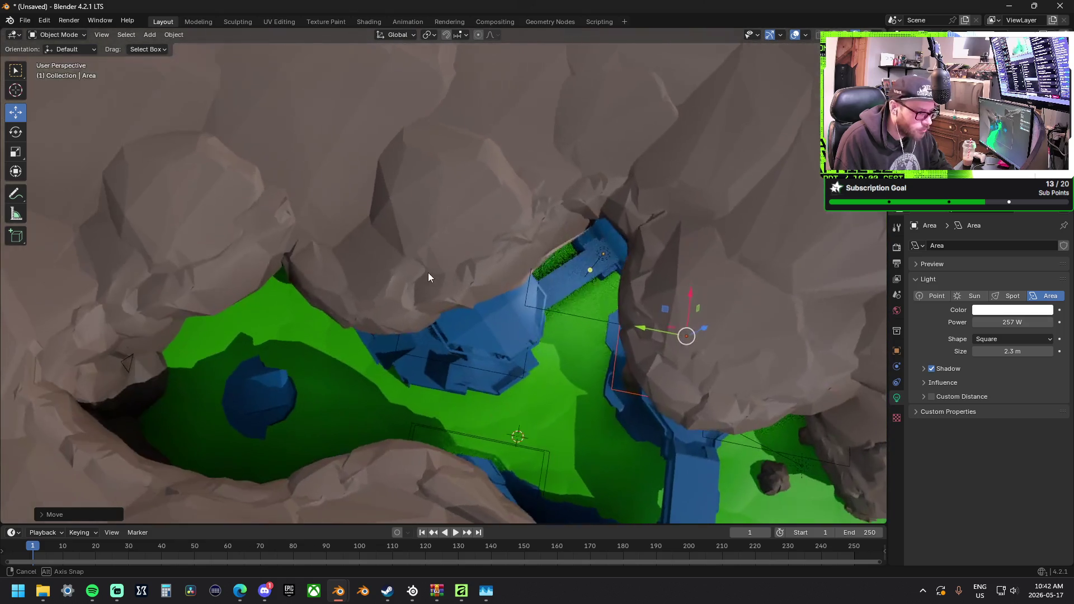
Duplicate the light, shrink its size, and raise it over the left green area.
key("ctrl+c")
key("ctrl+v")
left_click_drag(670, 314, 602, 348)
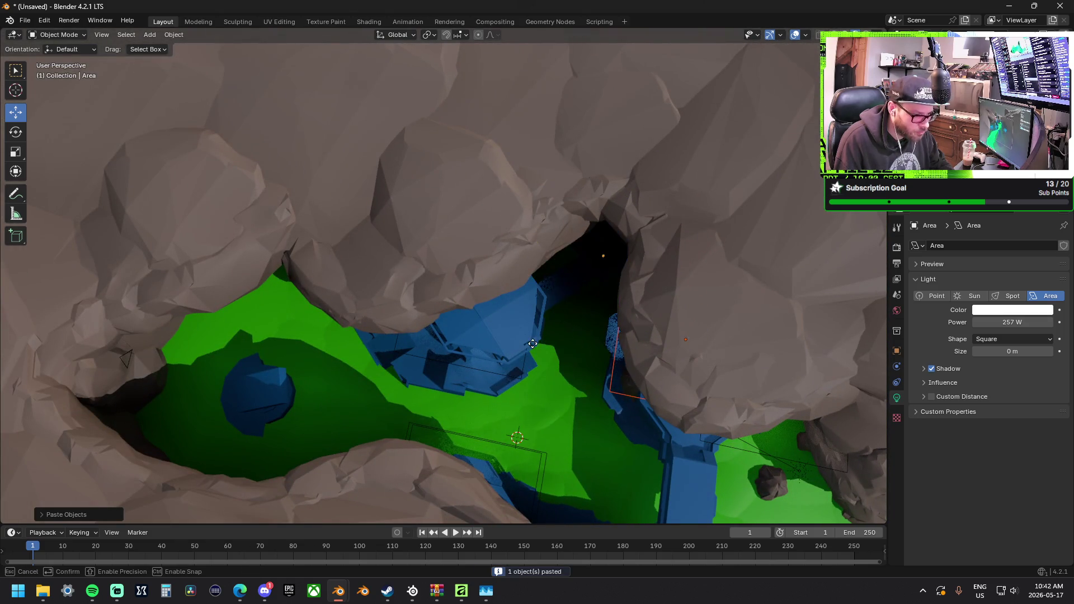
mouse_move(665, 312)
left_mouse_down()
mouse_move(192, 351)
mouse_move(160, 392)
left_mouse_up()
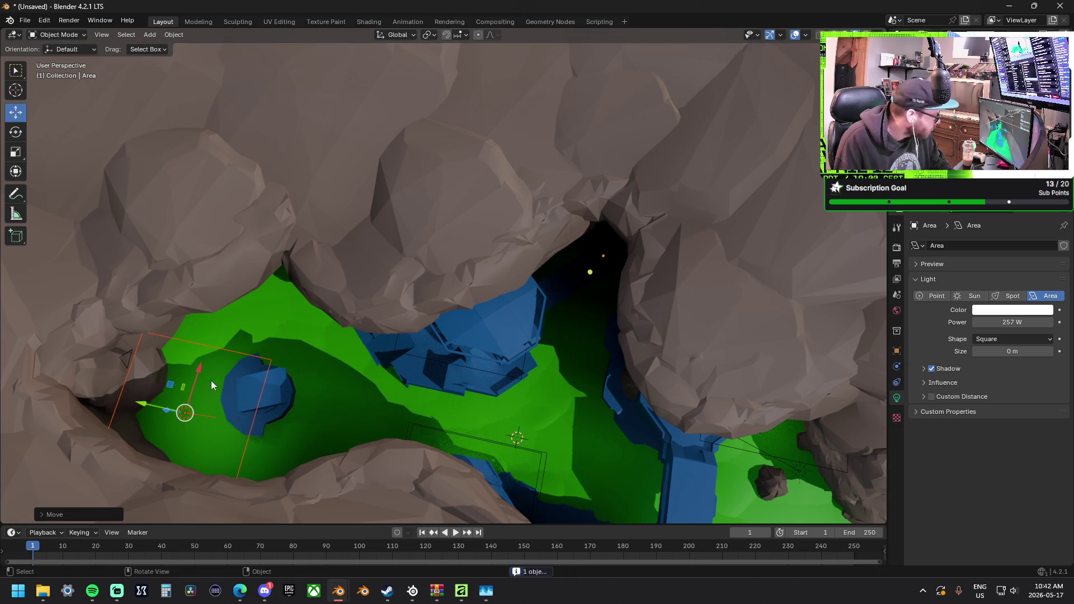
mouse_move(189, 395)
middle_mouse_down()
mouse_move(142, 373)
mouse_move(139, 304)
middle_mouse_up()
mouse_move(163, 173)
left_mouse_down()
mouse_move(170, 103)
mouse_move(159, 76)
left_mouse_up()
Adjust light power in the Light properties, leaving Area.011 at 291.1 W with 1.06 m size.
mouse_move(1001, 323)
left_mouse_down()
mouse_move(1035, 322)
mouse_move(1021, 351)
mouse_move(964, 352)
left_mouse_up()
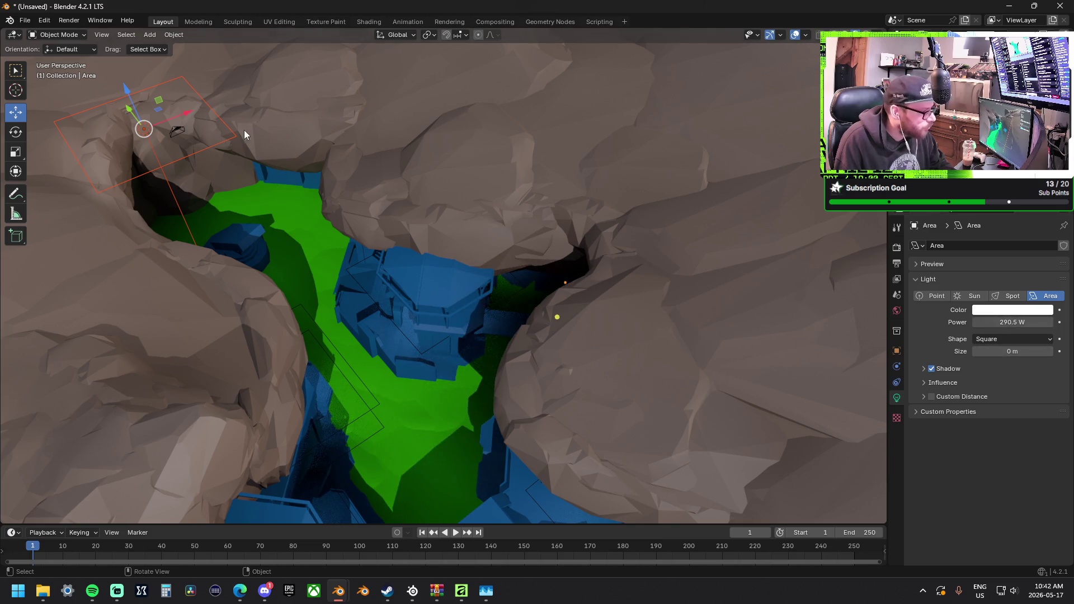
left_click(202, 129)
left_click(145, 131)
mouse_move(1012, 323)
left_mouse_down()
mouse_move(991, 323)
mouse_move(1012, 322)
mouse_move(1007, 315)
mouse_move(1003, 349)
mouse_move(1040, 349)
mouse_move(985, 349)
mouse_move(1002, 350)
left_mouse_up()
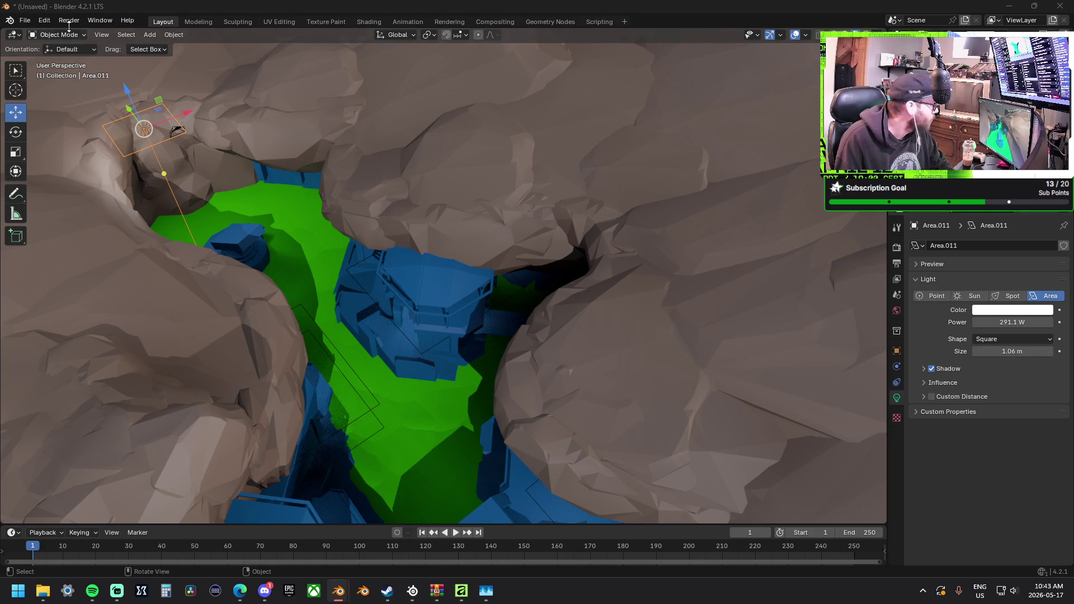
left_click(165, 10)
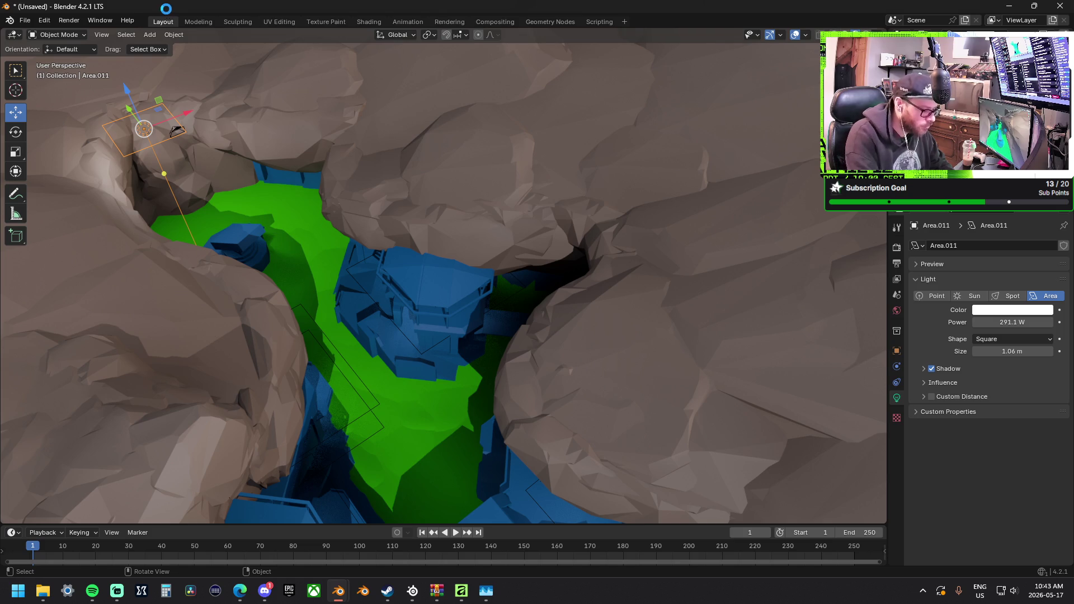
Render the camera view with F12 and save a PNG copy to the Storage Bay C (H:) drive.
key("F12")
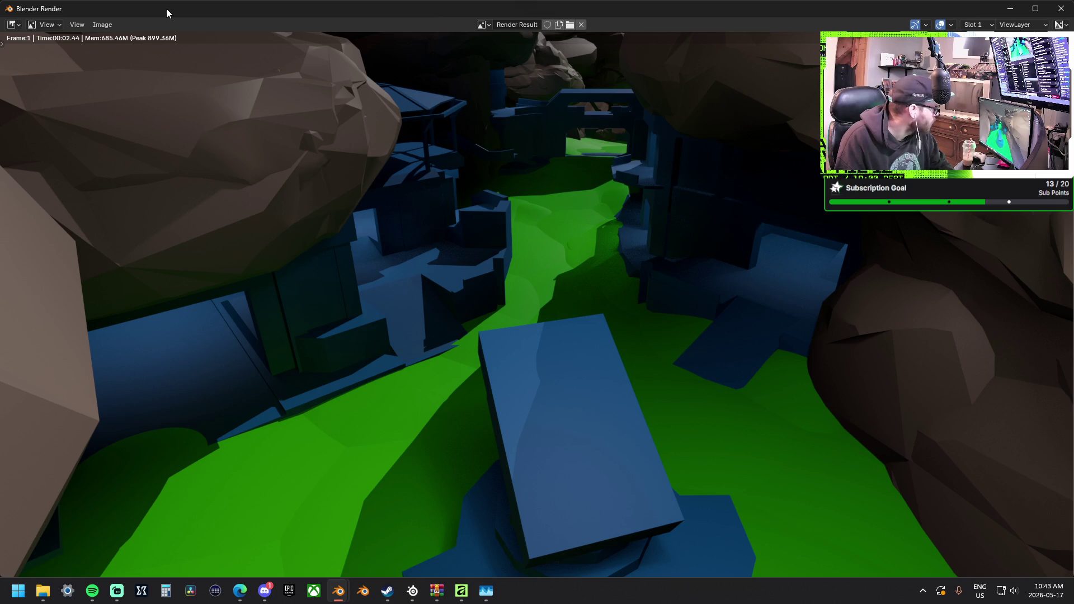
left_click(83, 23)
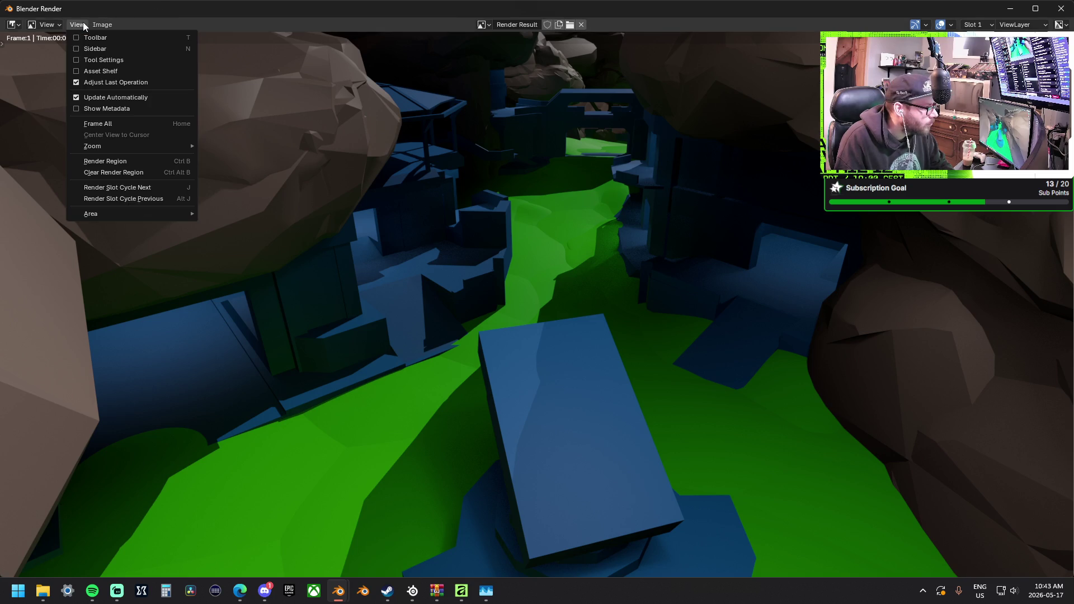
mouse_move(108, 28)
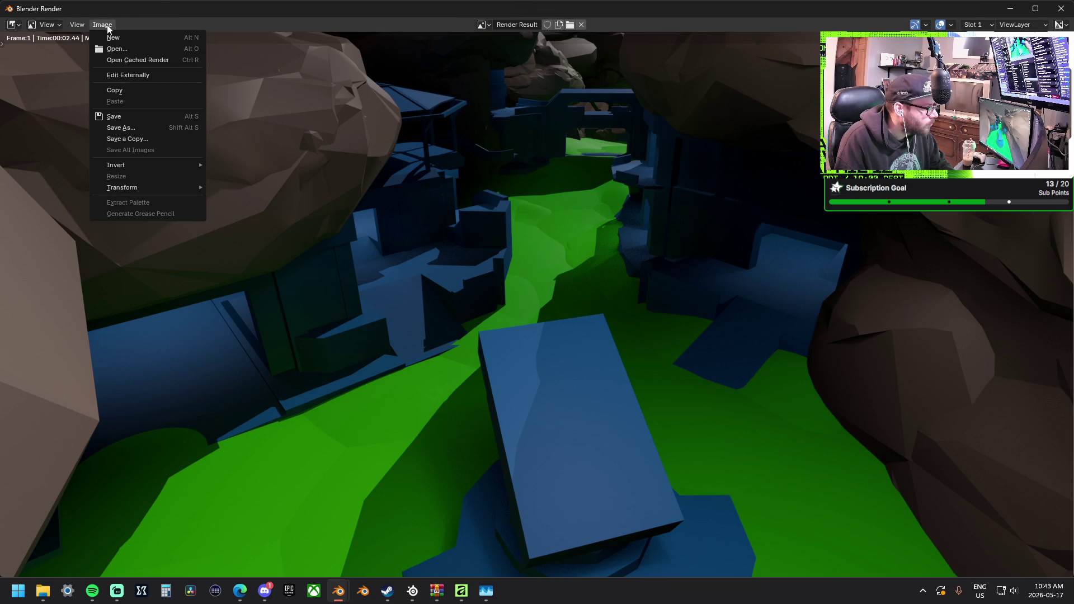
left_click(154, 130)
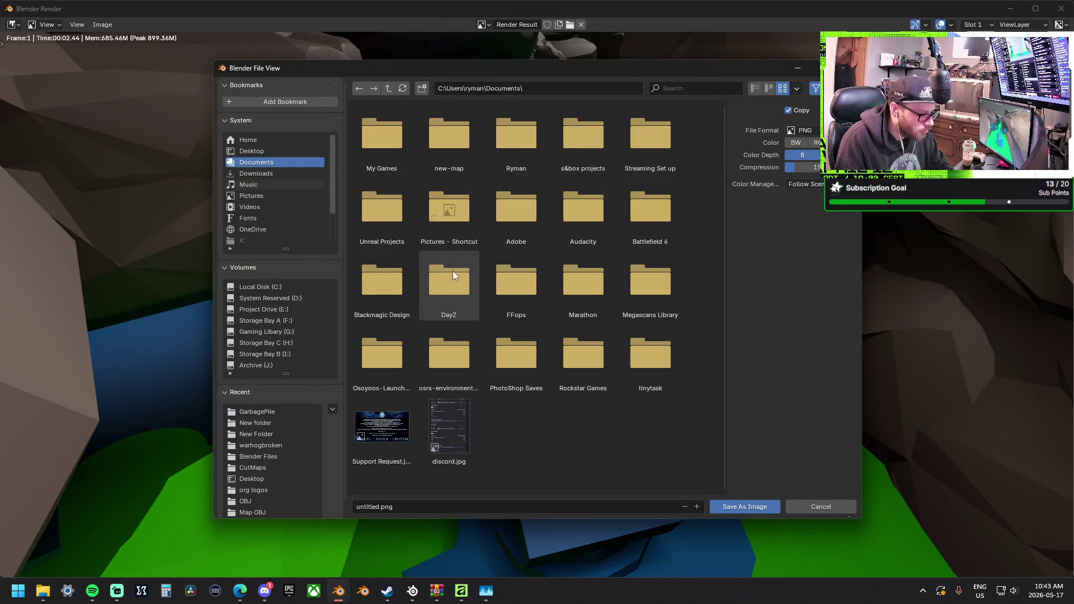
left_click(275, 343)
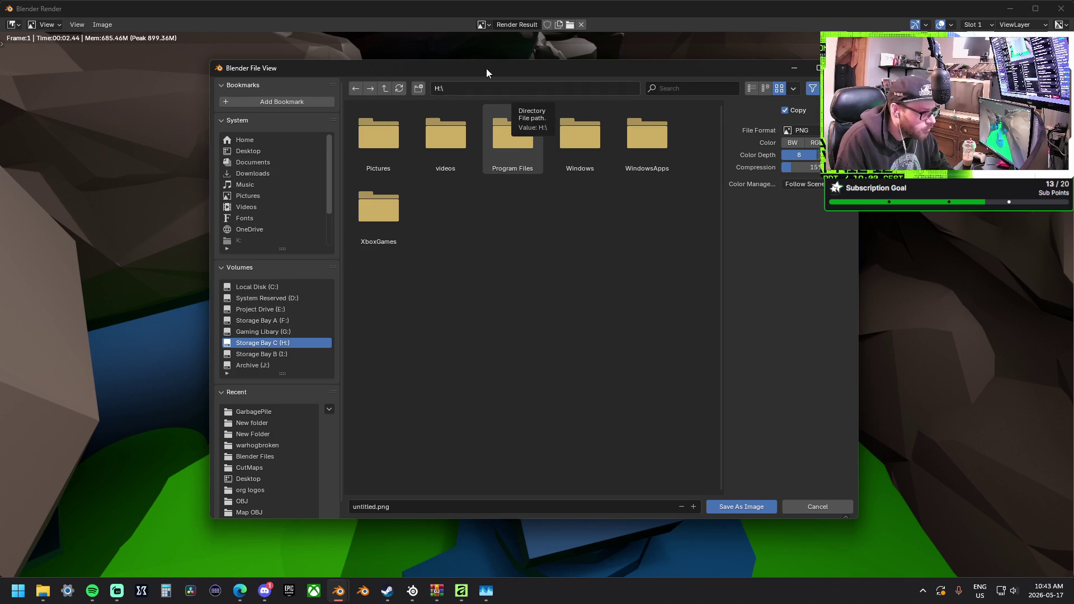
key("Escape")
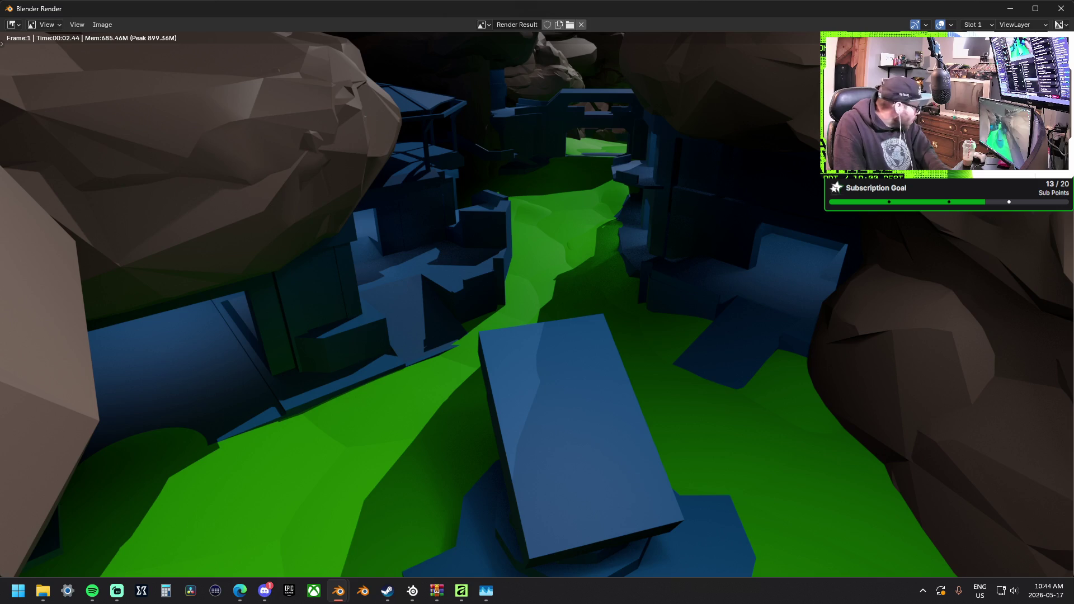
Preview image_01.png in Photos from the desktop, then close Photos and the render window.
key("super+d")
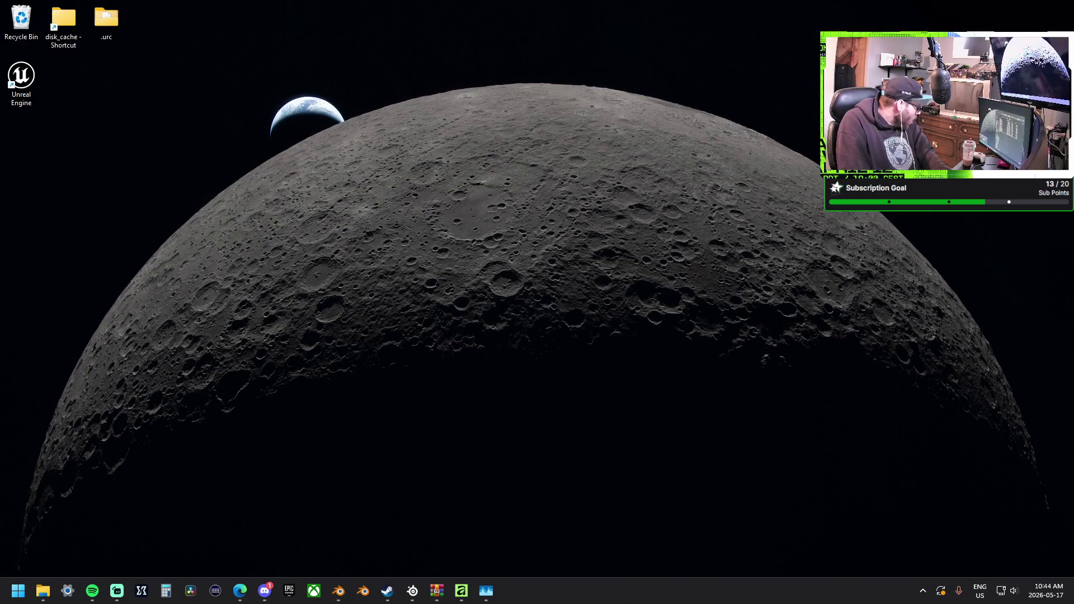
key("super+d")
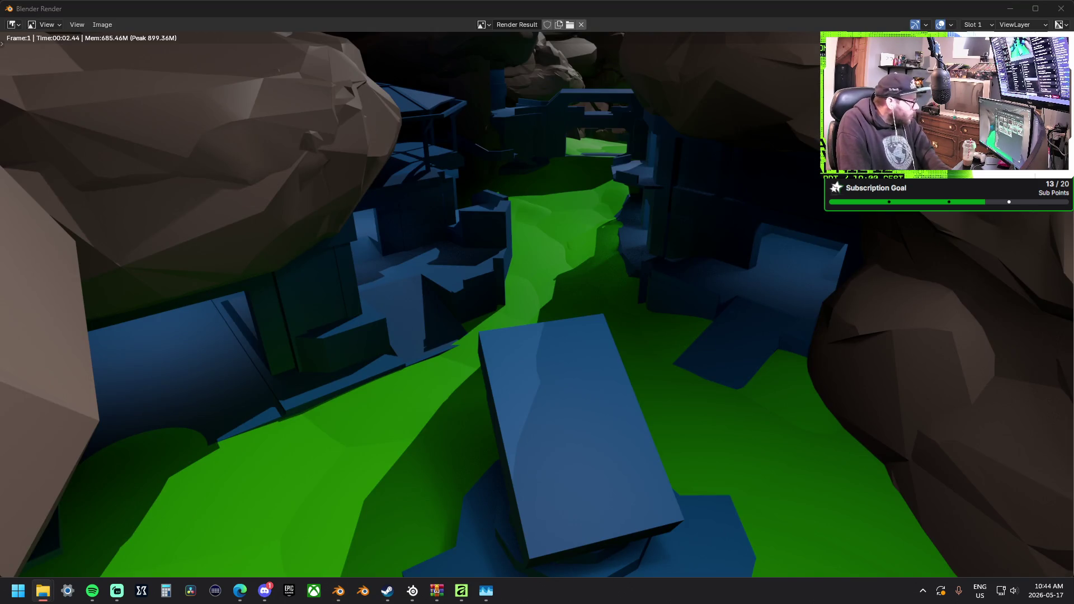
key("super+d")
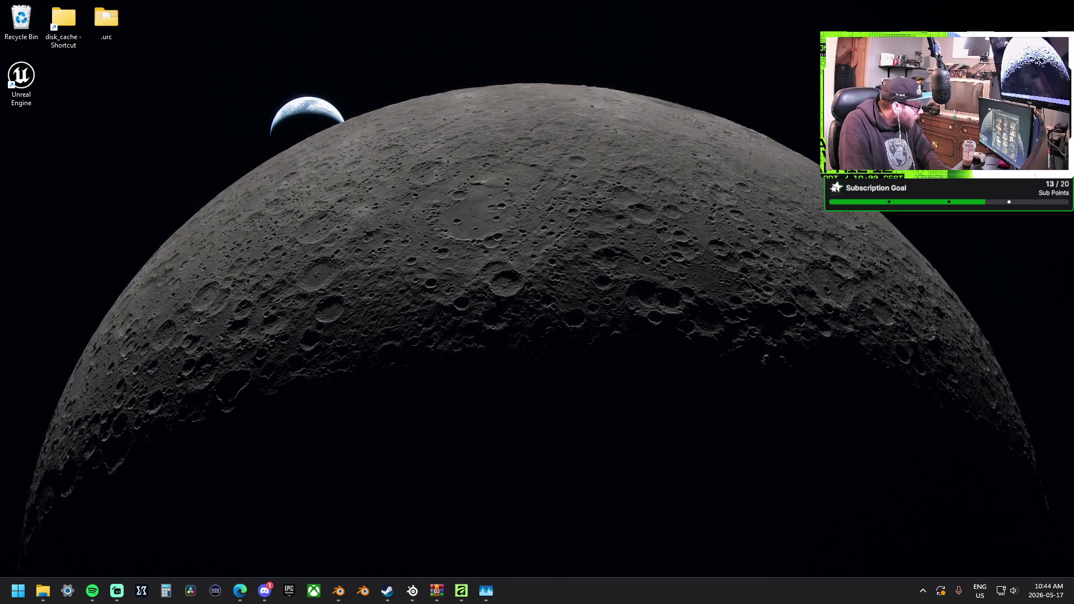
key("super+d")
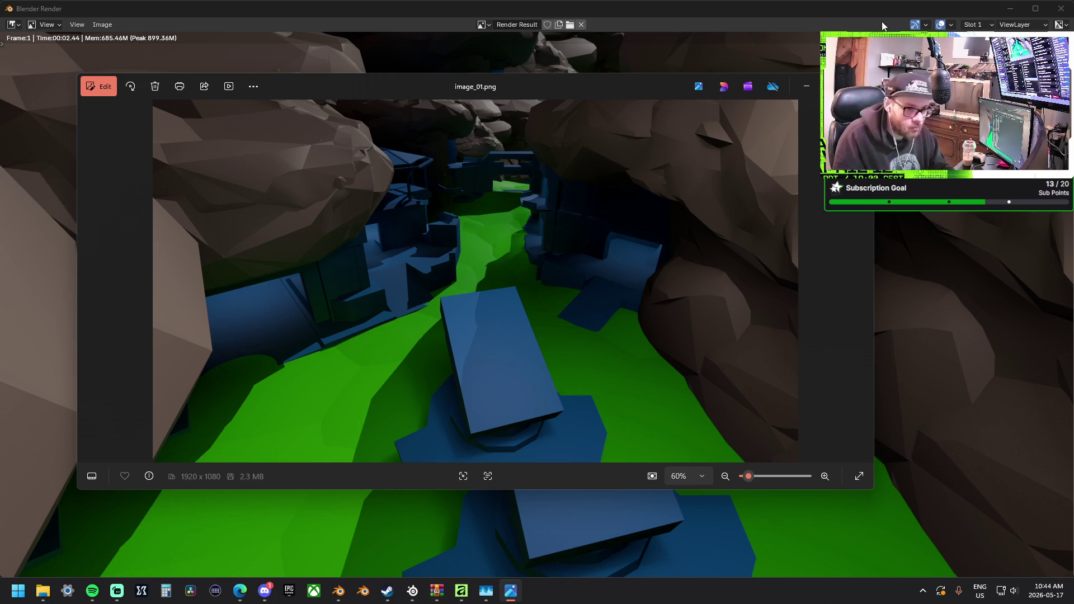
key("alt+F4")
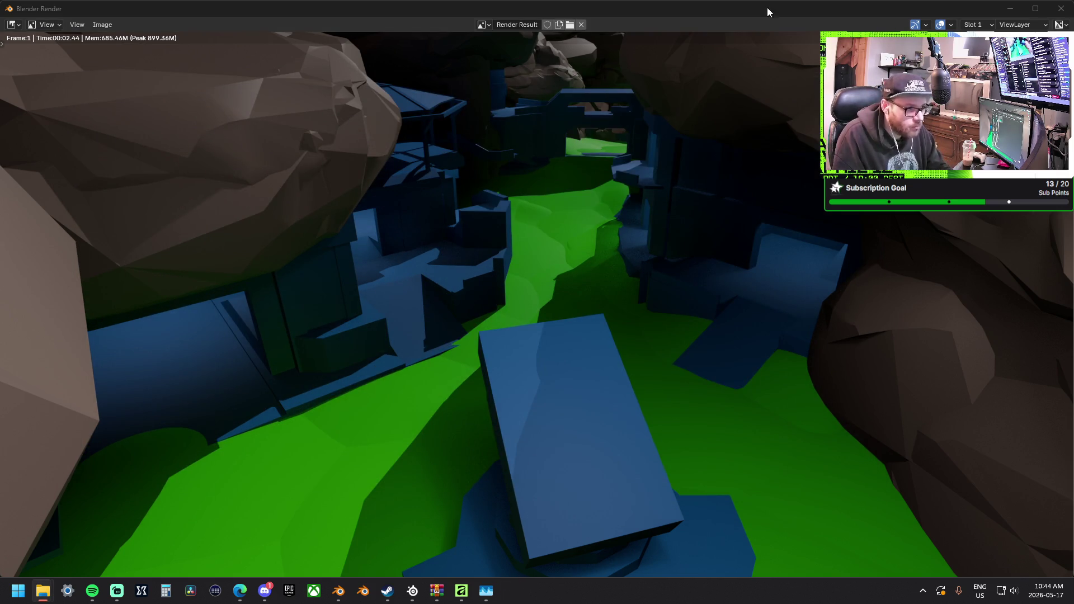
key("Escape")
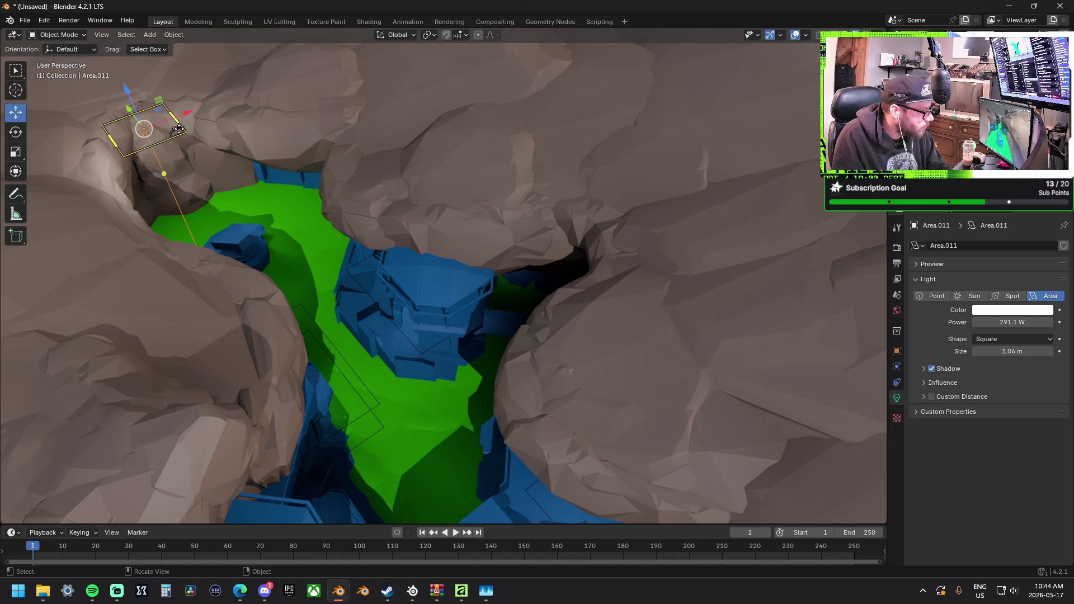
Select Camera.001 and slide it along its Y axis, undoing a trial rotation.
left_click(176, 130)
mouse_move(158, 108)
left_mouse_down()
mouse_move(377, 364)
mouse_move(501, 471)
mouse_move(461, 415)
left_mouse_up()
mouse_move(461, 414)
middle_mouse_down()
mouse_move(465, 348)
mouse_move(421, 321)
middle_mouse_up()
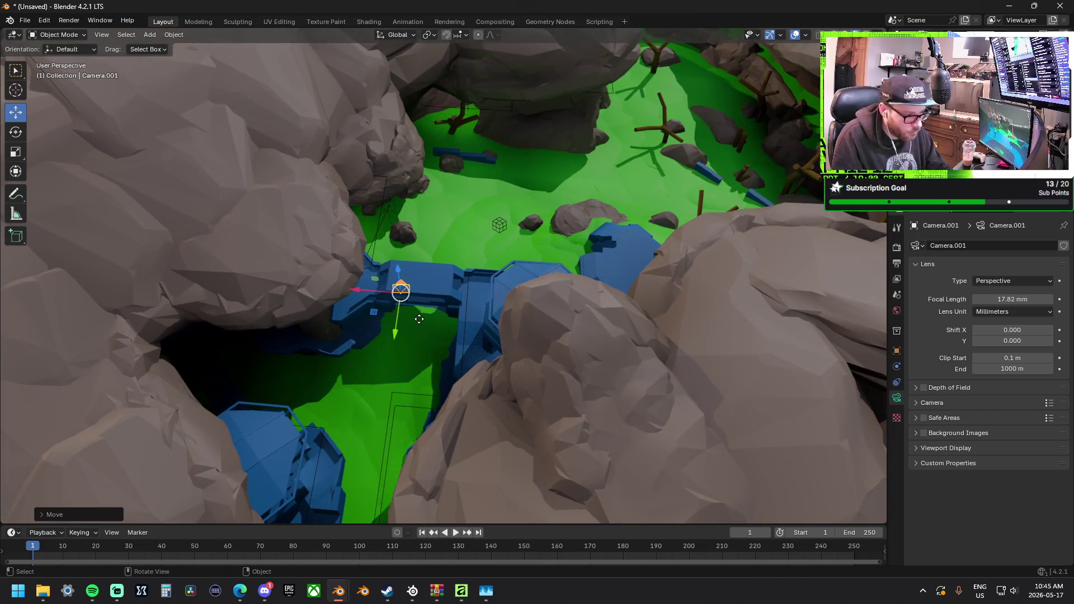
key("g")
key("r")
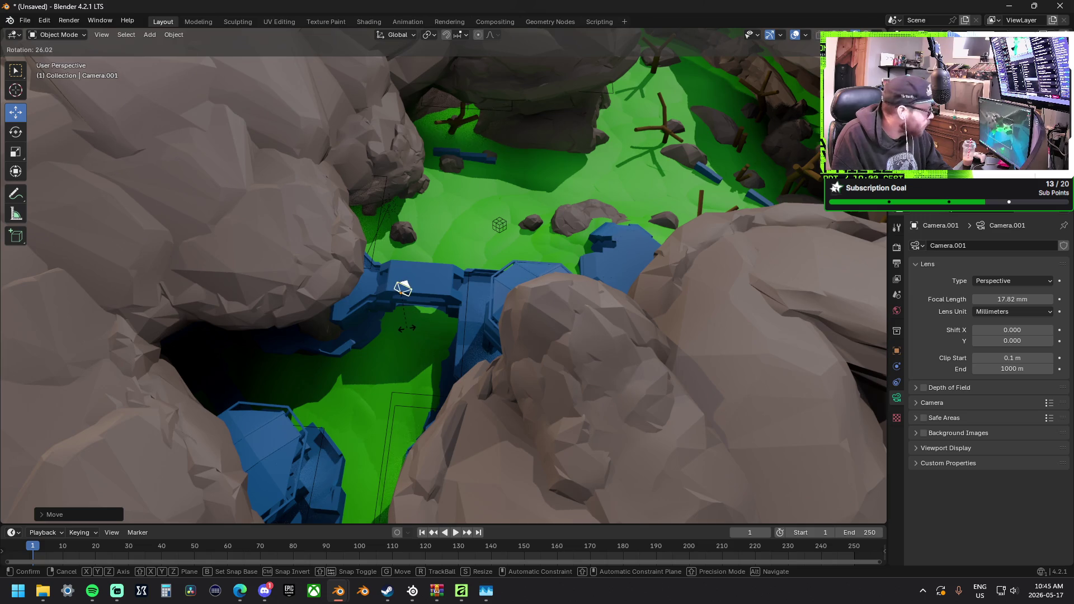
left_click(407, 328)
key("ctrl+z")
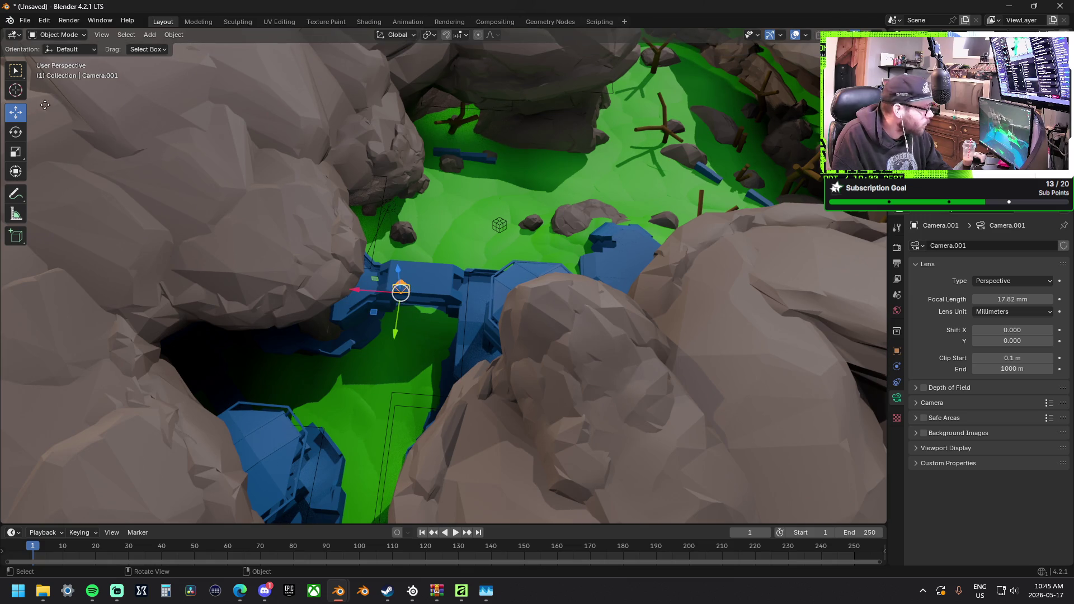
Turn Camera.001 around its vertical axis and set its focal length to 18.39 mm.
left_click(17, 133)
left_click_drag(424, 324, 395, 335)
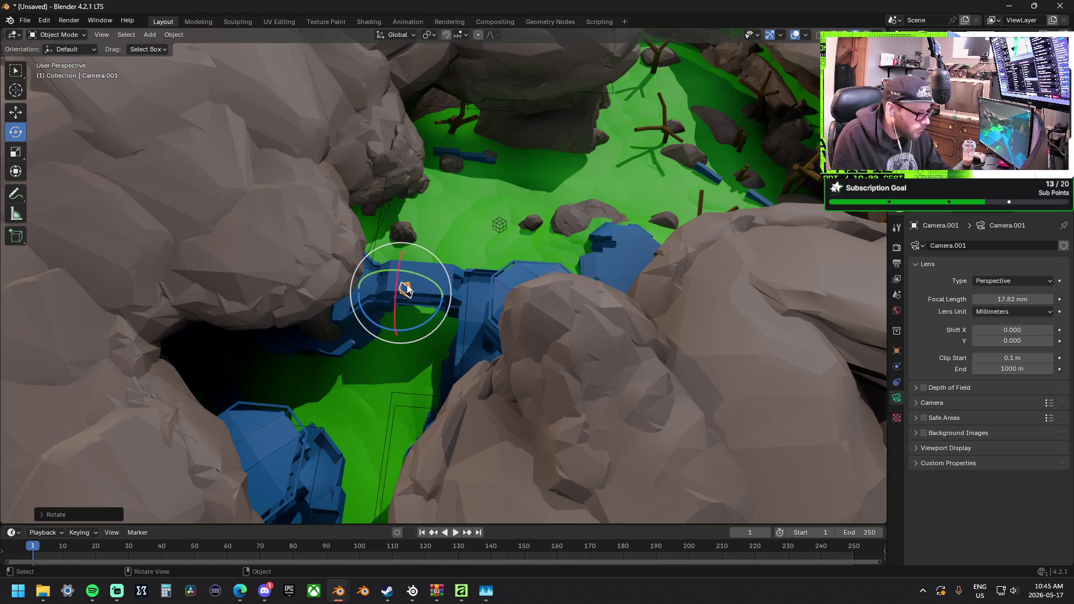
left_click_drag(406, 289, 404, 287)
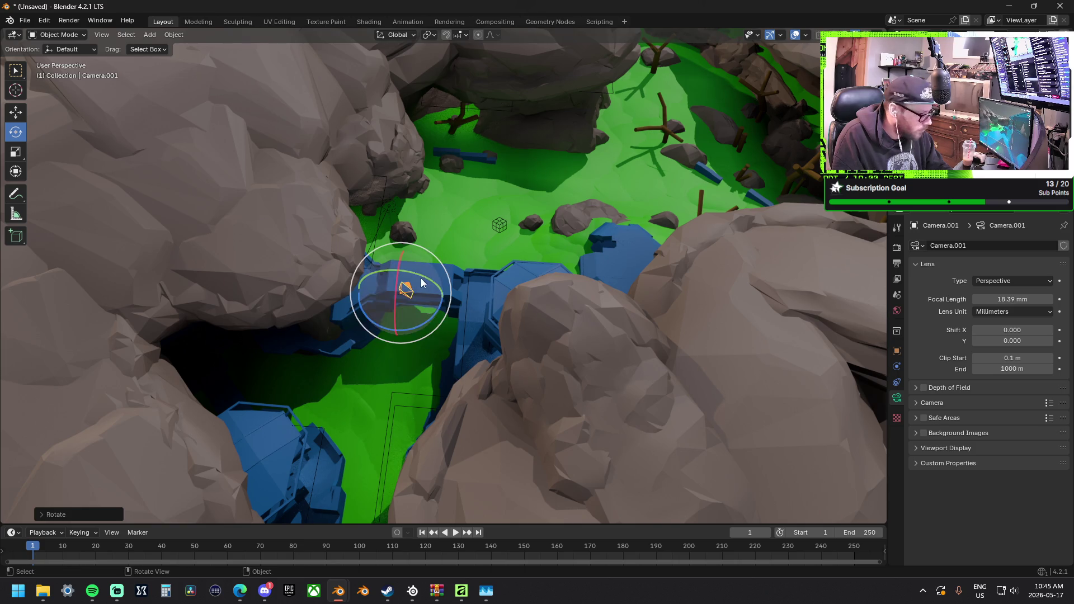
key("w")
middle_click_drag(422, 282, 412, 284)
Move the camera onto the blue walkway's edge and render the new view.
key("shift+space")
key("g")
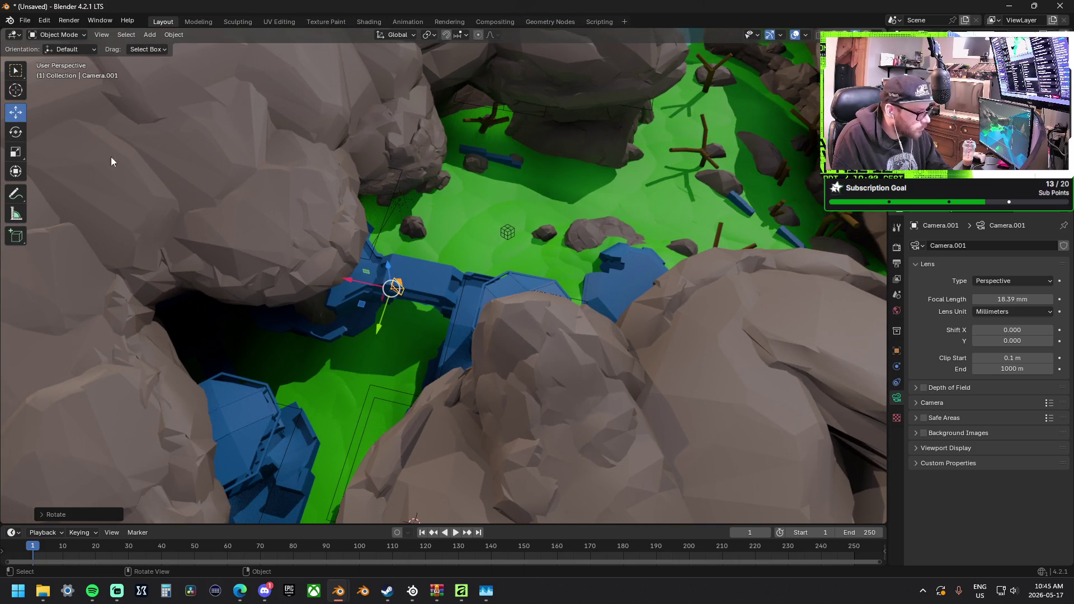
mouse_move(361, 305)
left_mouse_down()
mouse_move(272, 333)
mouse_move(360, 303)
mouse_move(351, 266)
left_mouse_up()
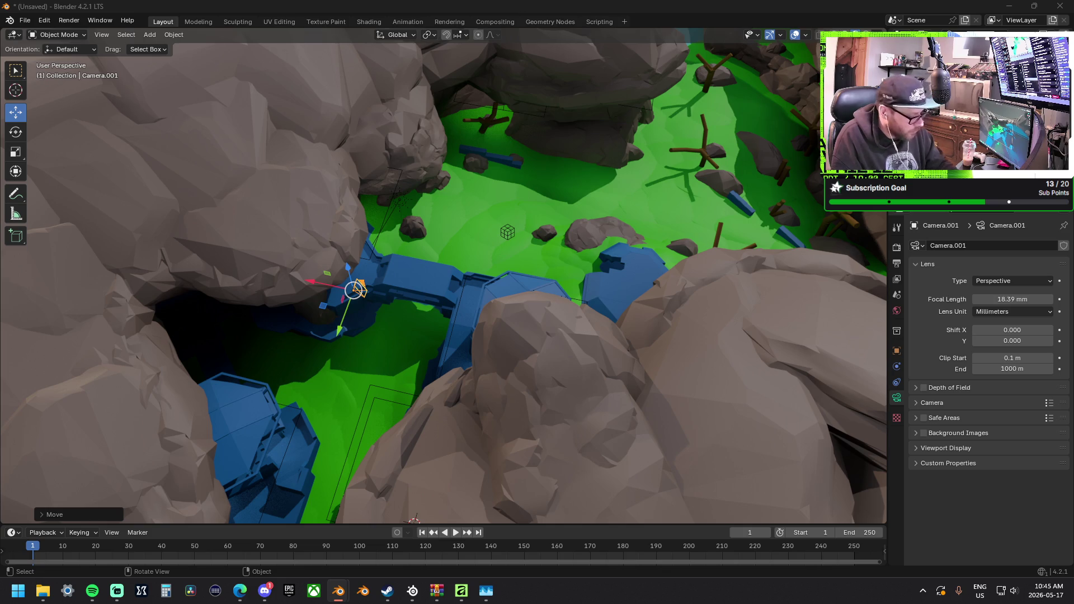
key("F12")
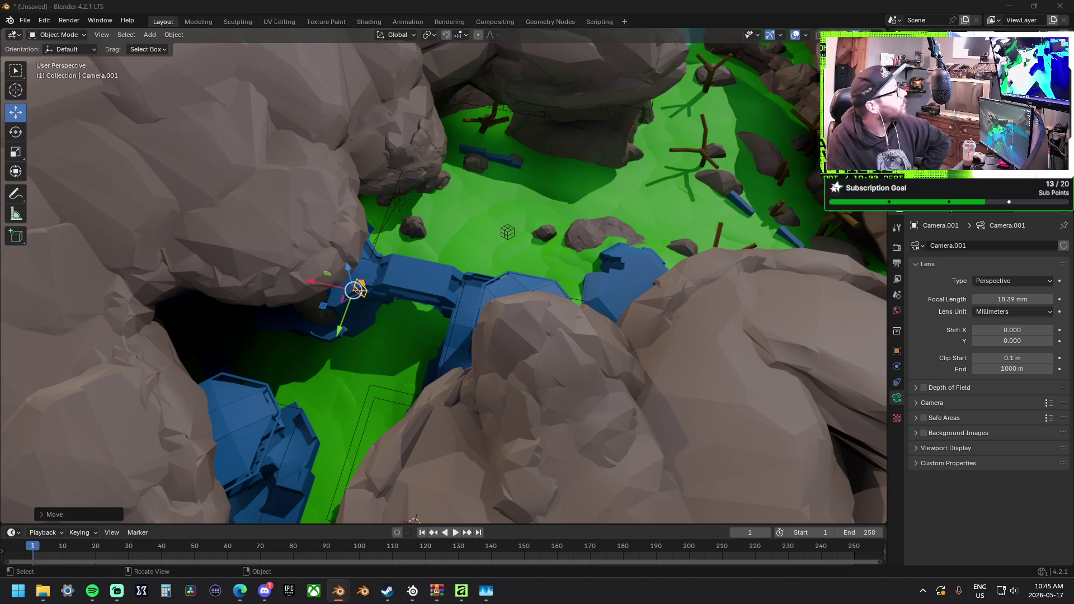
left_click_drag(360, 289, 358, 289)
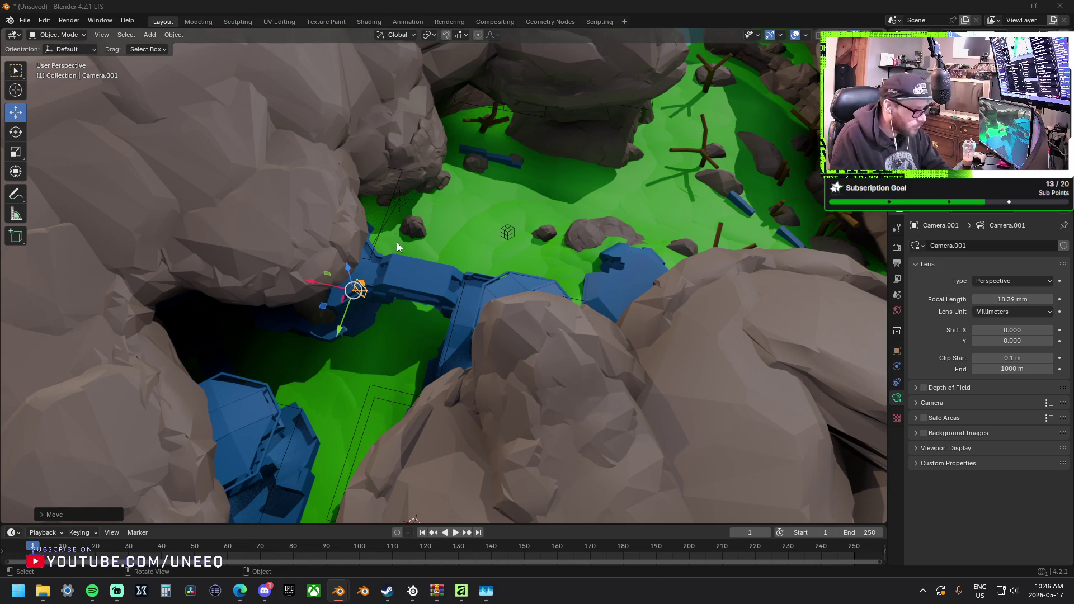
Slide Camera.001 toward the green clearing and turn it around the vertical axis.
right_click(474, 304)
middle_click_drag(475, 304, 493, 200)
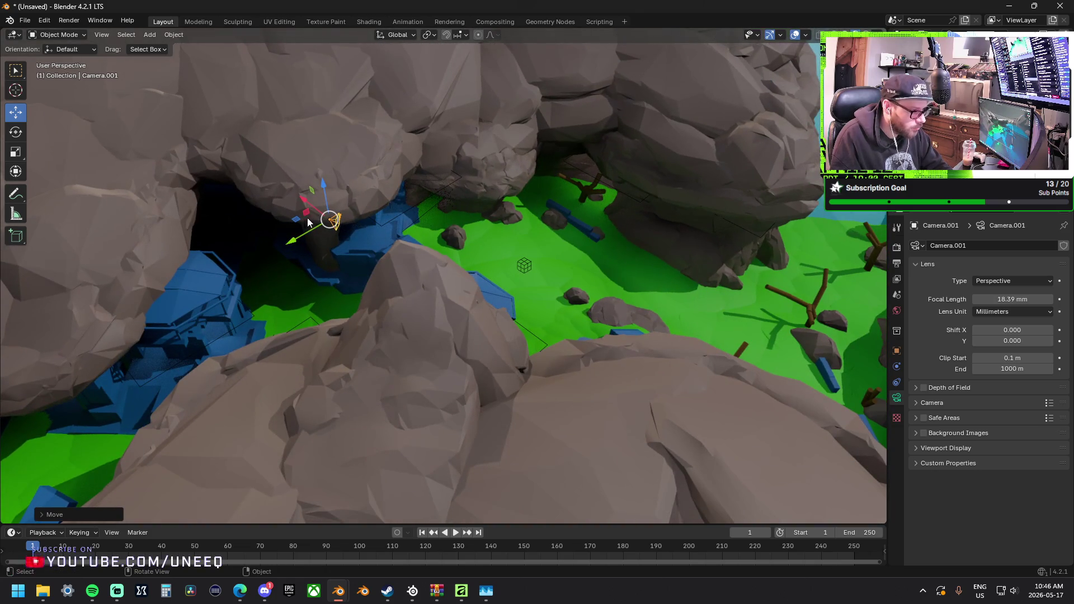
mouse_move(307, 222)
left_mouse_down()
mouse_move(782, 225)
mouse_move(727, 240)
mouse_move(750, 242)
left_mouse_up()
mouse_move(803, 271)
middle_mouse_down()
mouse_move(828, 278)
mouse_move(707, 273)
mouse_move(144, 136)
middle_mouse_up()
left_click(16, 132)
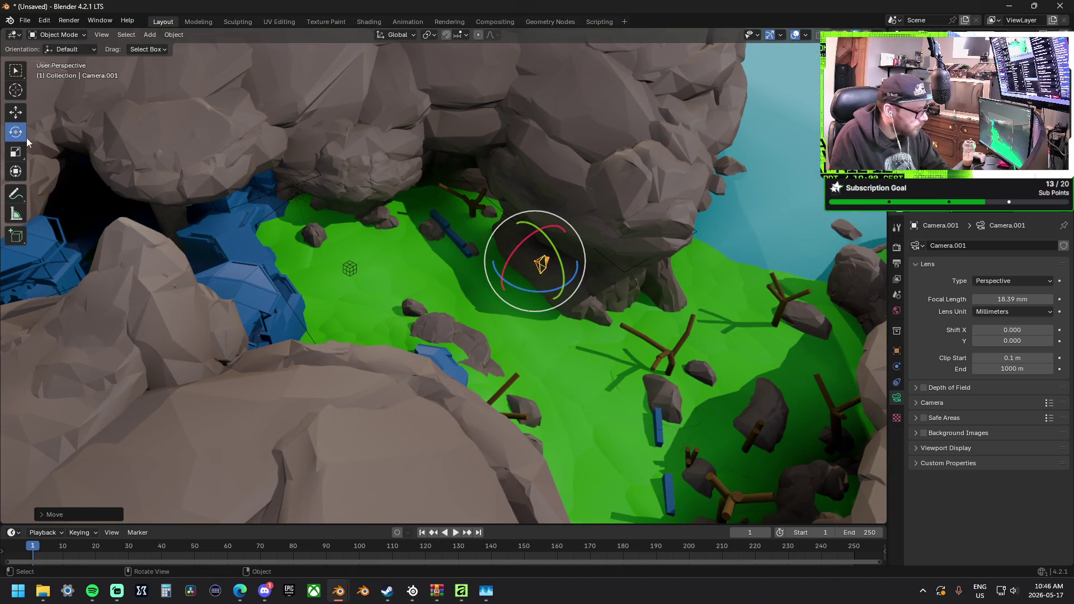
mouse_move(525, 290)
left_mouse_down()
mouse_move(506, 290)
mouse_move(559, 131)
mouse_move(589, 149)
left_mouse_up()
Move the camera over the green clearing, aim the shot, and render it.
left_click(17, 113)
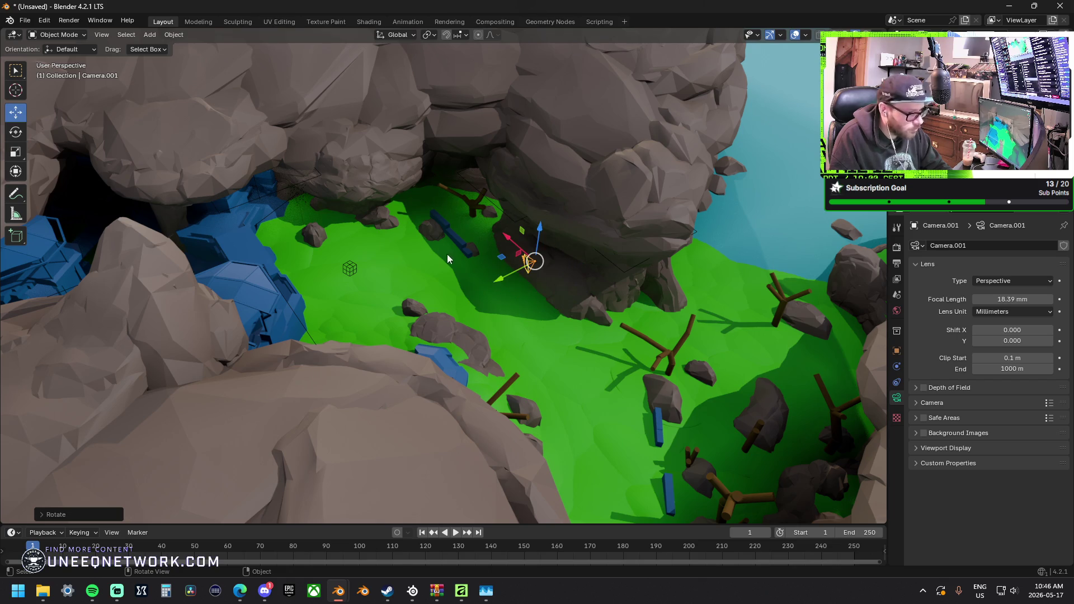
mouse_move(502, 259)
left_mouse_down()
mouse_move(638, 280)
mouse_move(671, 272)
mouse_move(659, 287)
mouse_move(669, 216)
mouse_move(681, 238)
mouse_move(729, 206)
mouse_move(735, 165)
mouse_move(733, 151)
mouse_move(697, 188)
mouse_move(621, 188)
mouse_move(630, 163)
mouse_move(621, 191)
mouse_move(596, 167)
mouse_move(502, 156)
mouse_move(529, 155)
left_mouse_up()
left_click(16, 132)
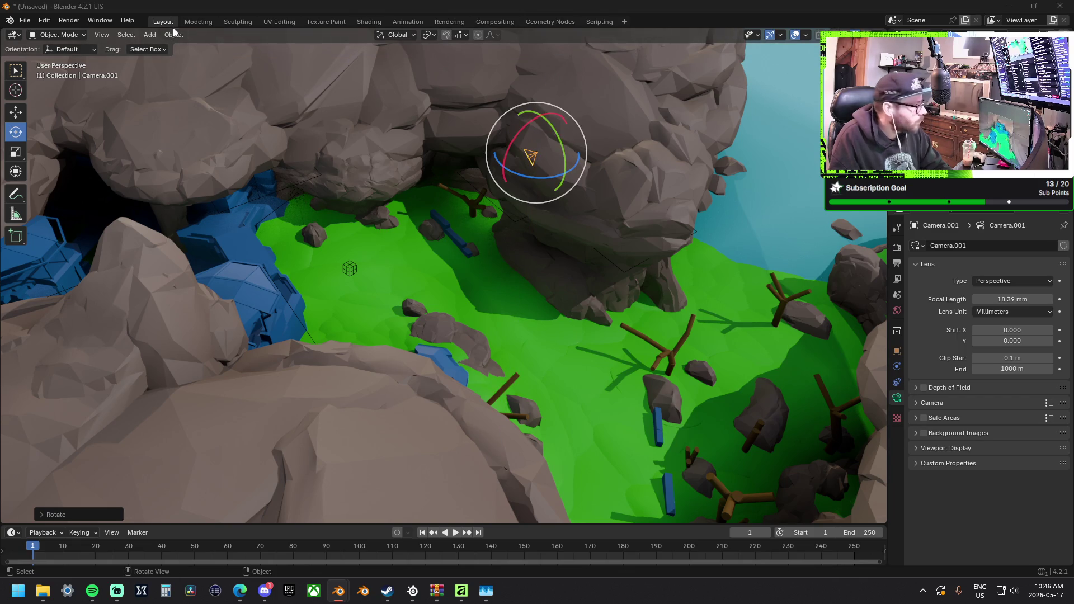
key("F12")
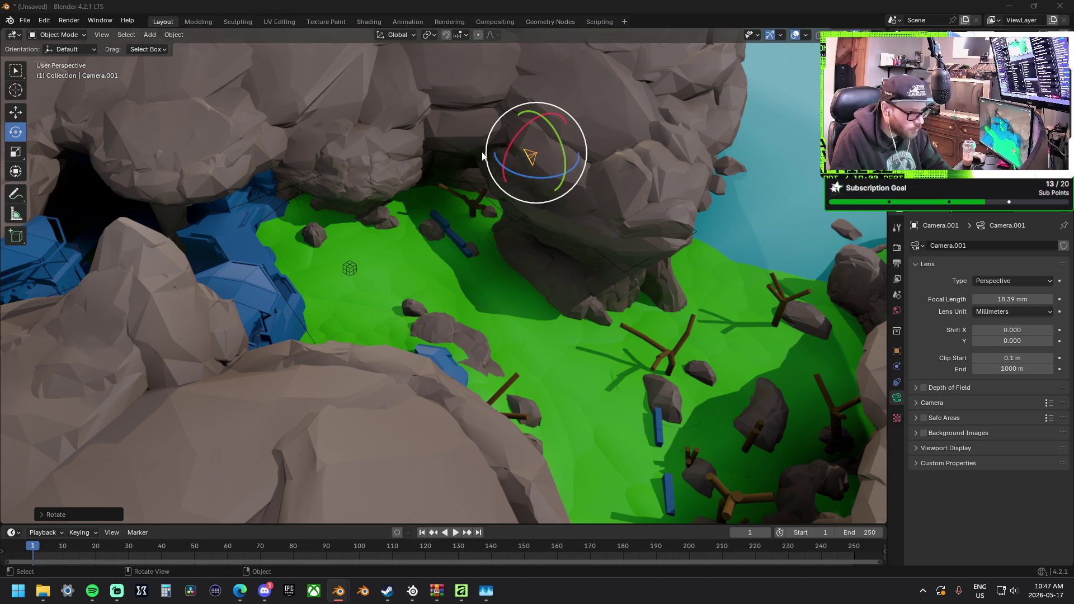
mouse_move(528, 203)
middle_mouse_down()
mouse_move(374, 186)
mouse_move(274, 199)
mouse_move(364, 196)
mouse_move(375, 218)
mouse_move(237, 230)
middle_mouse_up()
Move Camera.001 toward the blue buildings, constrained to the horizontal plane.
key("w")
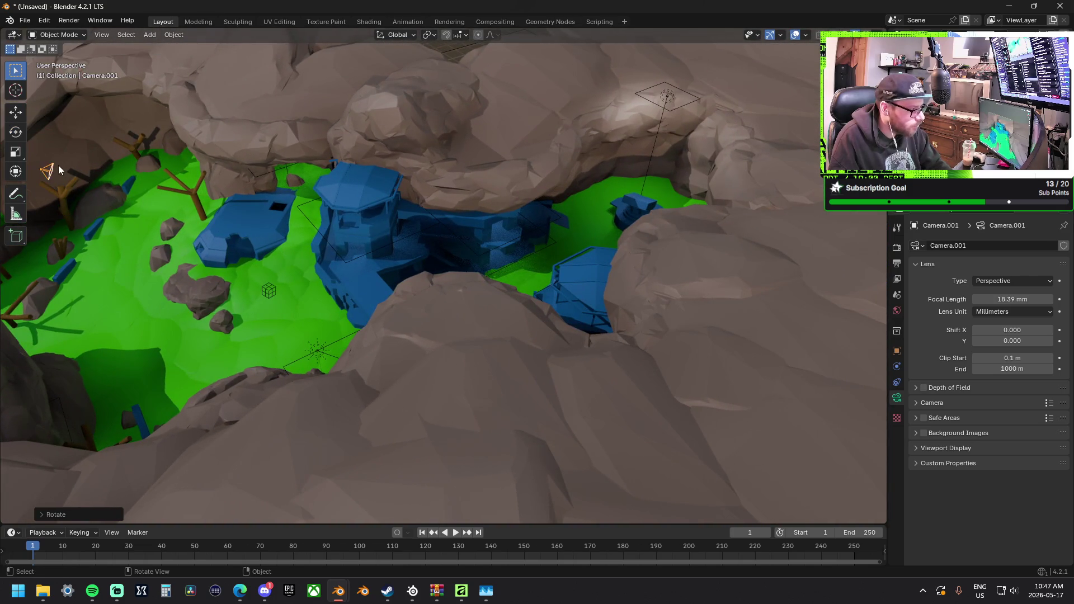
left_click(17, 115)
mouse_move(73, 175)
left_mouse_down()
mouse_move(392, 187)
mouse_move(436, 178)
mouse_move(498, 132)
mouse_move(448, 167)
mouse_move(534, 244)
mouse_move(488, 244)
mouse_move(497, 291)
mouse_move(491, 283)
mouse_move(577, 358)
mouse_move(585, 380)
mouse_move(592, 366)
left_mouse_up()
key("shift+x")
key("shift+z")
mouse_move(442, 295)
middle_mouse_down()
mouse_move(532, 309)
mouse_move(563, 264)
mouse_move(519, 236)
middle_mouse_up()
Duplicate the area light above the blue tower at 437.4 W and set Area.012 to 141.8 W.
left_click(464, 232)
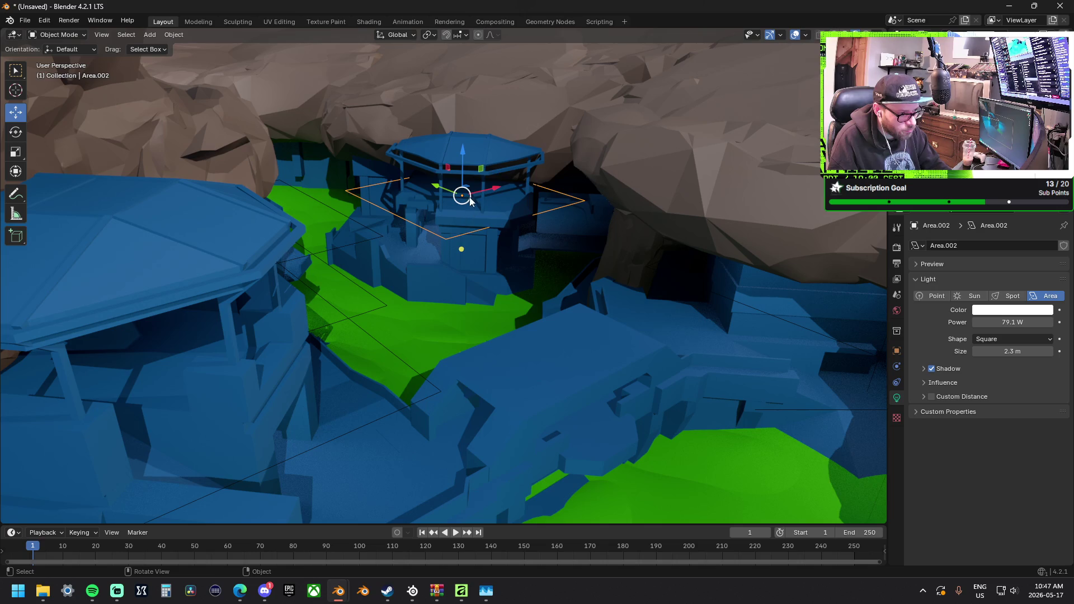
key("ctrl+c")
key("ctrl+v")
mouse_move(447, 193)
left_mouse_down()
mouse_move(501, 203)
mouse_move(555, 234)
mouse_move(620, 152)
mouse_move(615, 180)
mouse_move(642, 182)
mouse_move(595, 164)
left_mouse_up()
mouse_move(1005, 323)
left_mouse_down()
mouse_move(1038, 322)
mouse_move(1001, 317)
mouse_move(1022, 351)
mouse_move(1046, 351)
left_mouse_up()
left_click(1001, 311)
key("Escape")
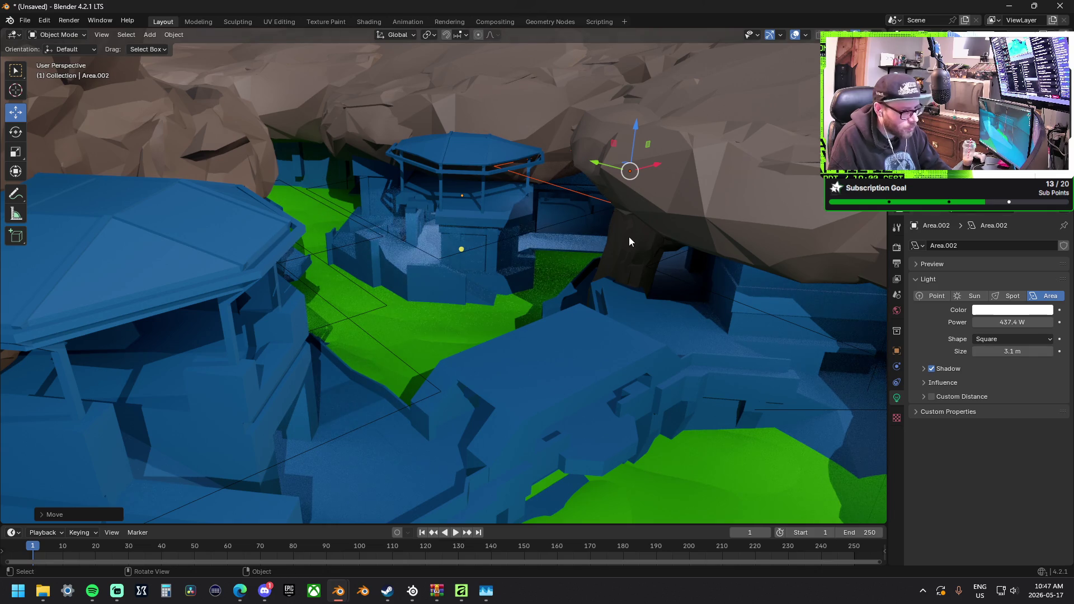
left_click(614, 173)
left_click(574, 191)
mouse_move(1002, 322)
left_mouse_down()
mouse_move(1049, 323)
mouse_move(968, 314)
left_mouse_up()
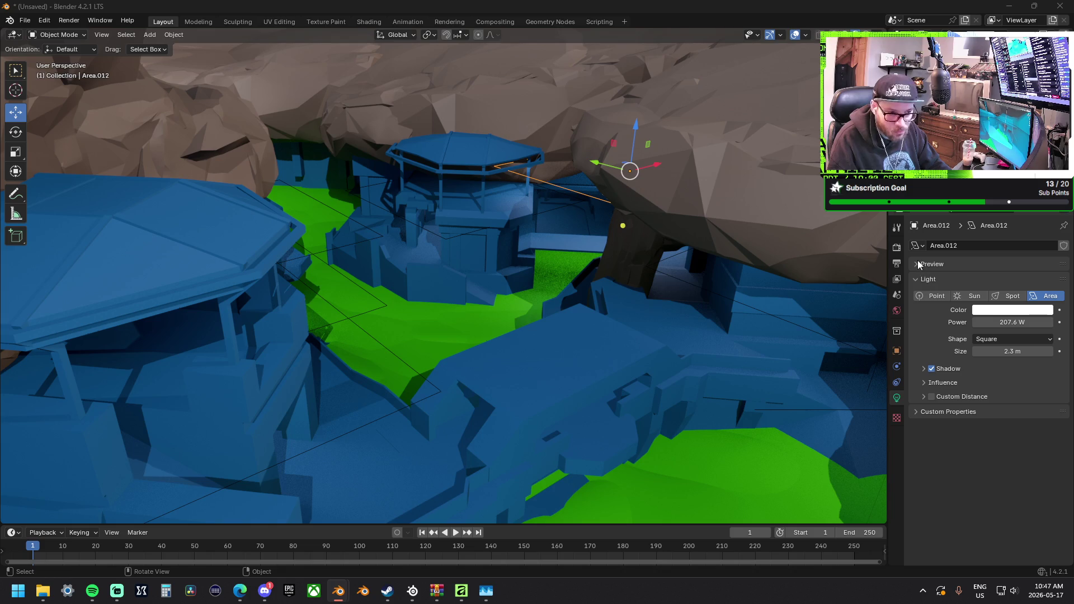
Bring the view down into the green canyon and select Camera.001 by the bridge.
left_click(594, 205)
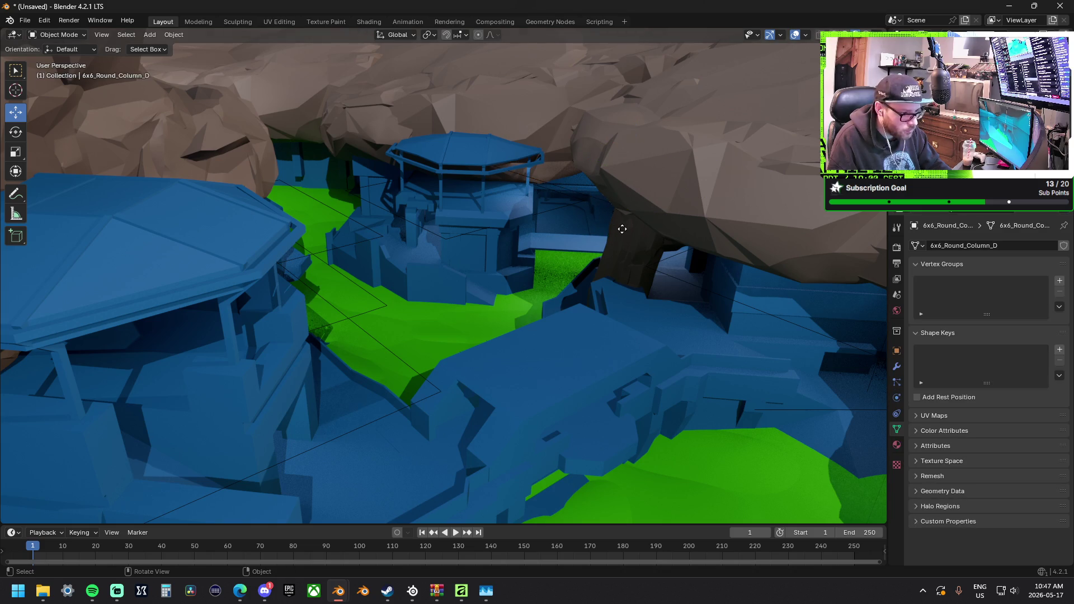
mouse_move(298, 216)
middle_mouse_down()
mouse_move(347, 230)
mouse_move(386, 133)
middle_mouse_up()
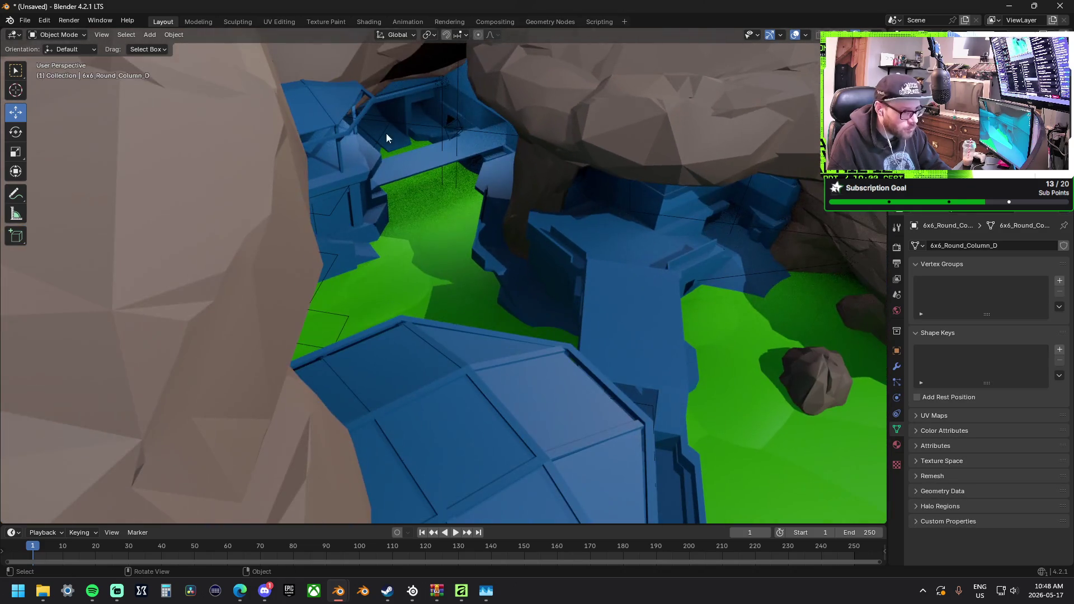
left_click(449, 120)
left_click(460, 130)
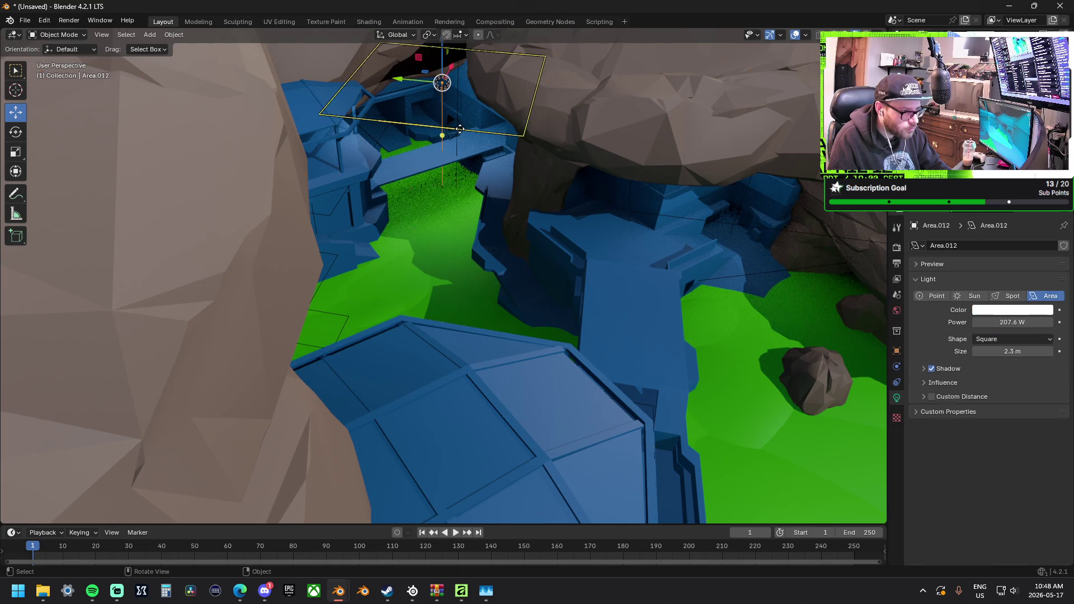
left_click(460, 129)
middle_click_drag(459, 129, 442, 299)
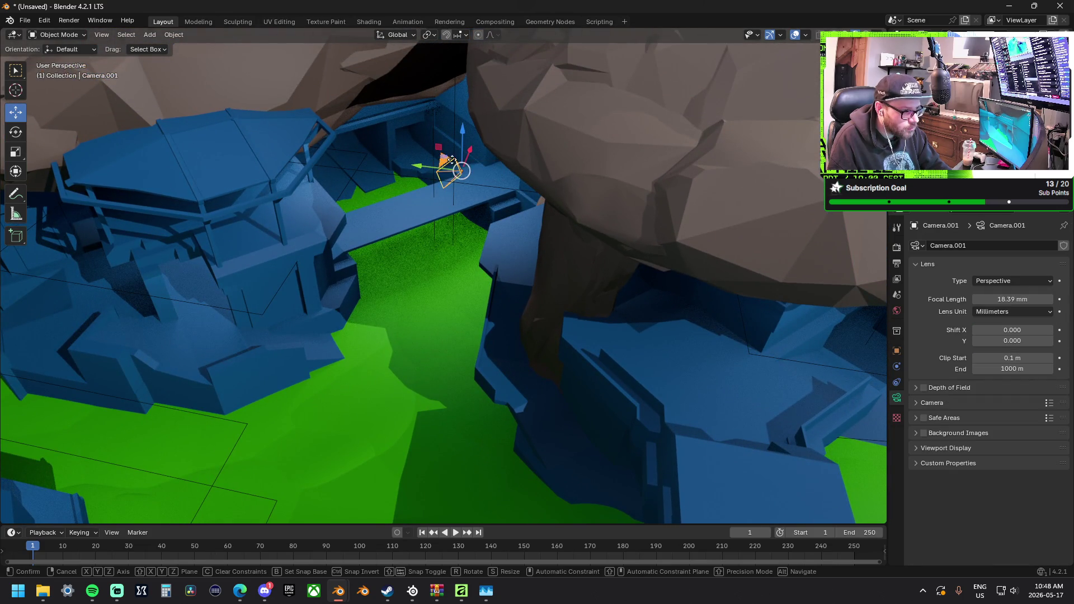
Shift the camera along the canyon bridge, widen its lens to 12.1 mm, and nudge it along Y.
key("g")
key("shift+z")
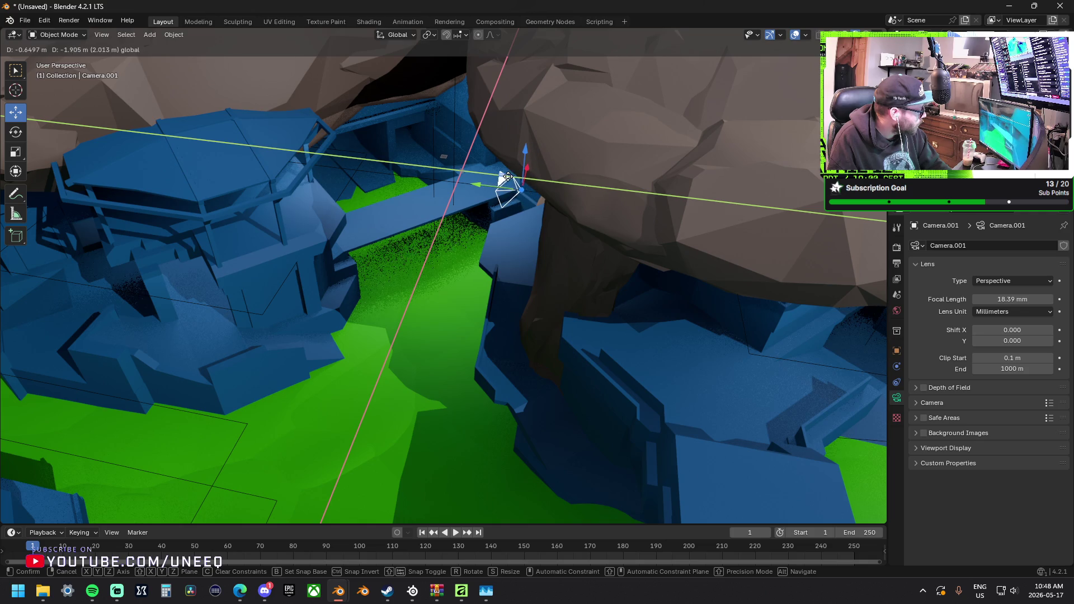
left_click(502, 177)
left_click_drag(503, 179, 508, 178)
key("g")
key("y")
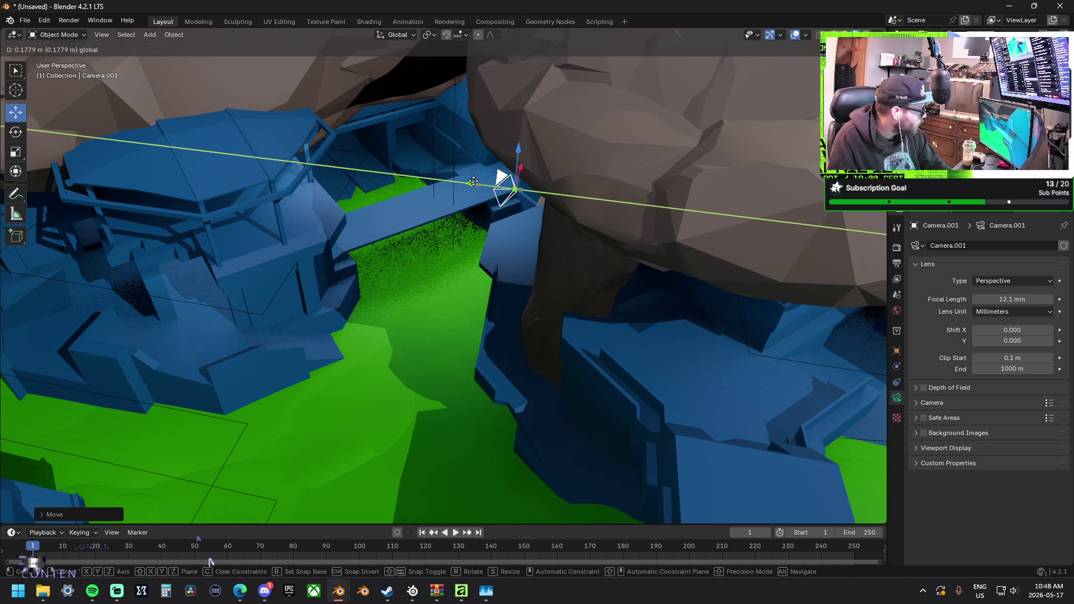
left_click(486, 183)
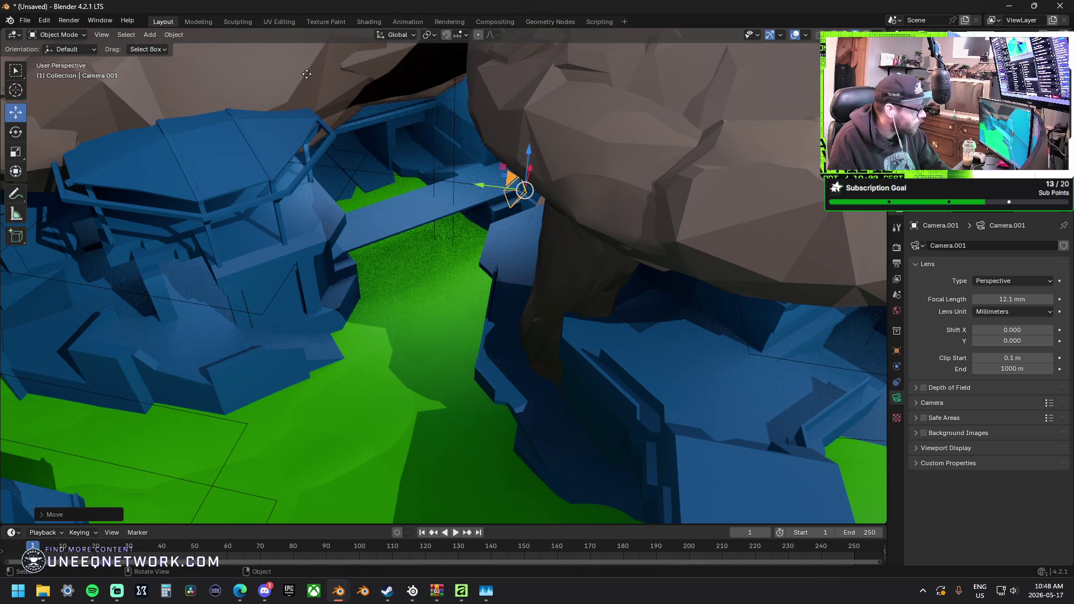
Render the shot, then minimise Blender to the desktop.
key("F12")
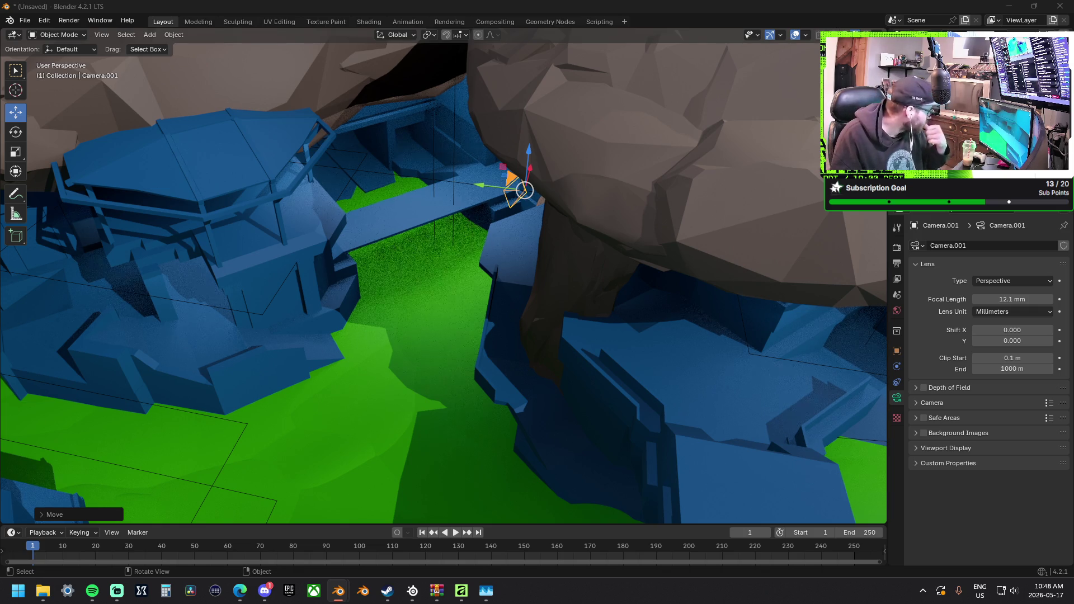
left_click(1009, 5)
scroll(403, 193, "down", 3)
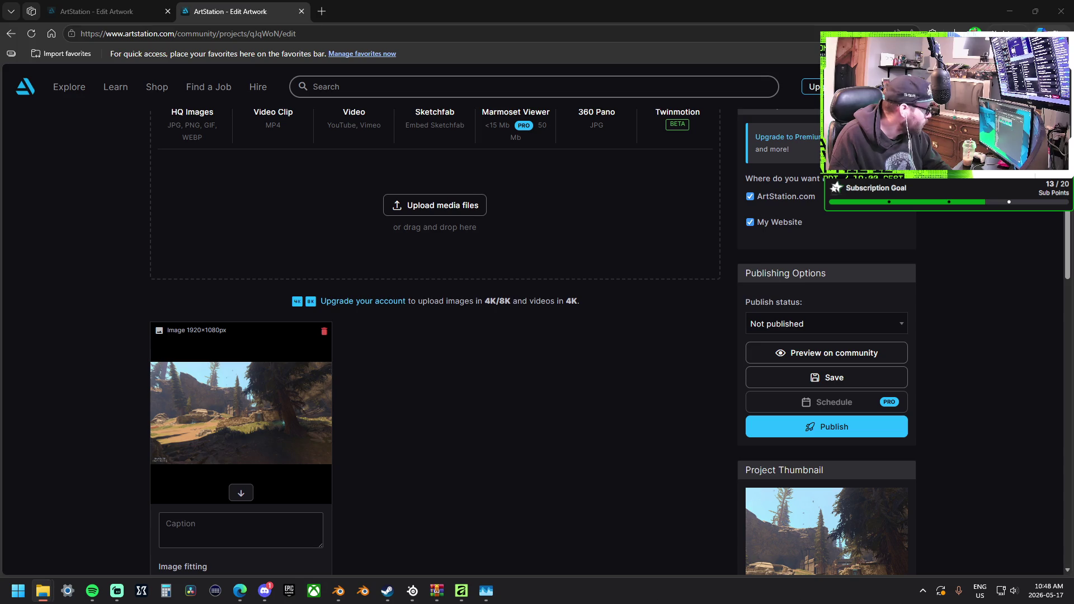
Upload two greybox renders to the High Ground v2 artwork and caption the first 'Halo 3 High Ground Remaster'.
left_click_drag(52, 286, 347, 285)
left_click(837, 11)
left_click(436, 11)
left_click(435, 11)
left_click(435, 11)
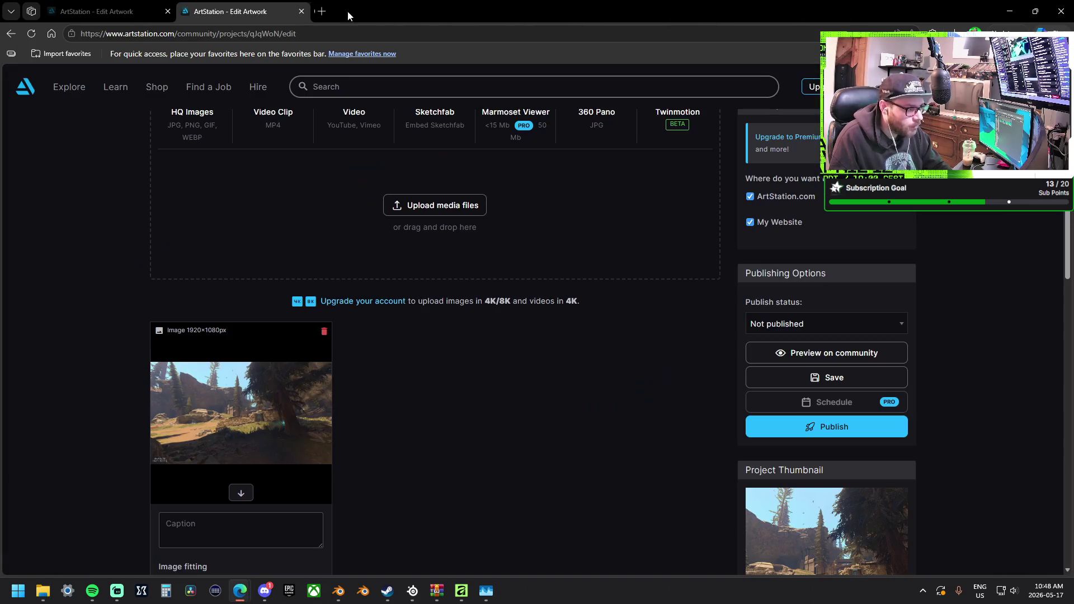
left_click_drag(347, 15, 384, 246)
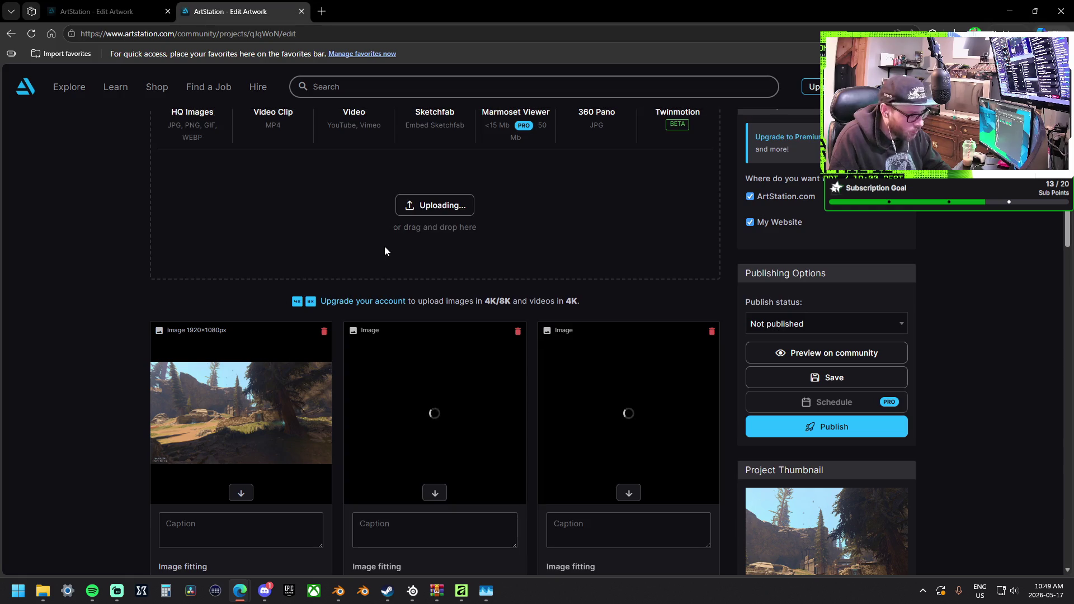
scroll(404, 269, "down", 1)
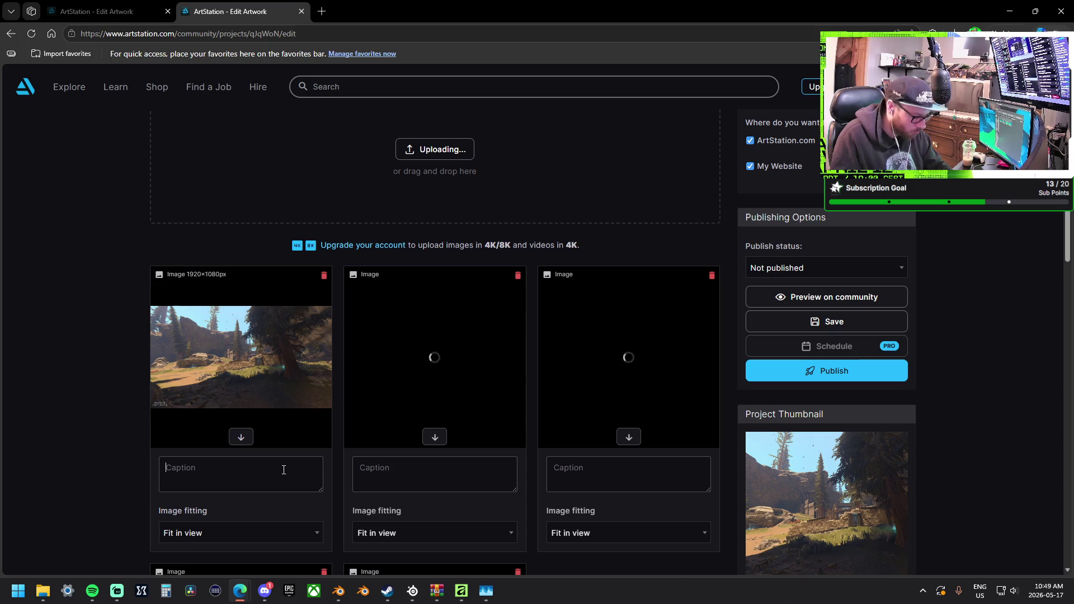
type("Halo 3")
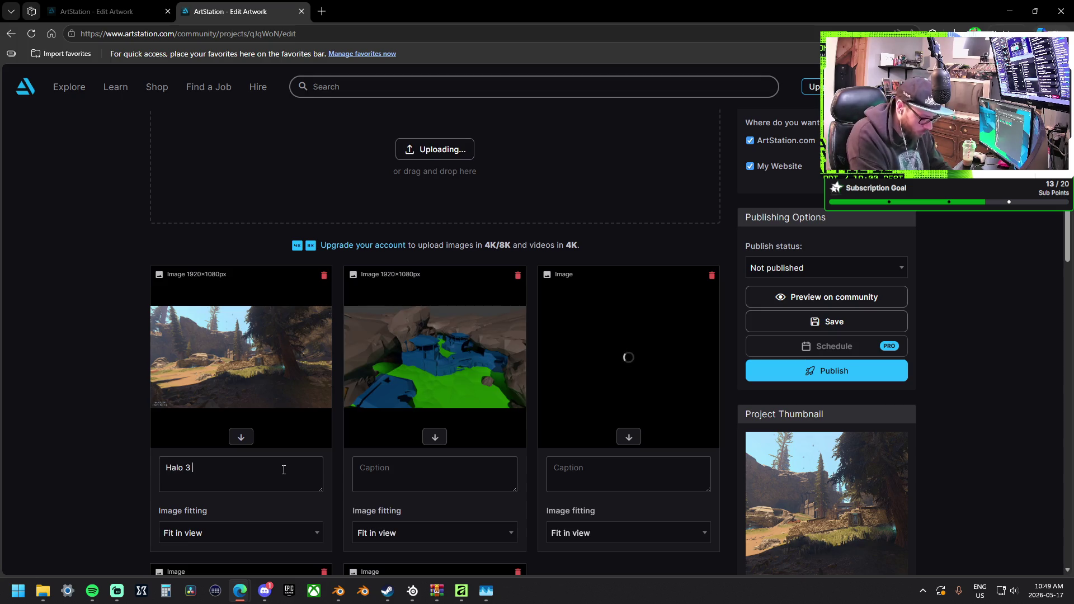
type(" High Ground")
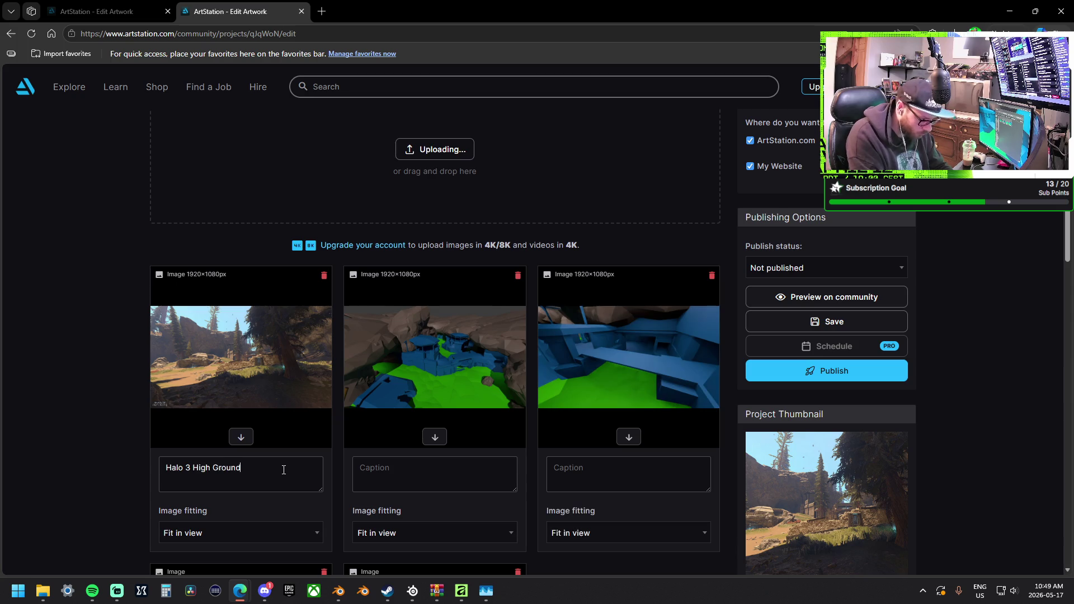
type(" Remaster")
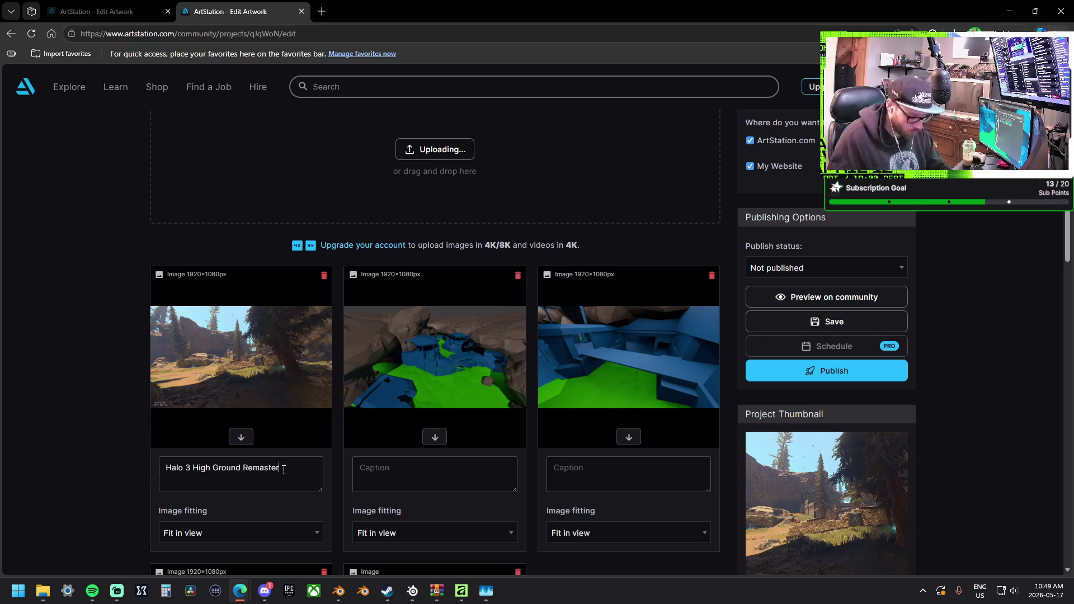
Caption the second image 'Greybox Overview " Front Gate"', correcting the misspelled Overveiw.
scroll(426, 416, "down", 4)
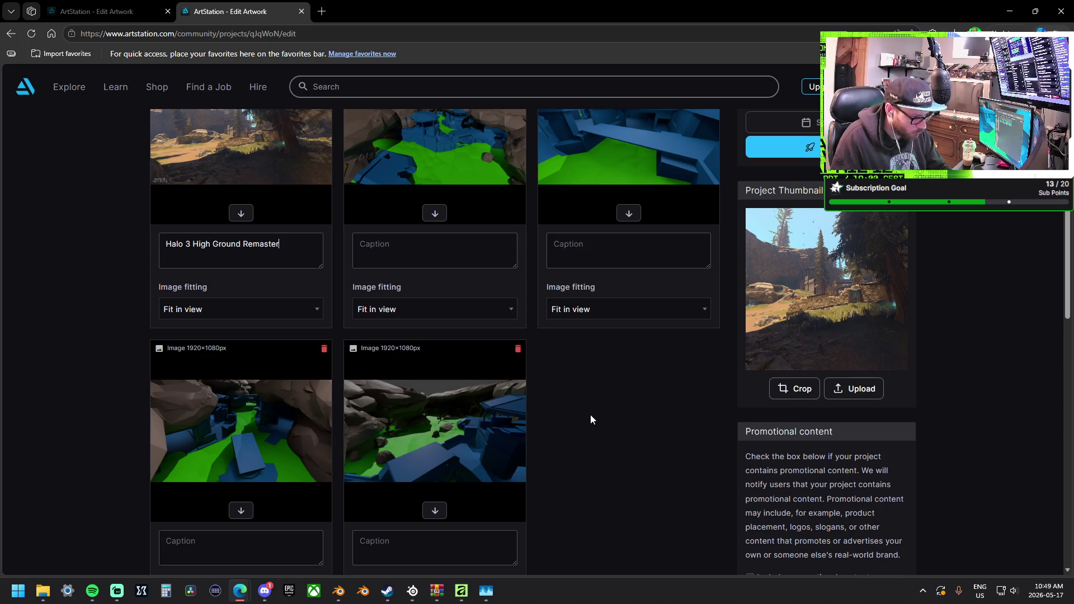
scroll(591, 419, "up", 1)
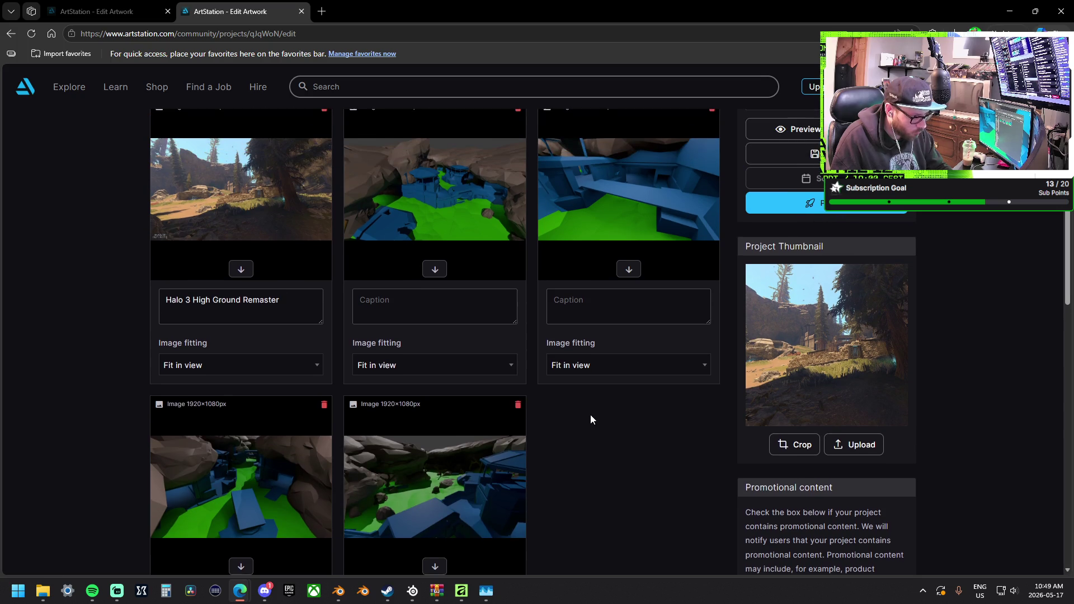
left_click(453, 313)
type("Greybox ")
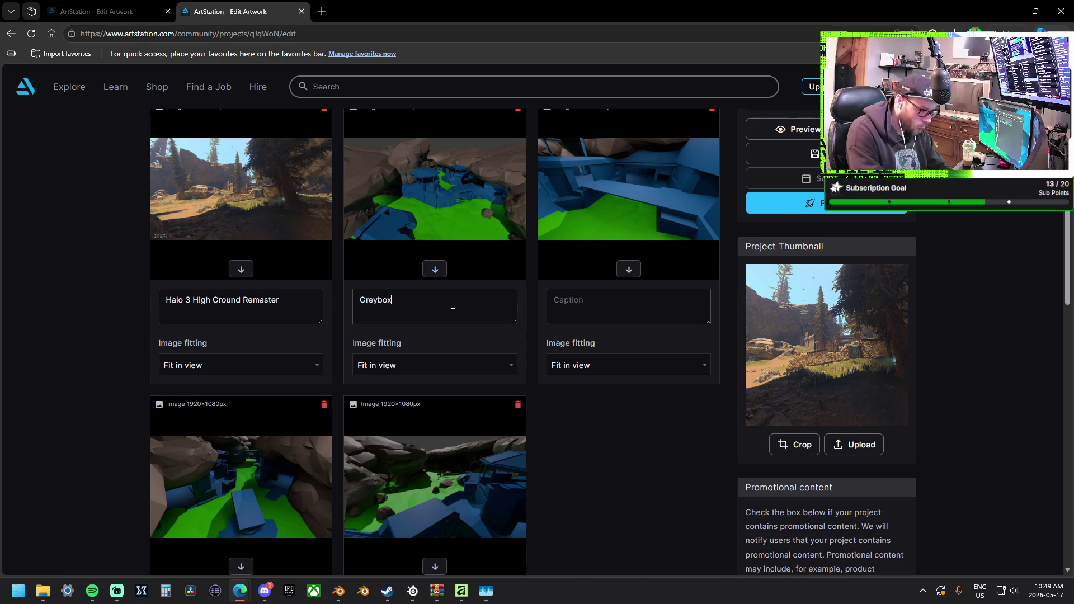
type("Overveiw")
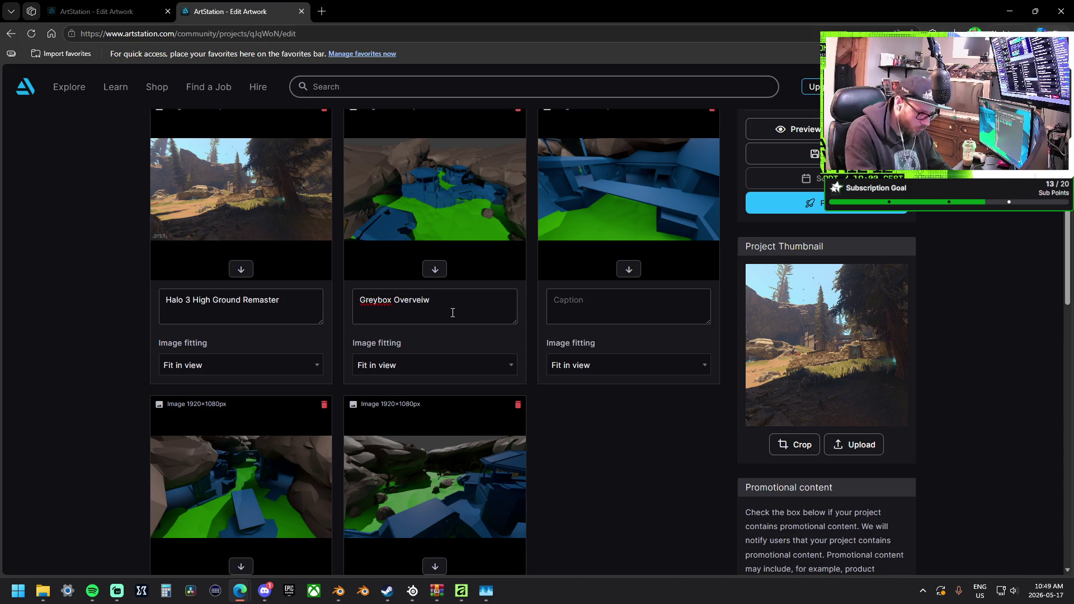
key("BackSpace")
key("BackSpace")
key("BackSpace")
type("ew \" FrontGat")
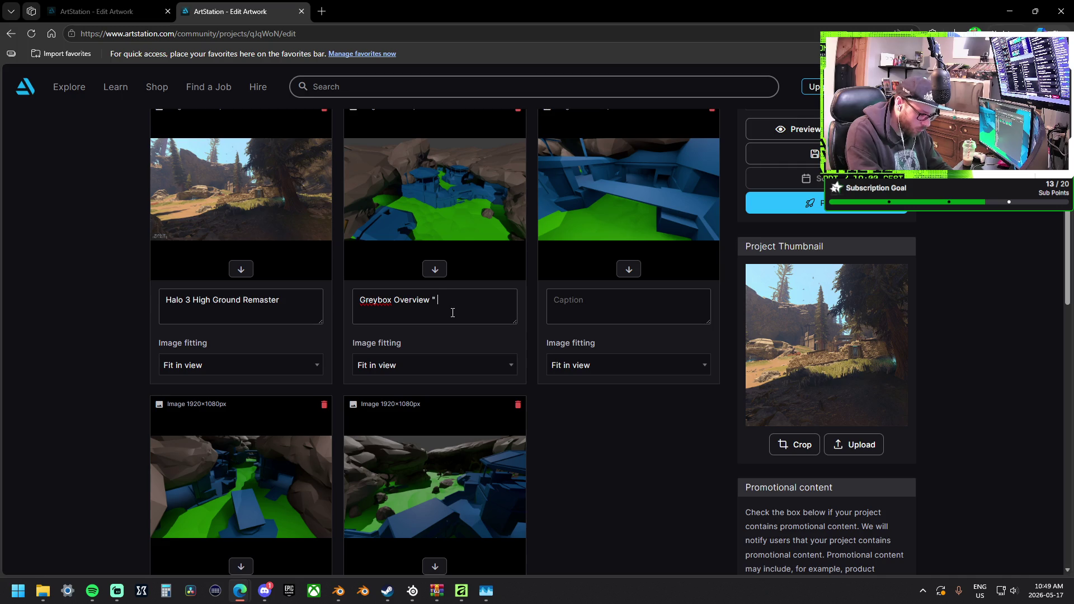
type("e")
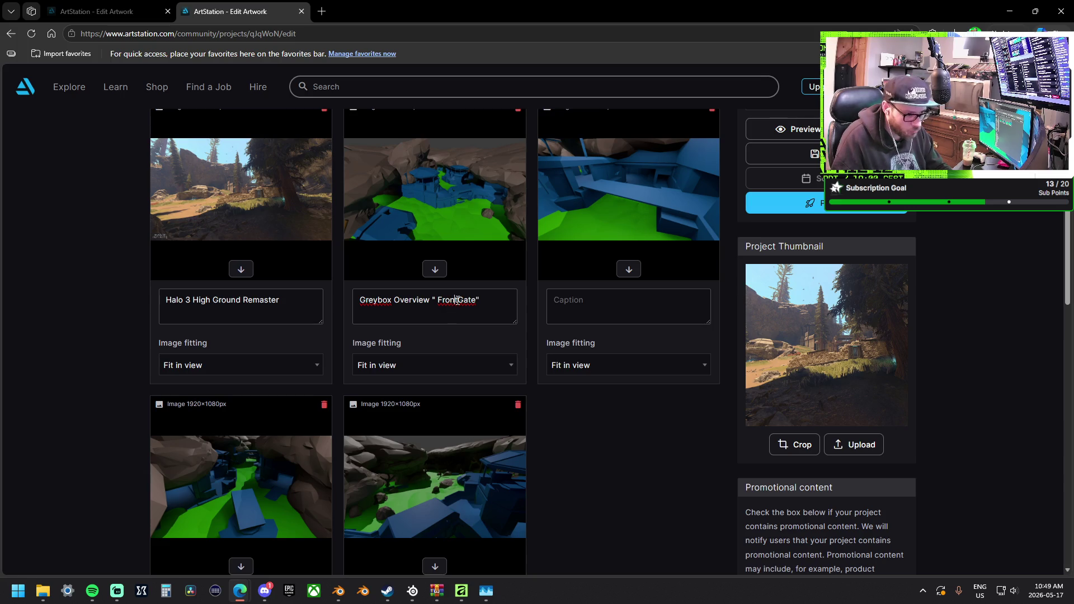
left_click(459, 301)
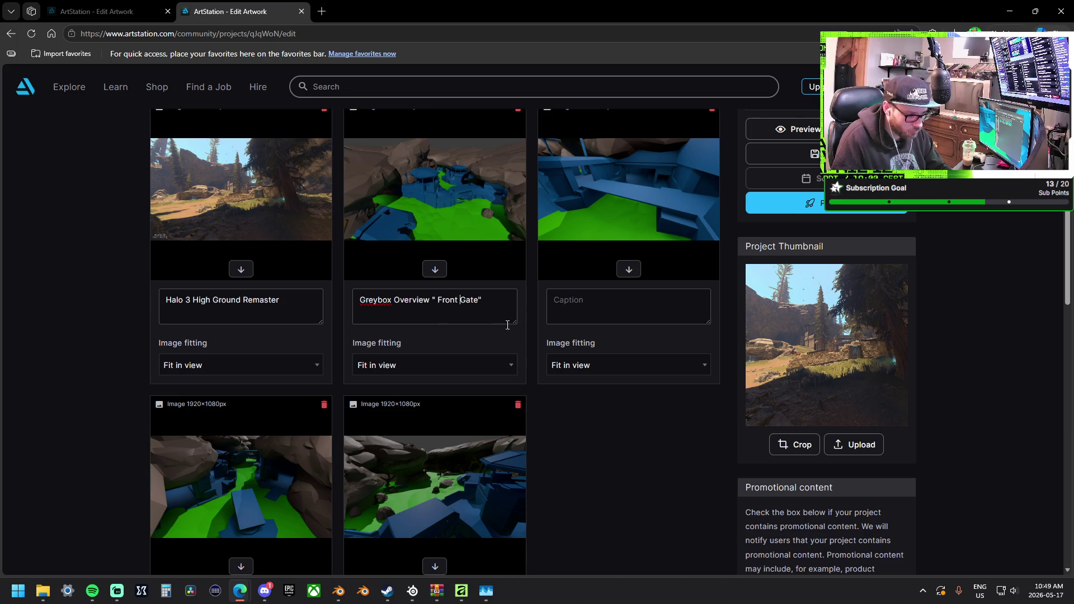
scroll(586, 451, "down", 1)
left_click(275, 543)
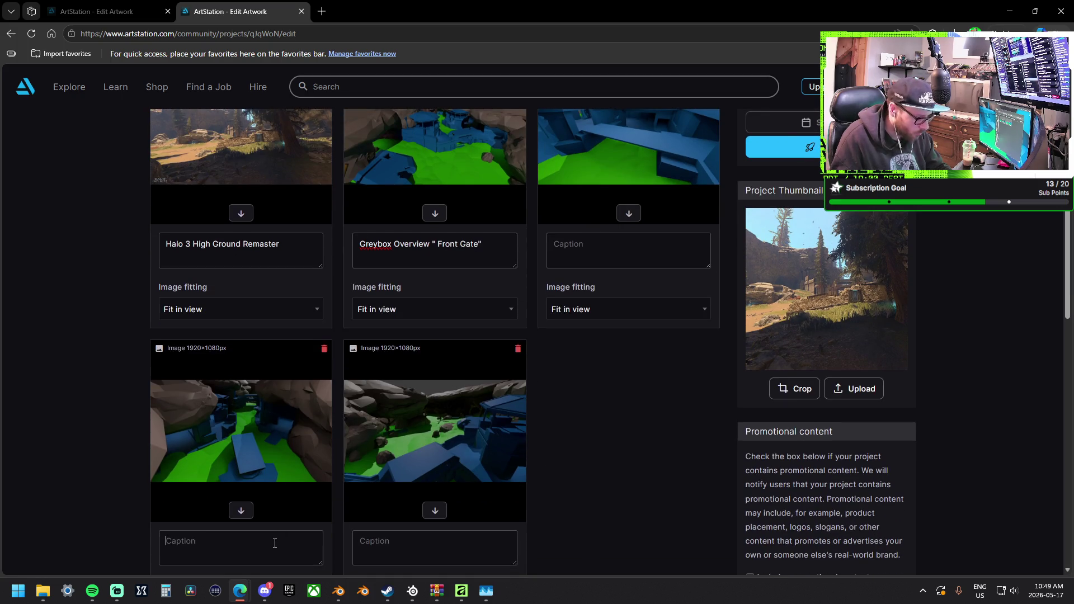
Copy the Front Gate caption to the bottom-left image and prefix both captions with 'Blender'.
triple_click(496, 245)
key("ctrl+c")
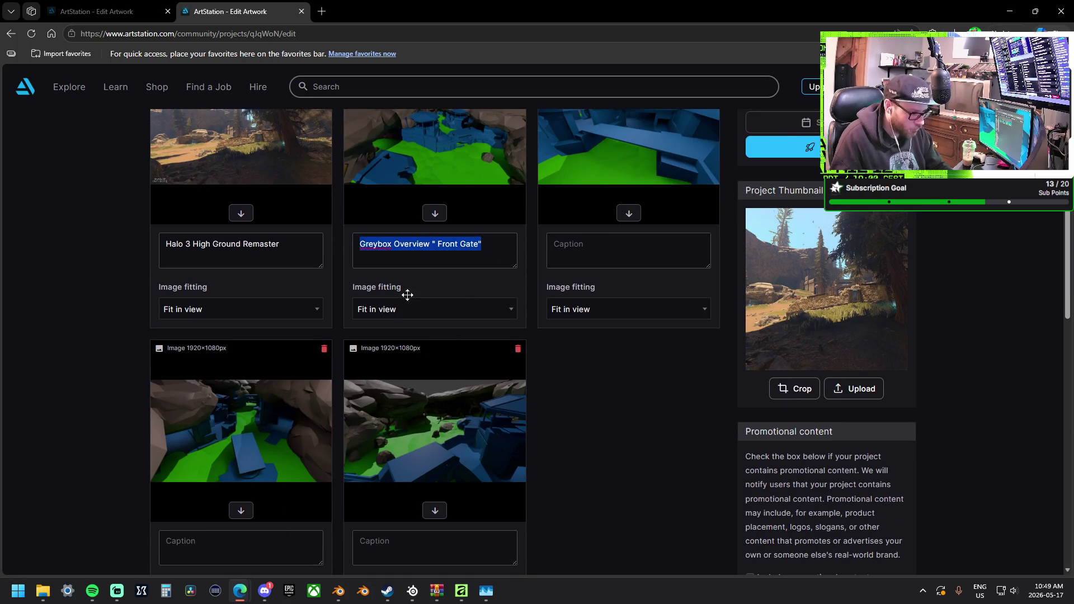
left_click(274, 531)
key("ctrl+v")
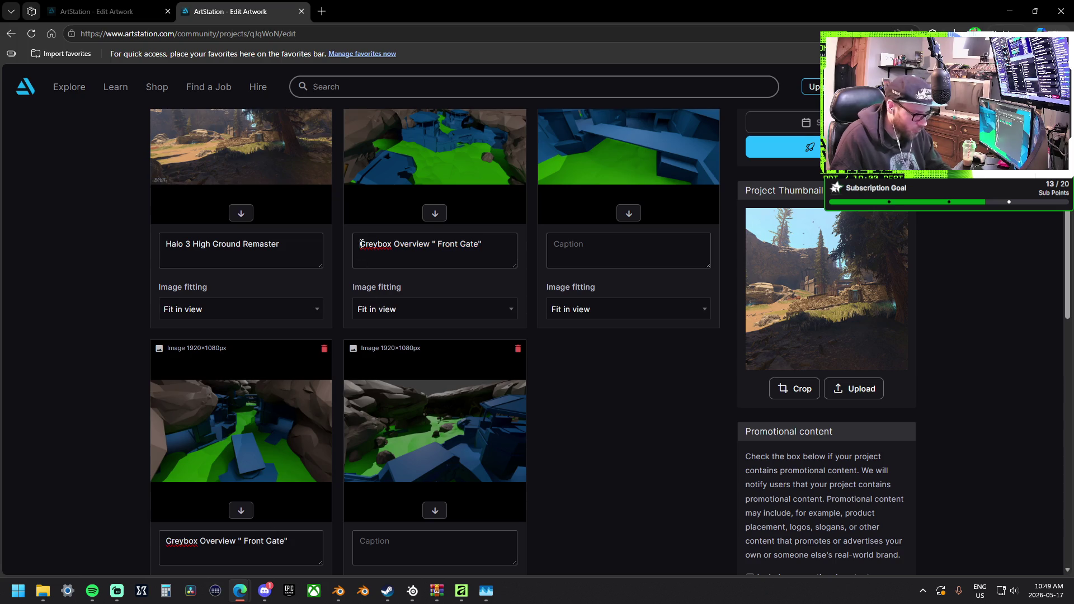
left_click(362, 244)
type("8")
type("lender")
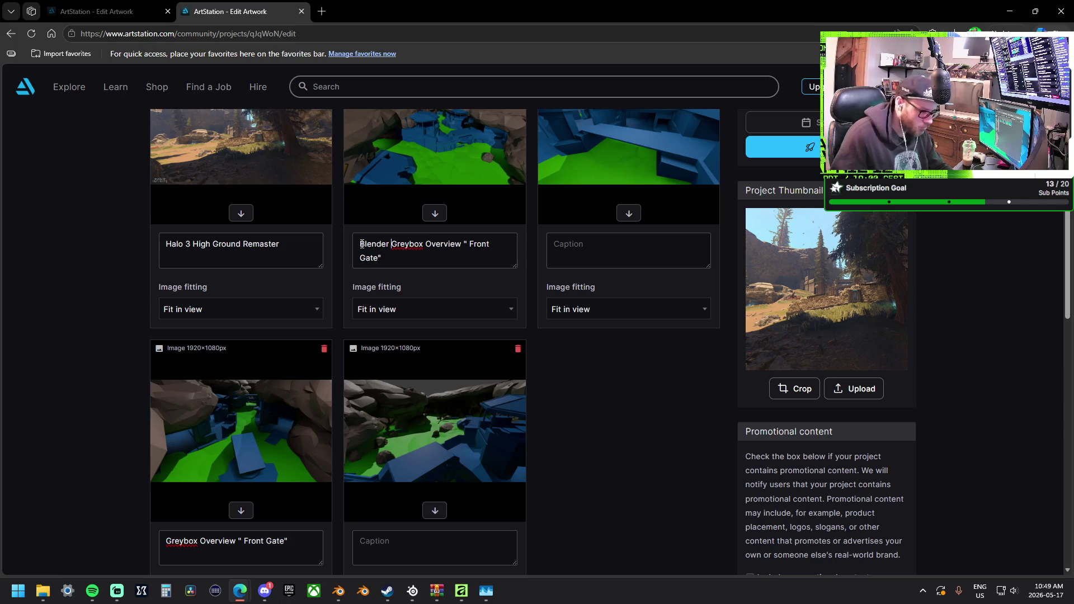
left_click(167, 541)
type("Blender")
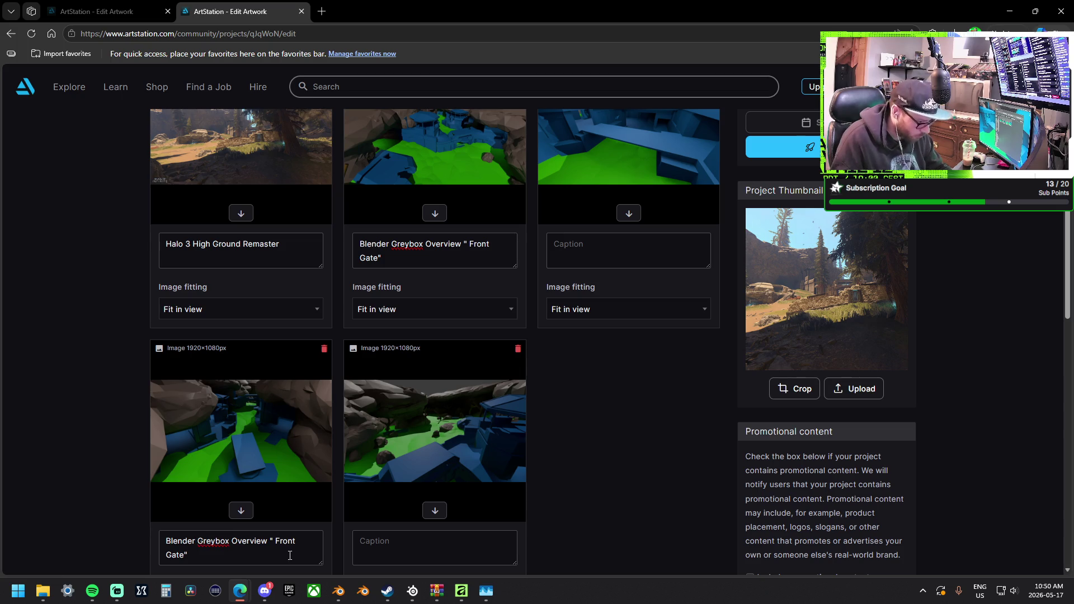
Change the bottom-left caption's quoted location from Front Gate to "Back Base/AA Gun".
key("BackSpace")
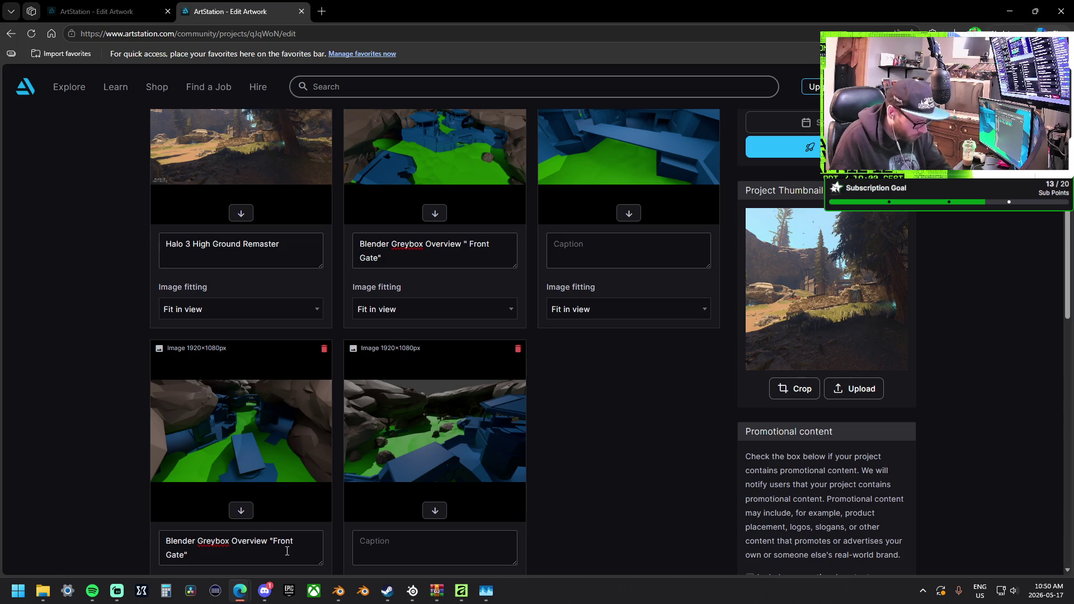
mouse_move(186, 555)
left_mouse_down()
mouse_move(203, 539)
mouse_move(289, 538)
mouse_move(275, 535)
left_mouse_up()
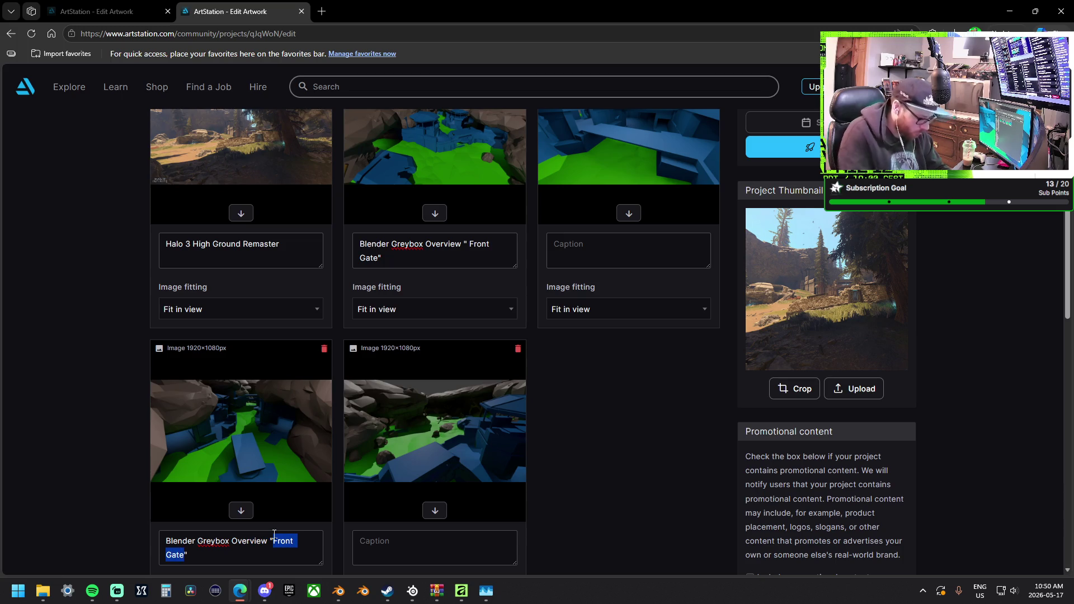
type("Back Base")
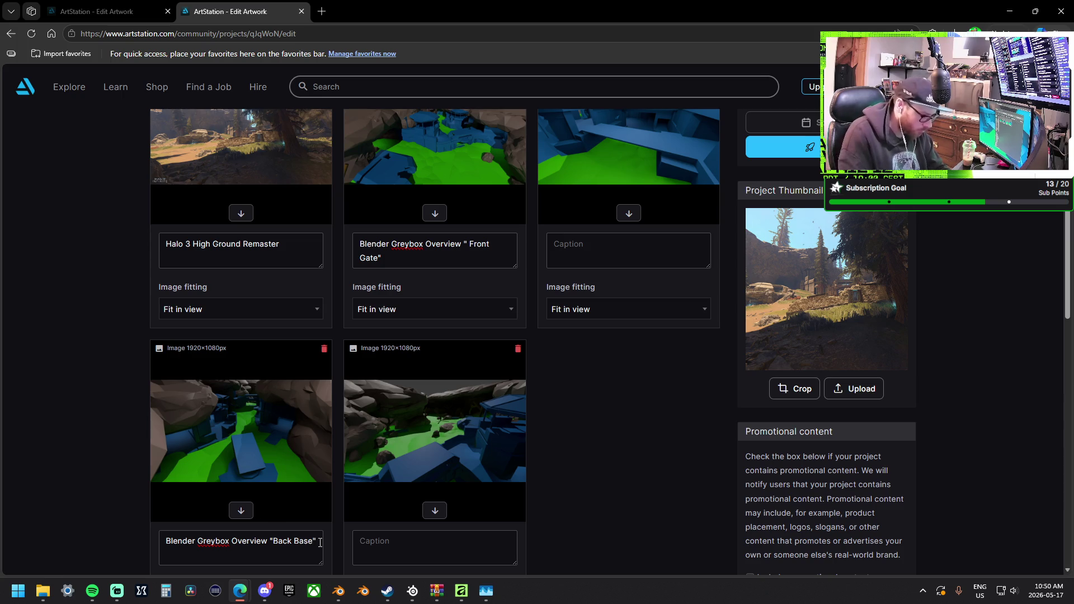
type("AA Gun")
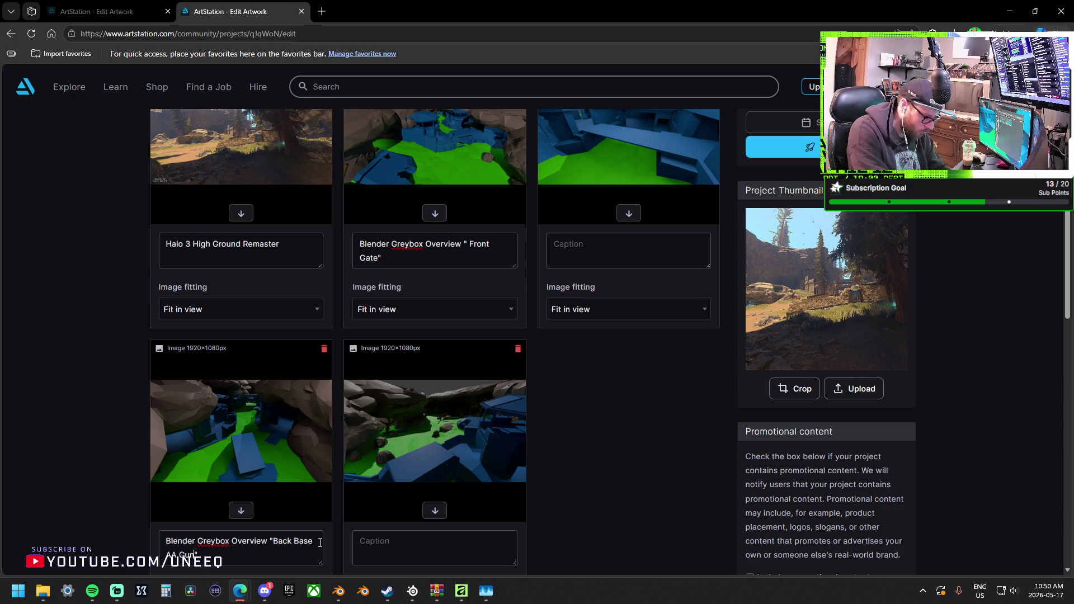
left_click(319, 542)
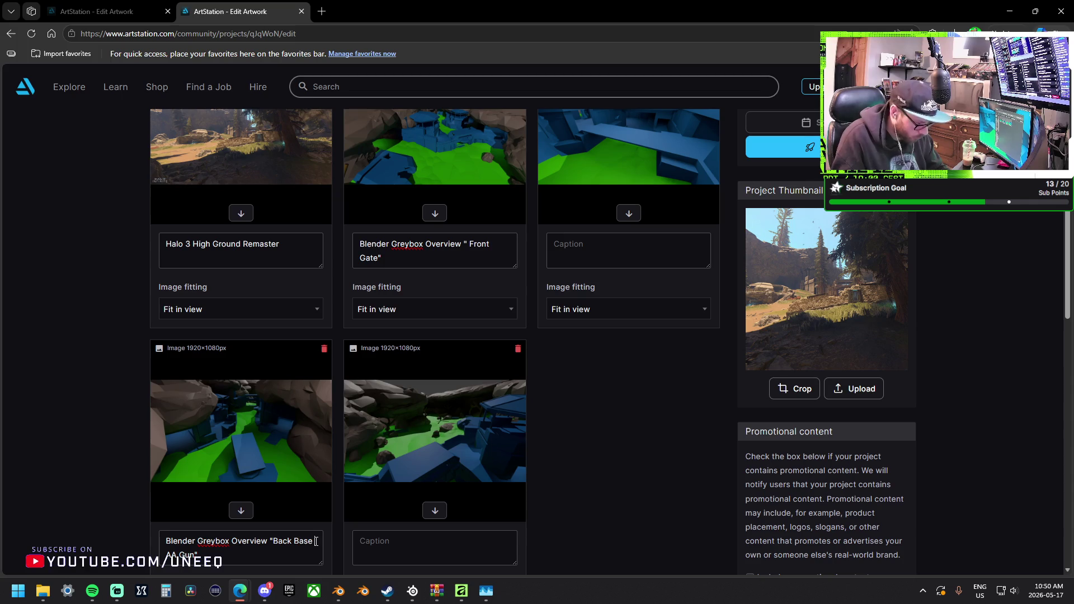
key("BackSpace")
type("/")
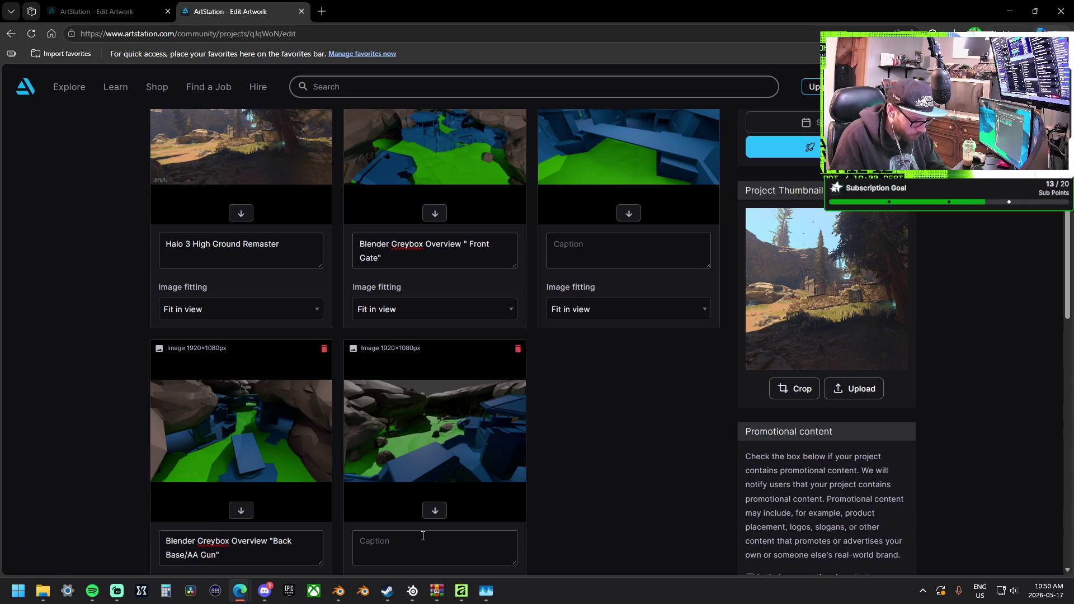
Caption the fifth render with the greybox caption ending "Front Gate" Looking Down to "Beach".
triple_click(279, 547)
key("ctrl+c")
left_click(409, 552)
key("ctrl+v")
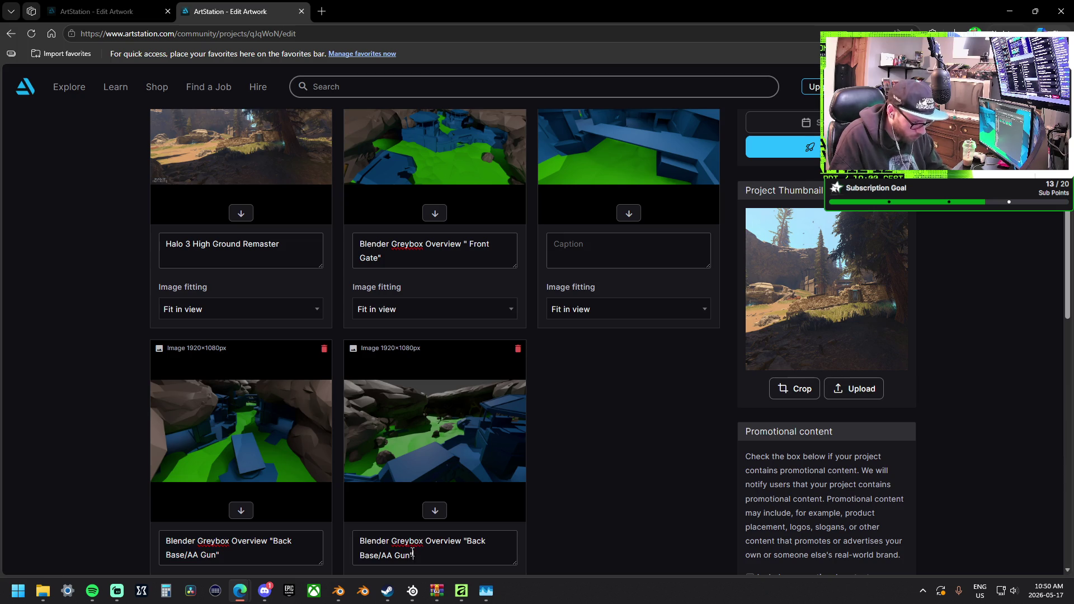
left_click_drag(413, 556, 469, 543)
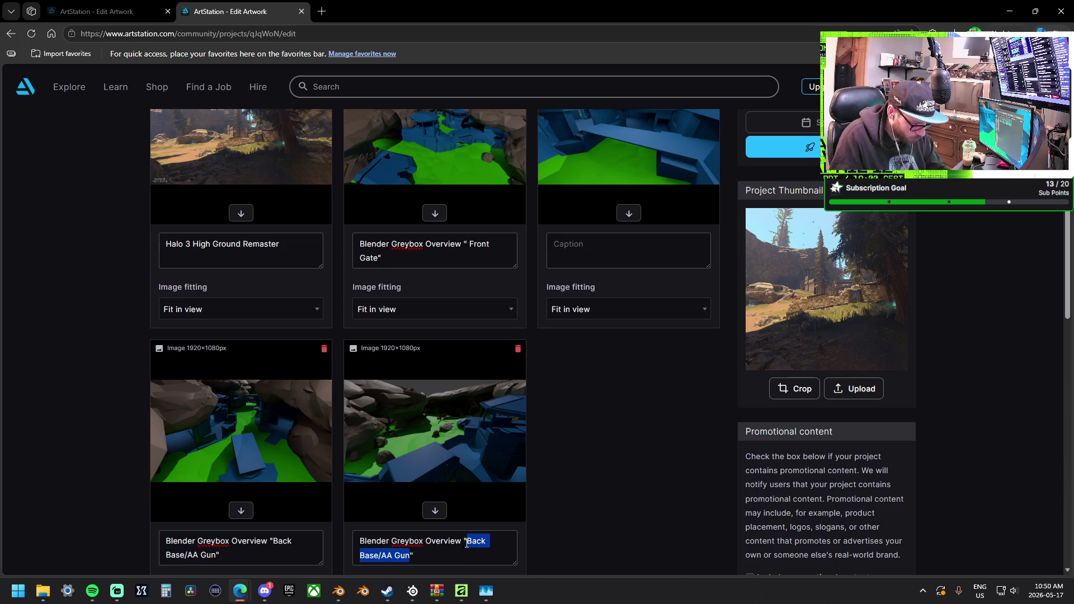
type("Front Gate")
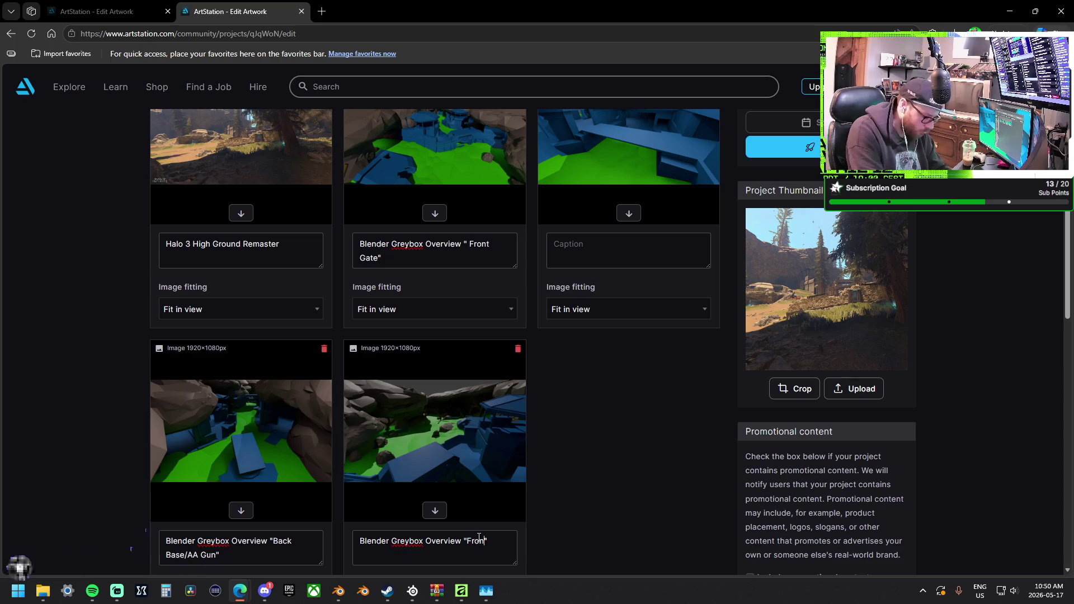
type(" Lookin")
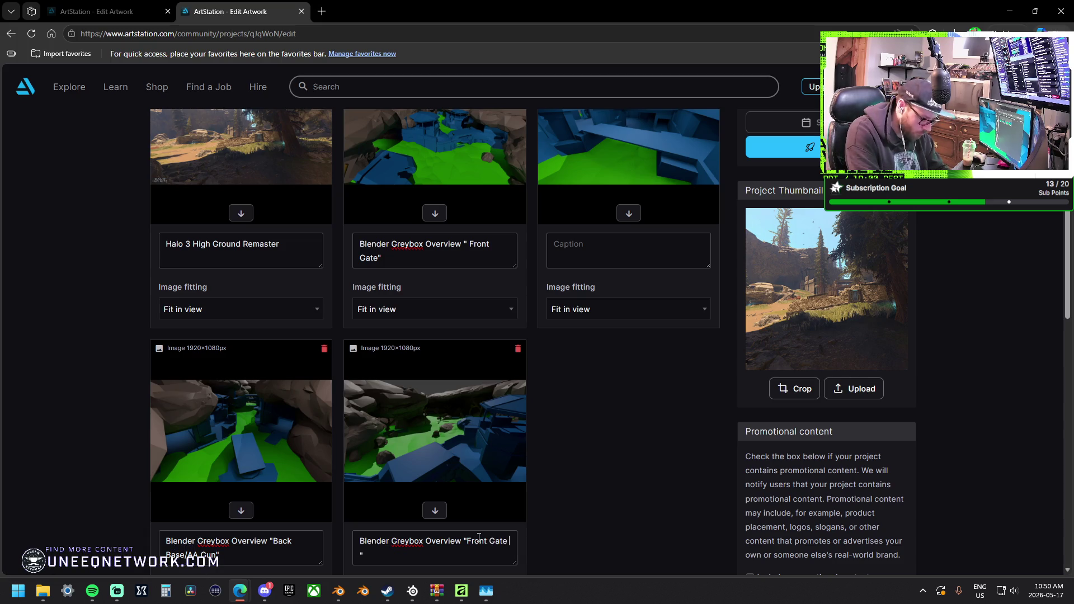
key("BackSpace")
key("BackSpace")
key("BackSpace")
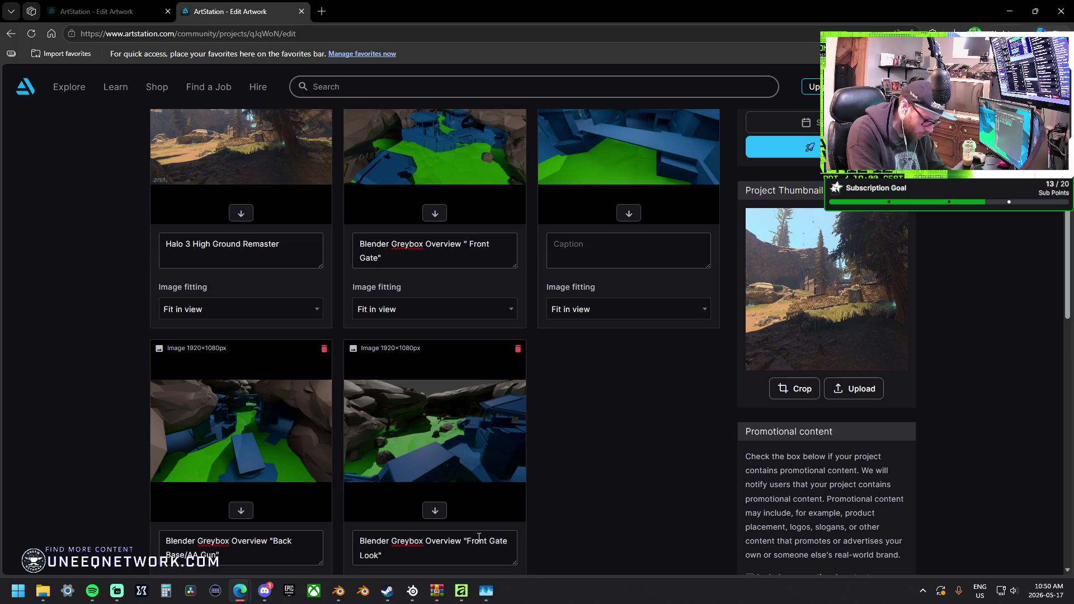
key("BackSpace")
key("End")
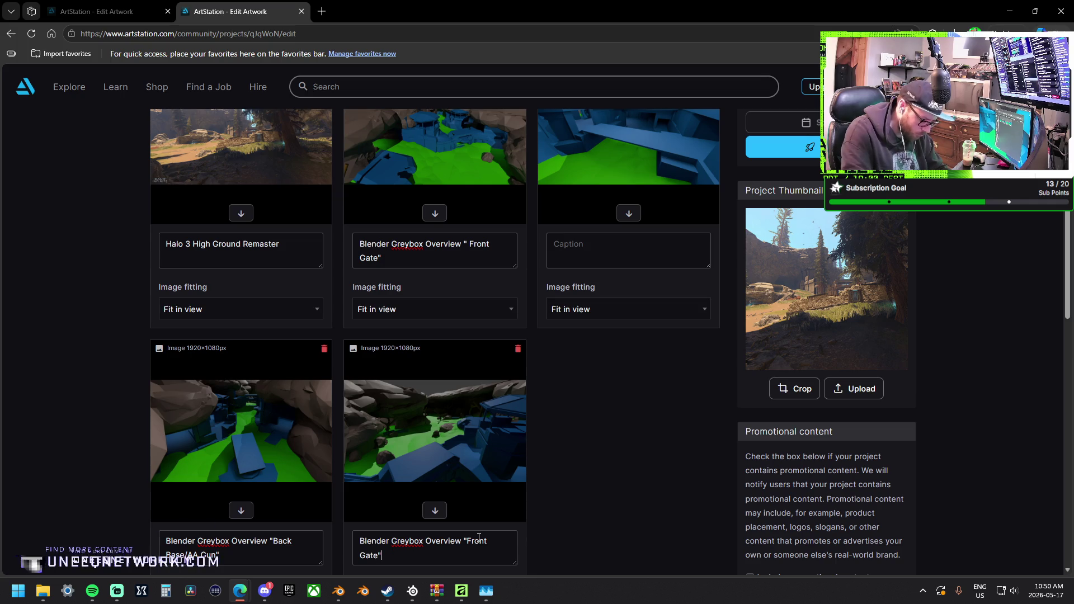
type(" Looking")
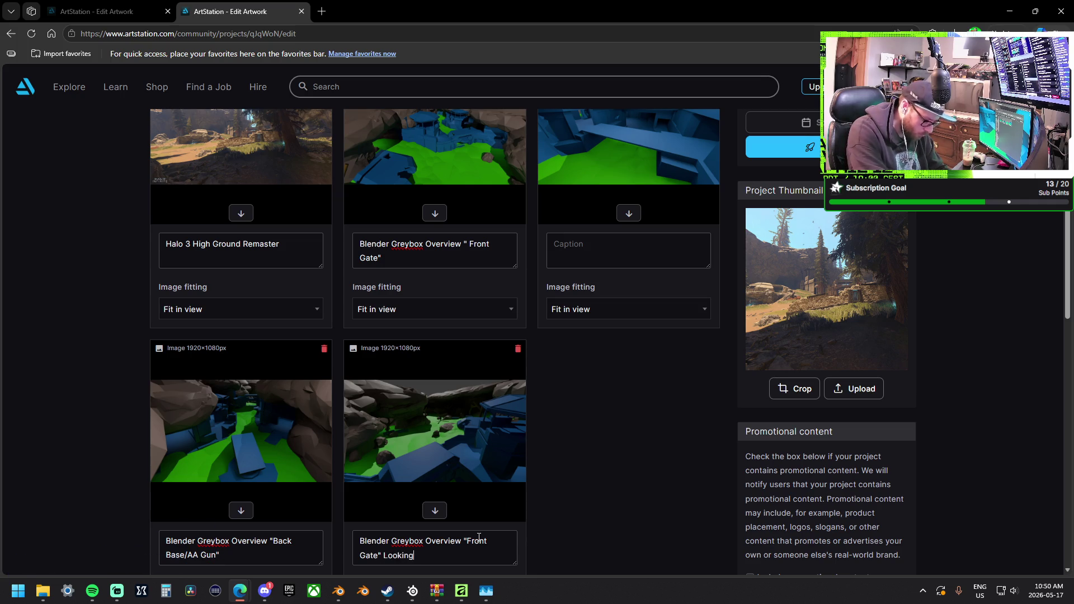
type(" Down to ")
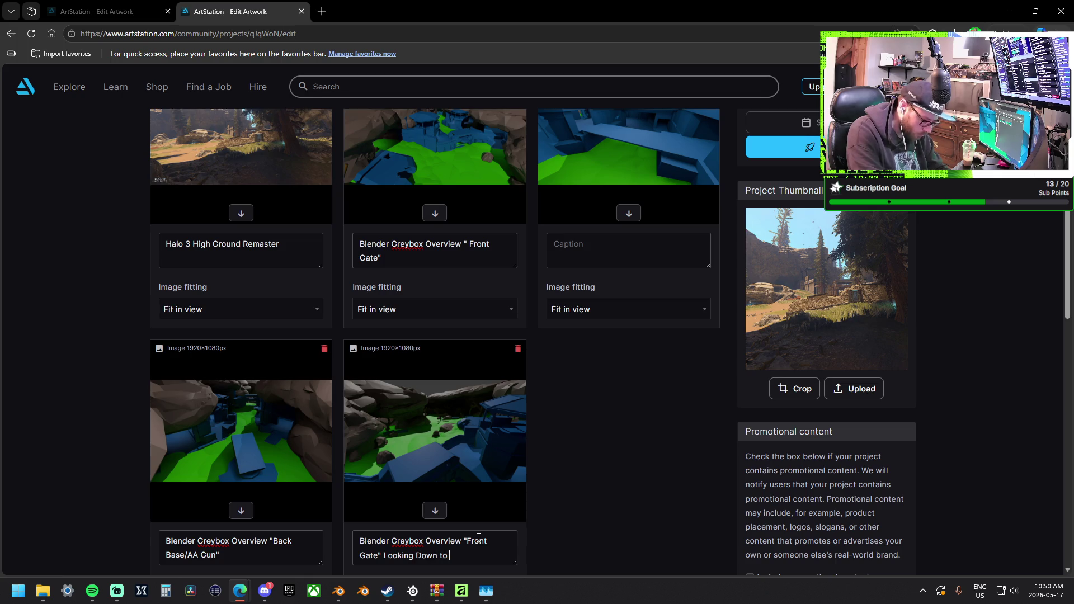
type("\"Beach\"")
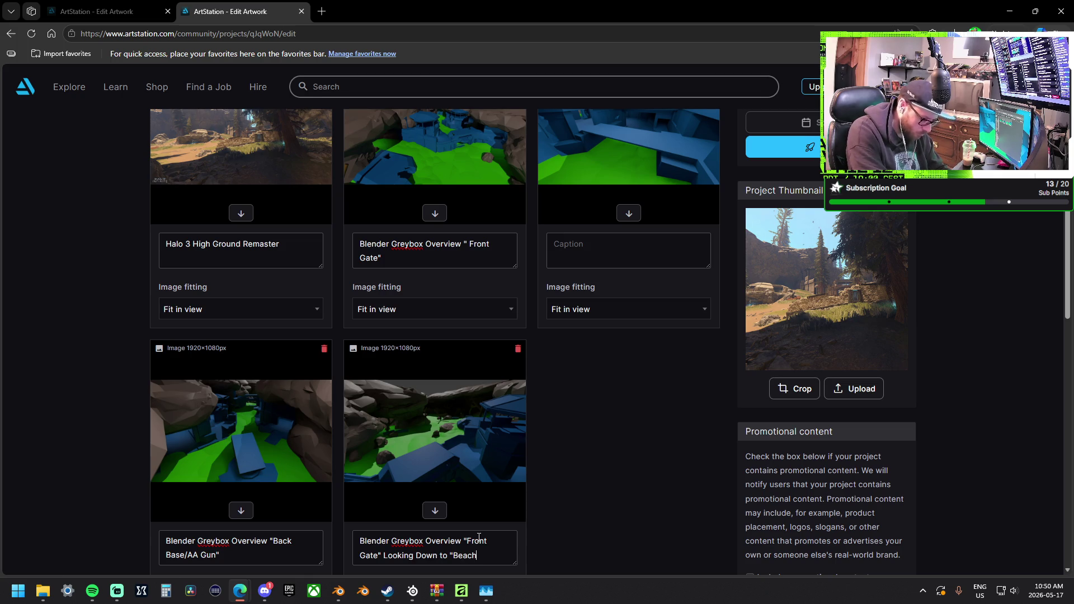
scroll(582, 464, "up", 1)
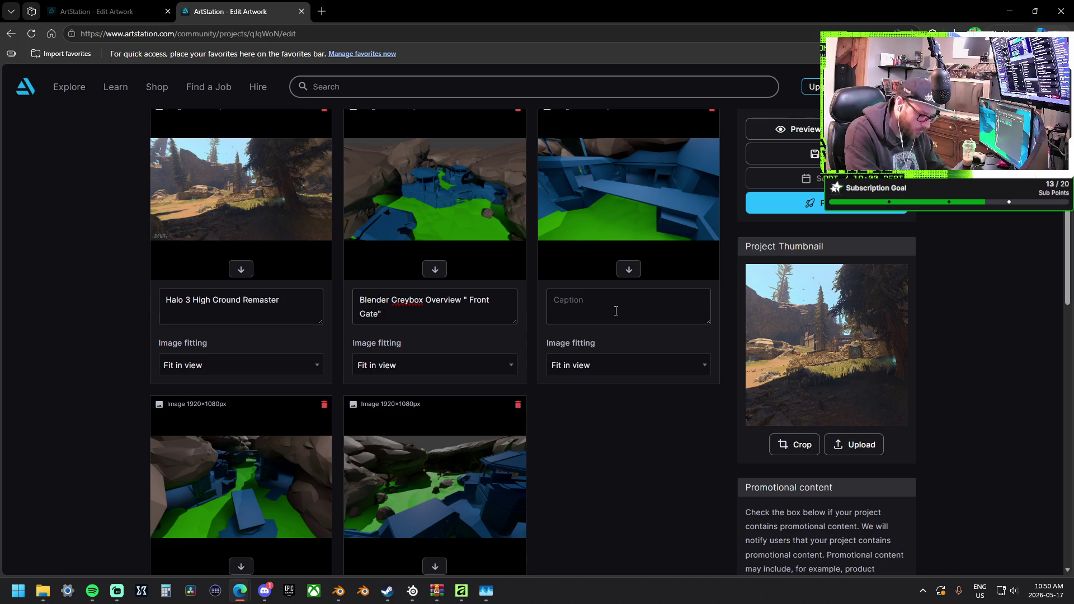
Enter the third caption, replacing "Back Base/AA Gun" with "Objective Hut" and side Room Passage.
type("Blender Greybox Overview \"Back Base/AA Gun\"")
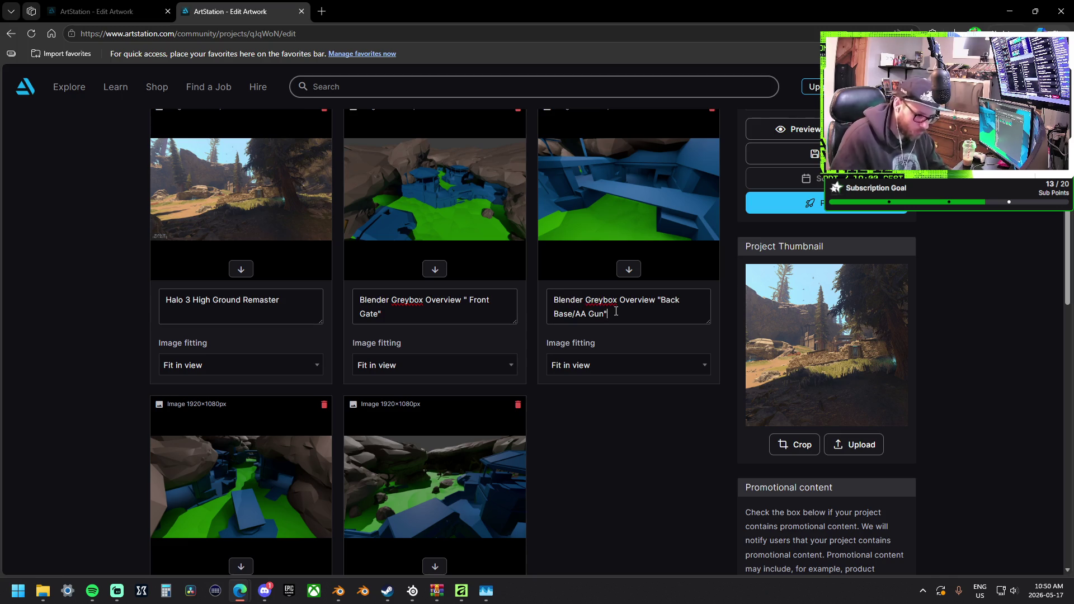
left_click_drag(606, 314, 661, 300)
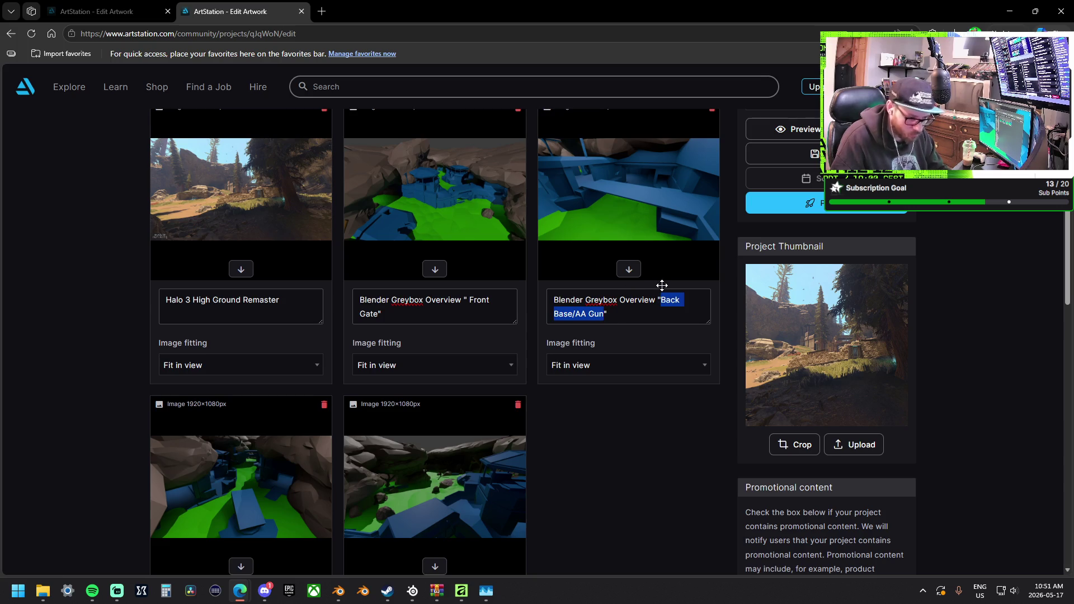
type("Fro")
key("BackSpace")
key("BackSpace")
key("BackSpace")
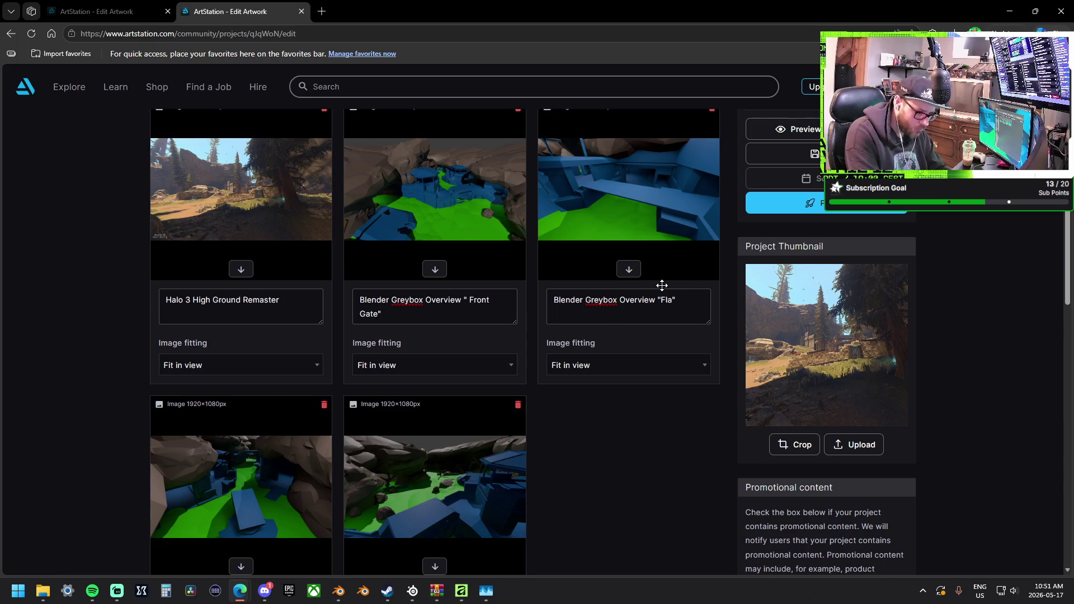
type("Objecti")
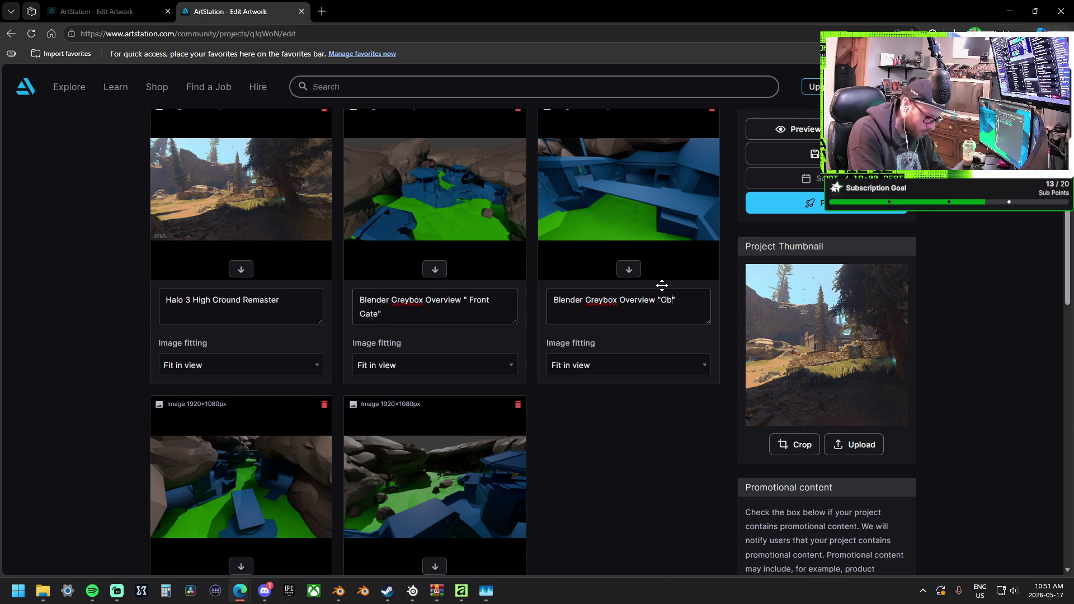
type("ve Hut")
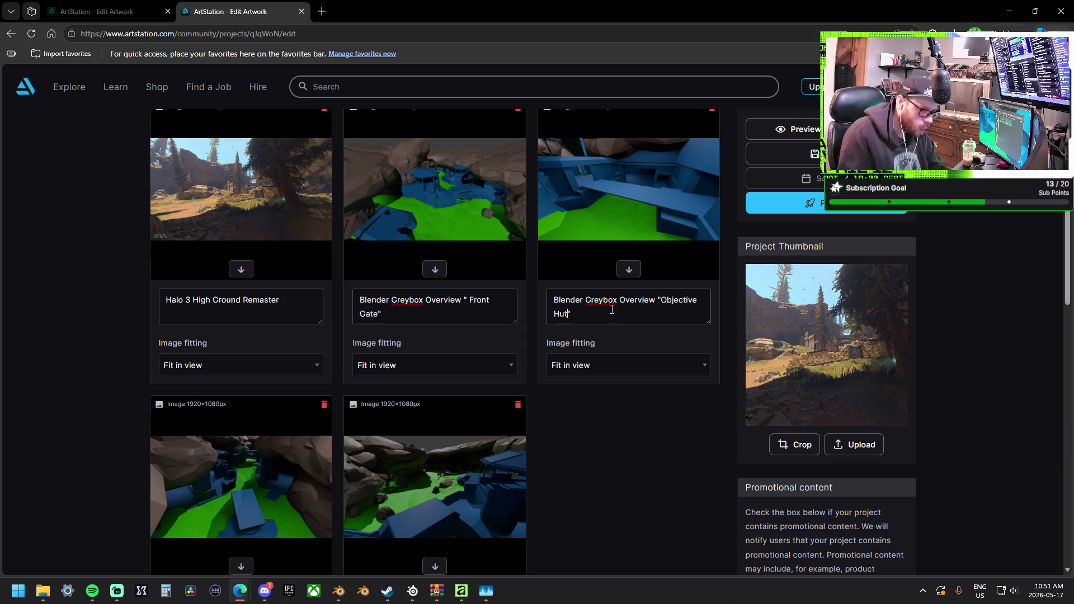
type("and")
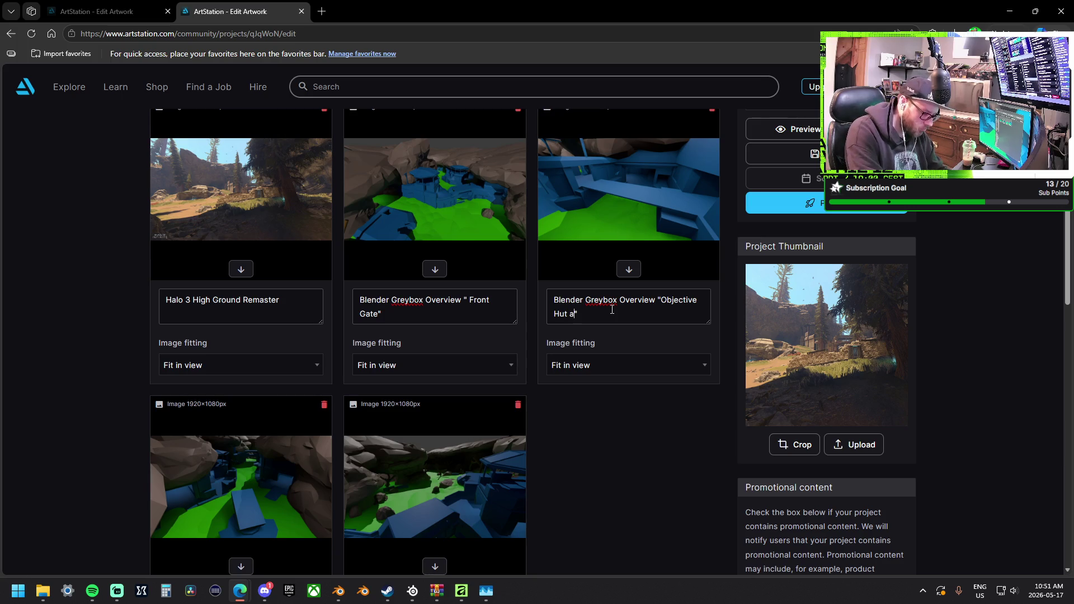
key("BackSpace")
key("BackSpace")
key("BackSpace")
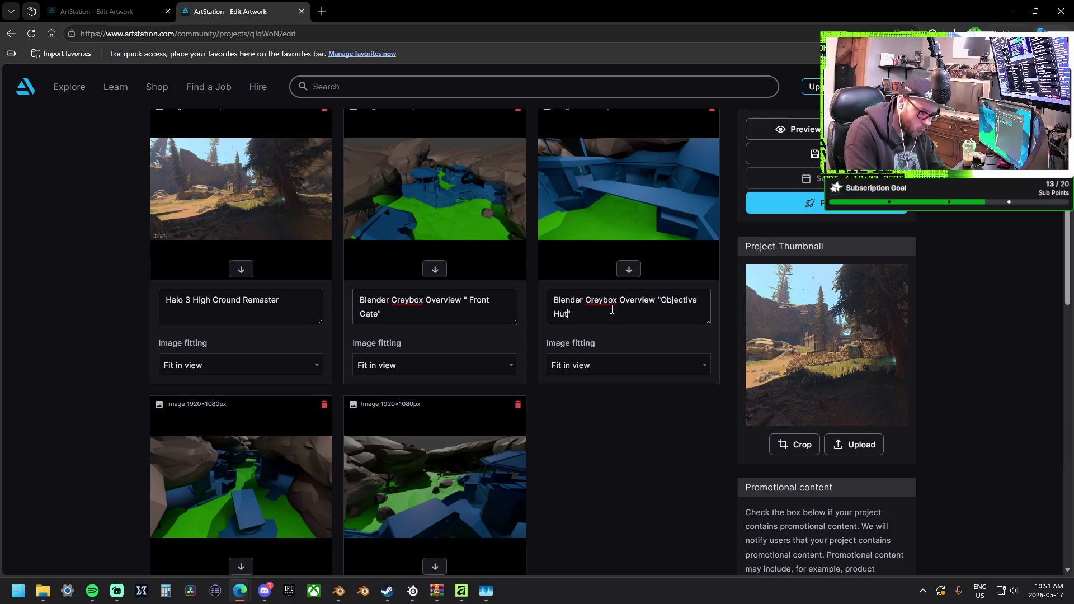
type("\"and side ")
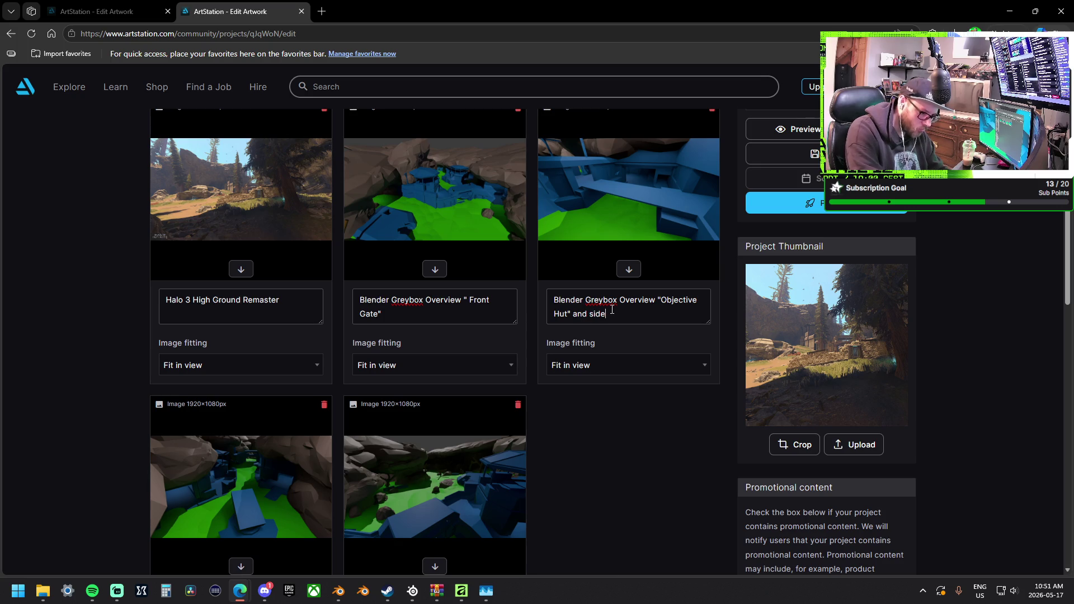
type("Room P")
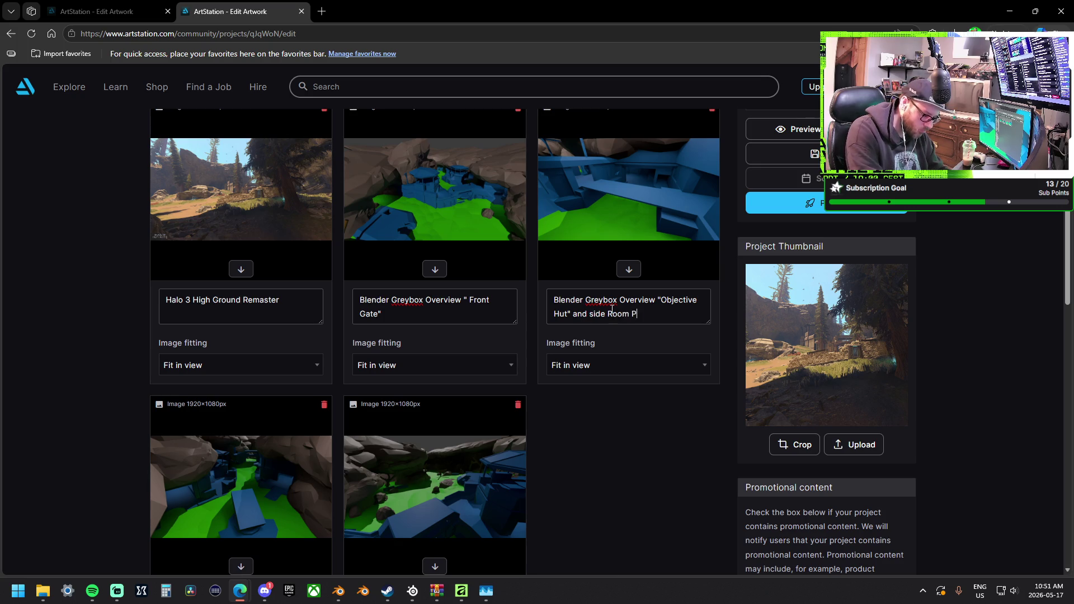
type("assage")
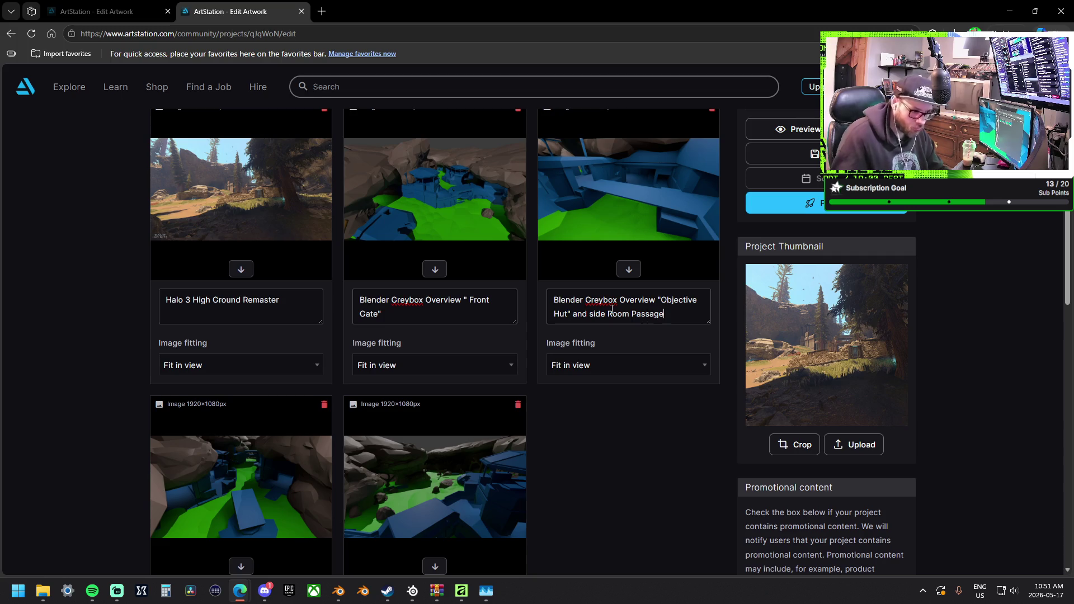
scroll(619, 414, "down", 6)
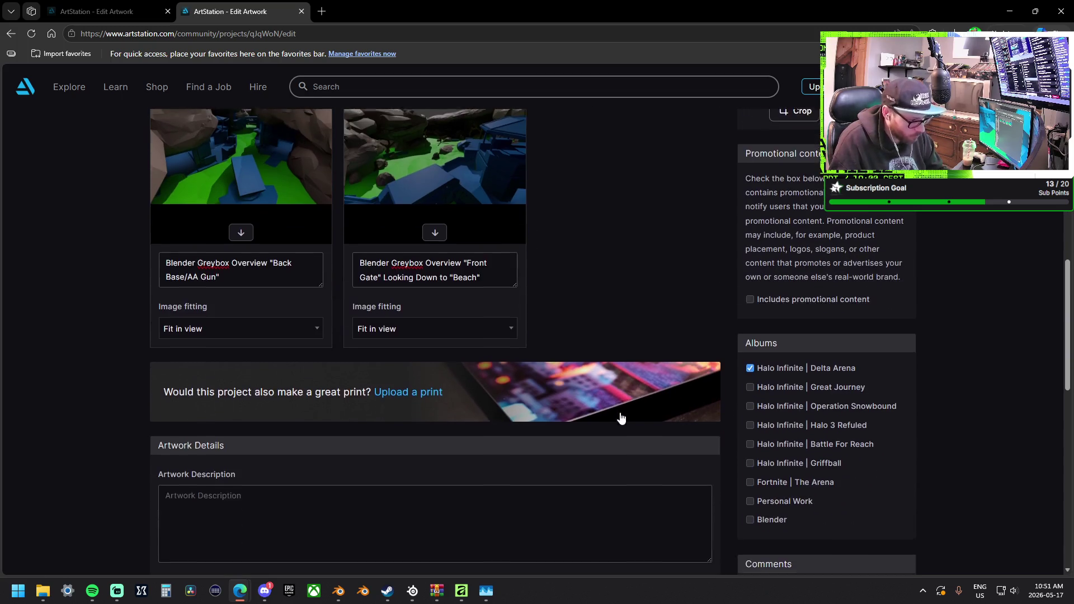
scroll(626, 290, "up", 3)
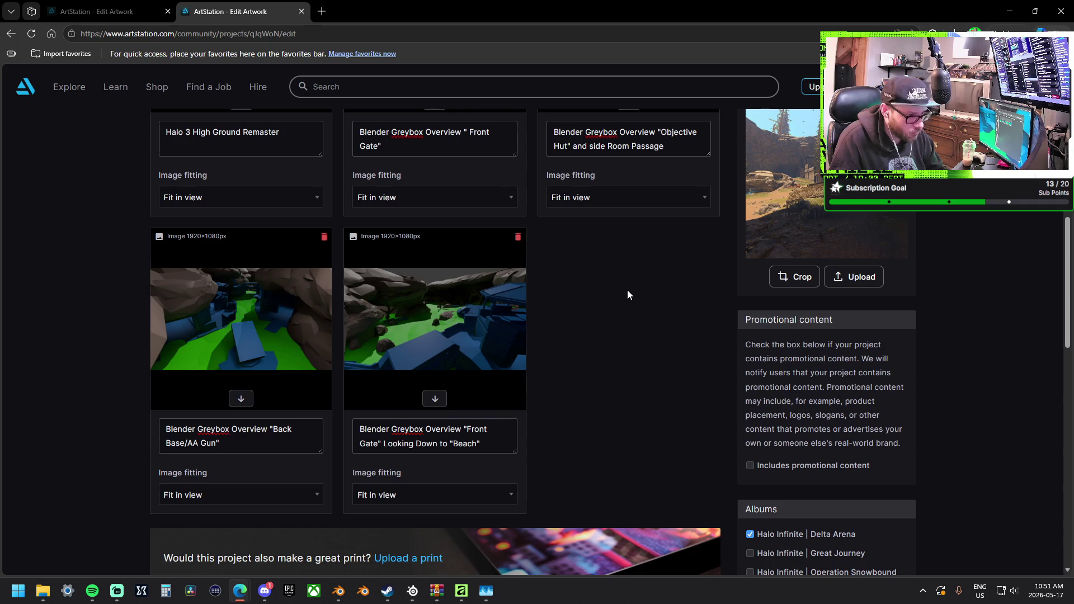
scroll(627, 290, "up", 2)
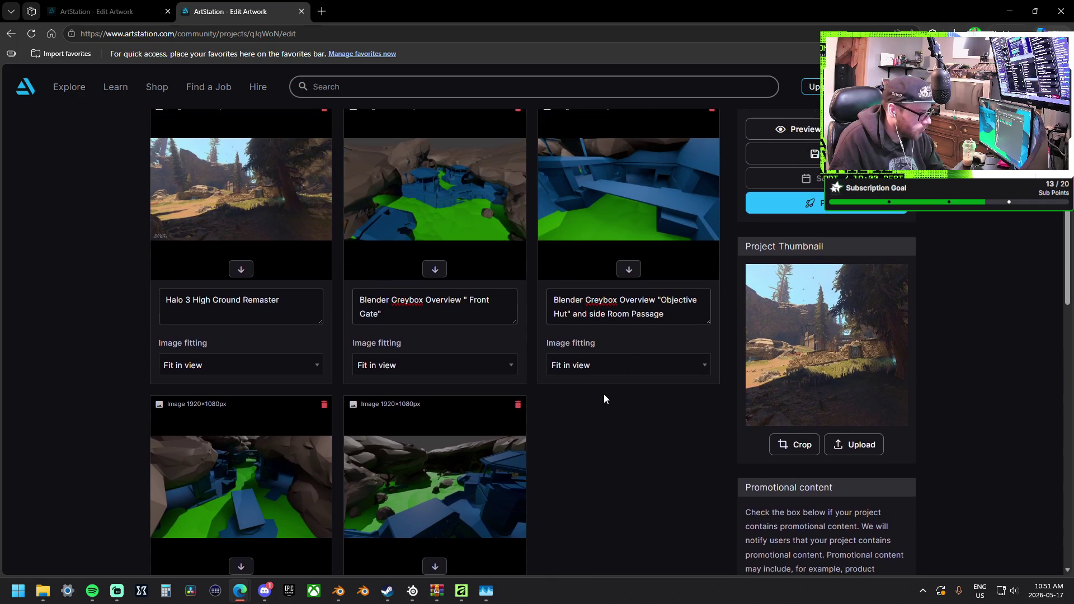
scroll(605, 395, "up", 2)
scroll(607, 393, "down", 10)
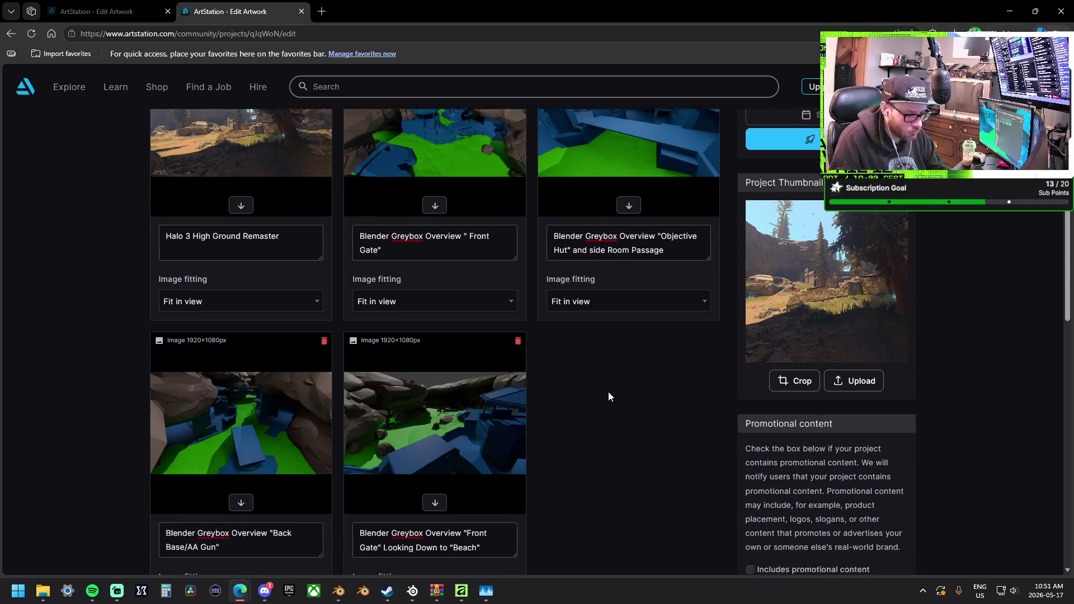
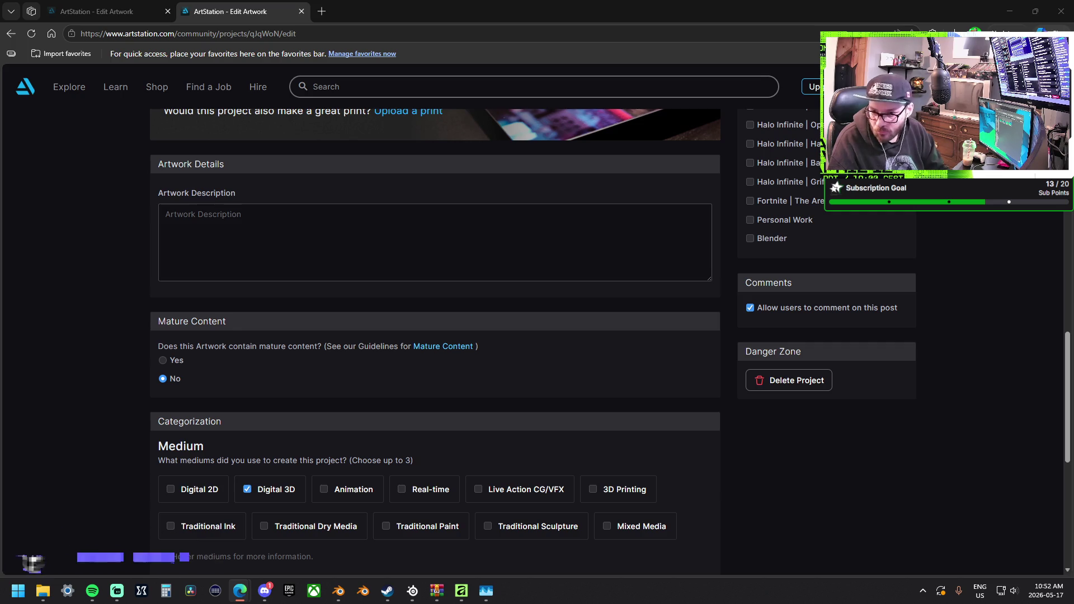
Paste the Project Overview text into High Ground's empty artwork description, with blank lines under the heading.
left_click(312, 240)
key("ctrl+v")
scroll(320, 238, "up", 10)
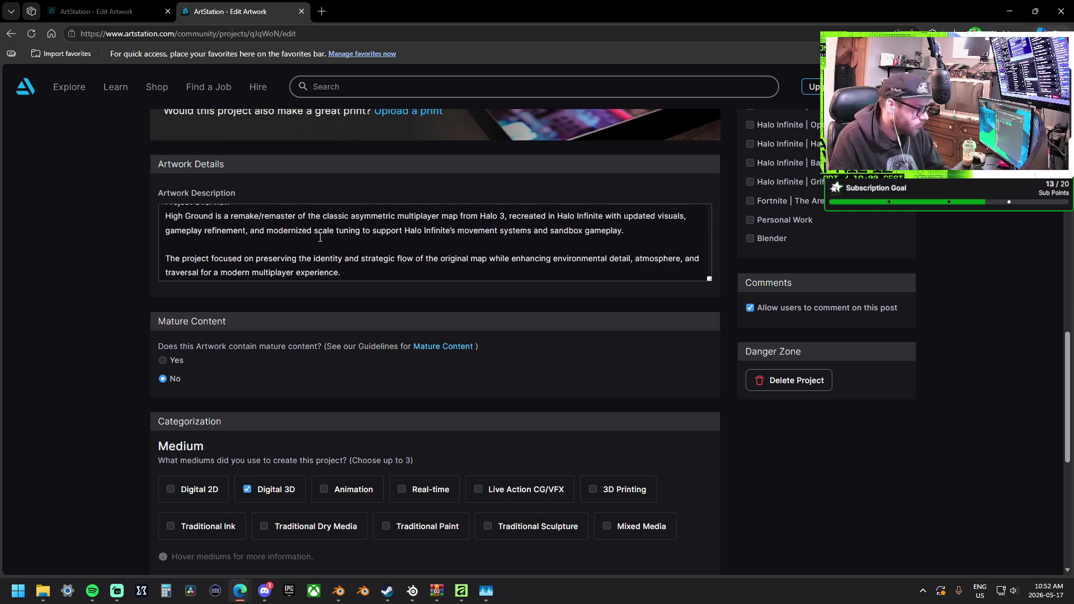
scroll(311, 237, "up", 1)
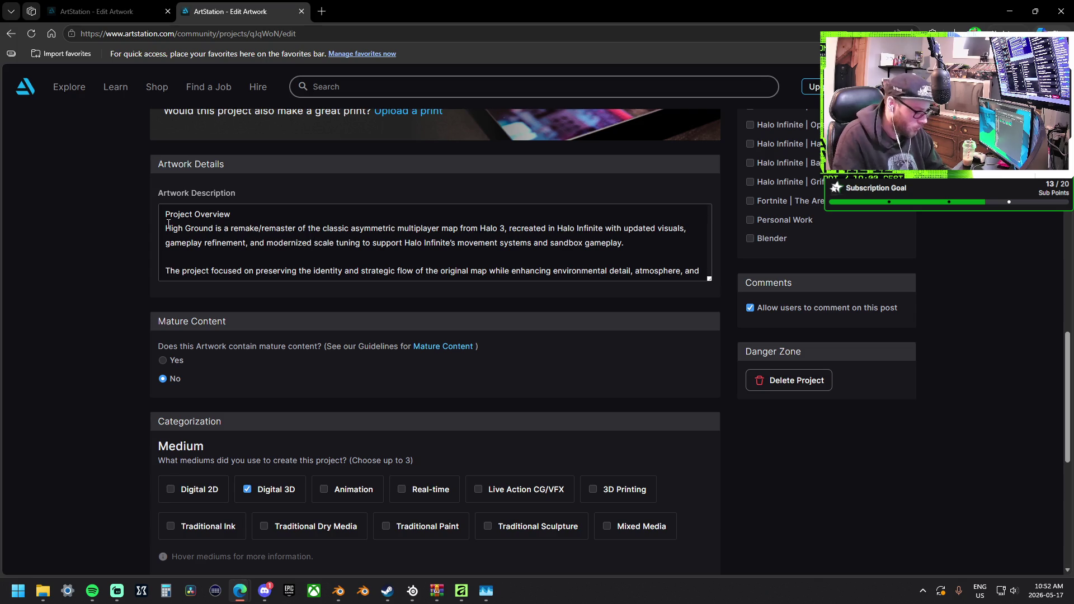
key("Return")
key("Return")
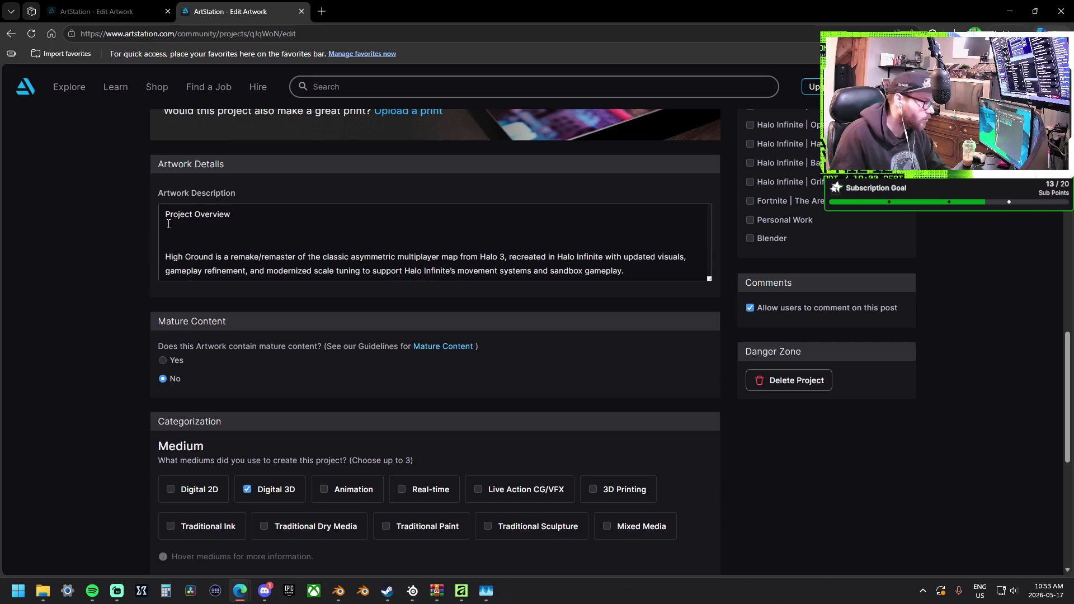
left_click(133, 16)
scroll(282, 298, "down", 20)
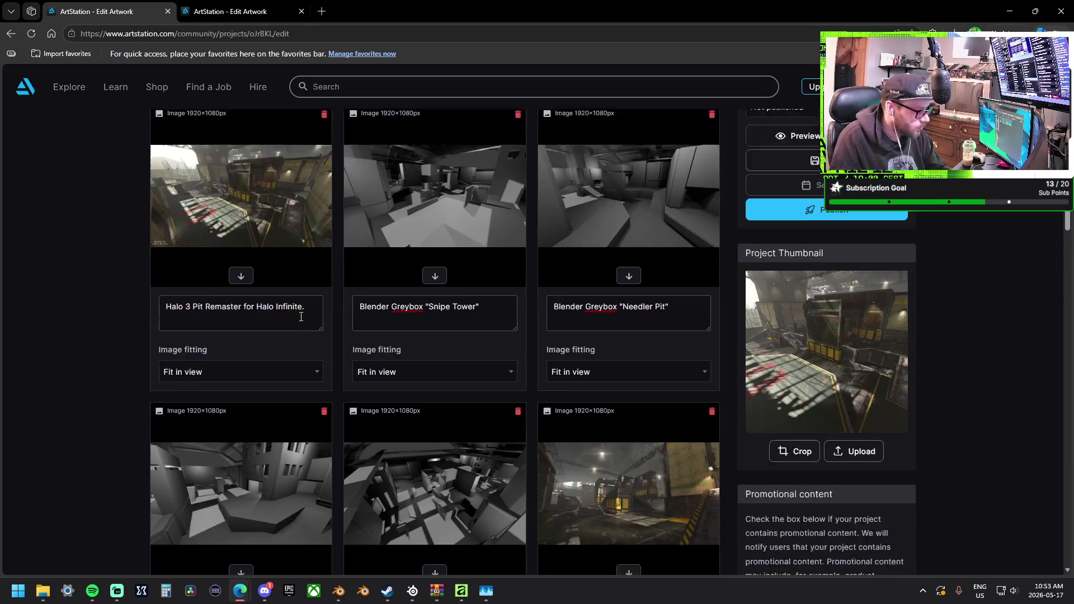
Go through your profile and the Halo Infinite | Delta Arena album to The Pit's published page.
scroll(300, 310, "down", 5)
scroll(290, 348, "up", 10)
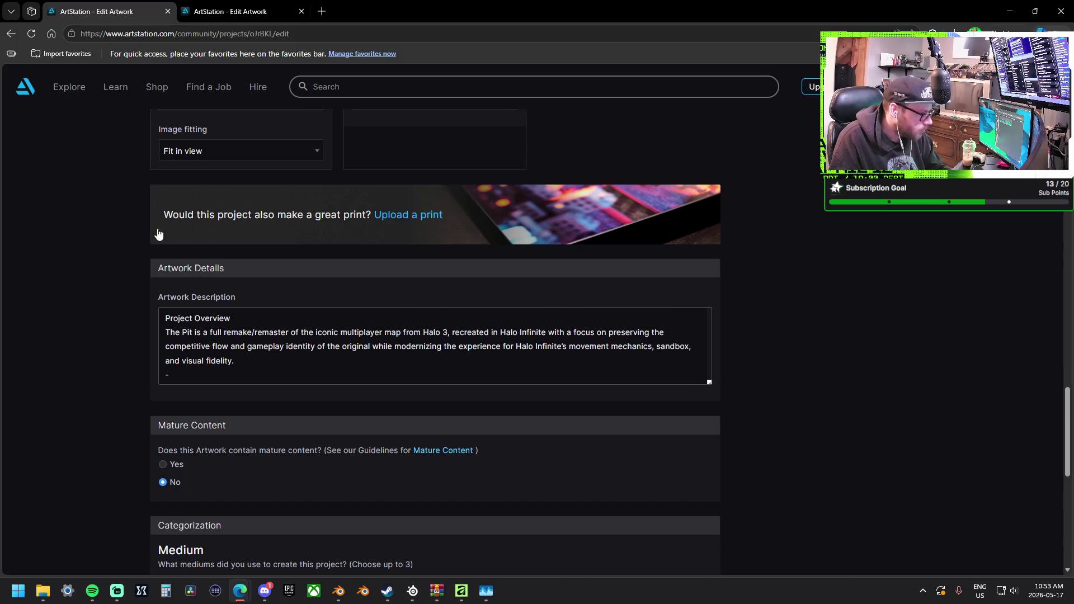
left_click(168, 33)
key("ctrl+v")
key("Escape")
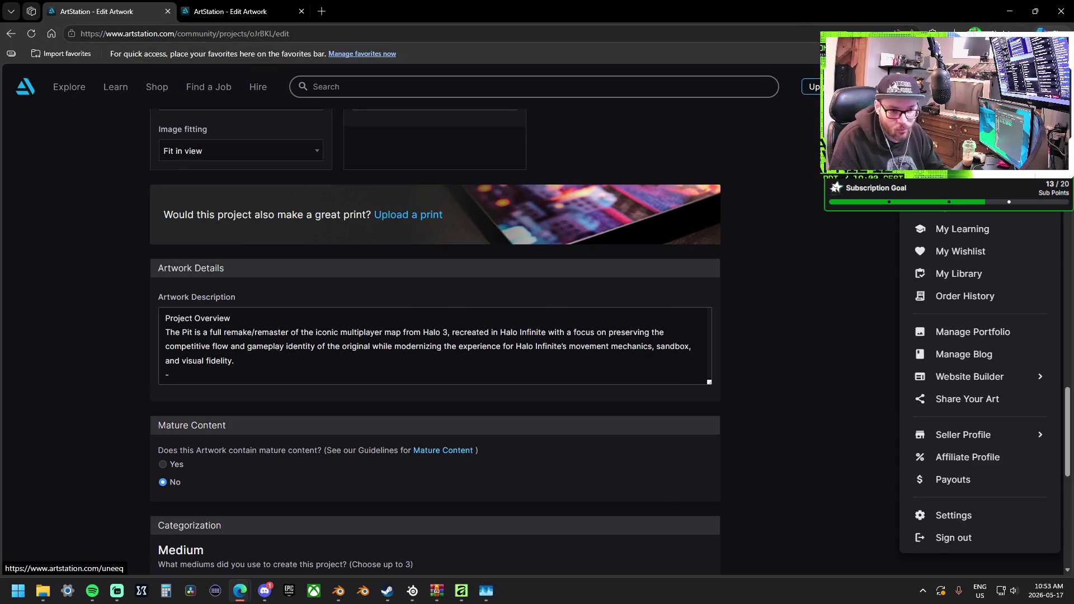
left_click(1055, 87)
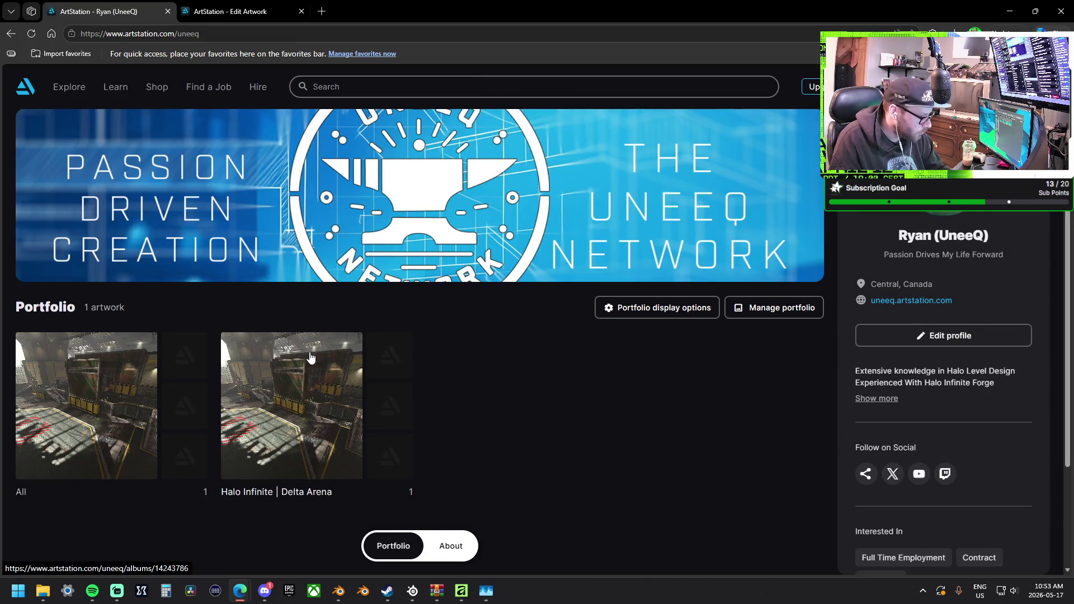
left_click(310, 426)
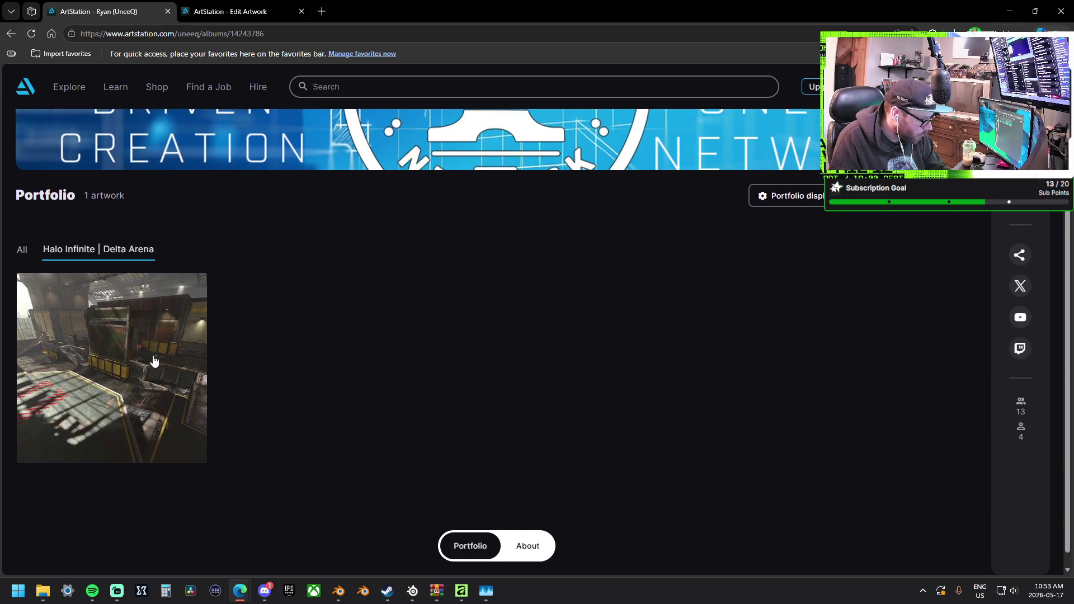
left_click(152, 359)
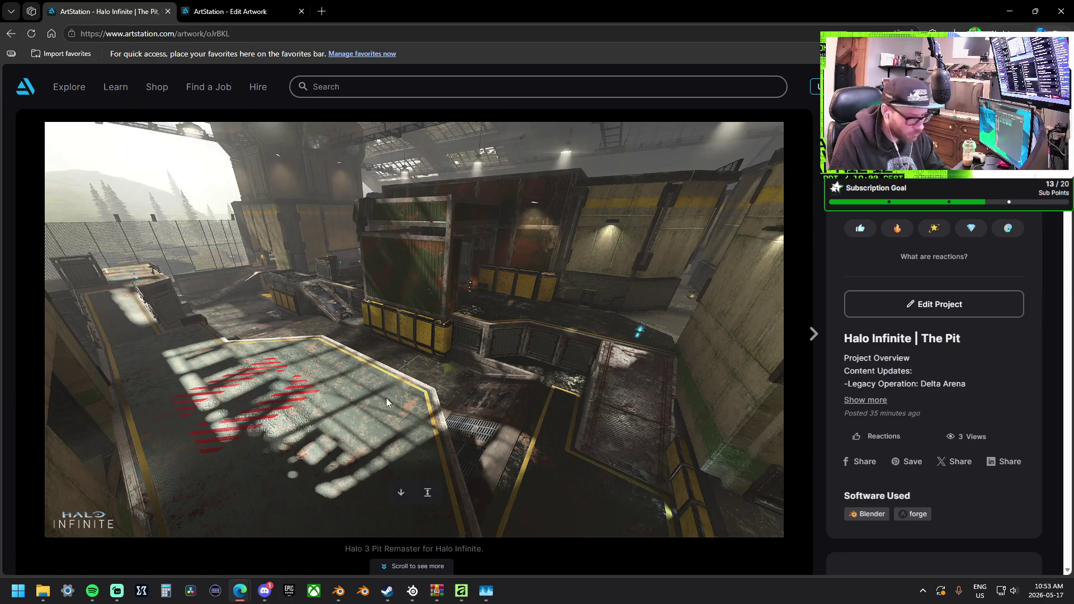
Expand The Pit's description and copy its Content Updates lines, then return to High Ground's editor.
left_click(866, 566)
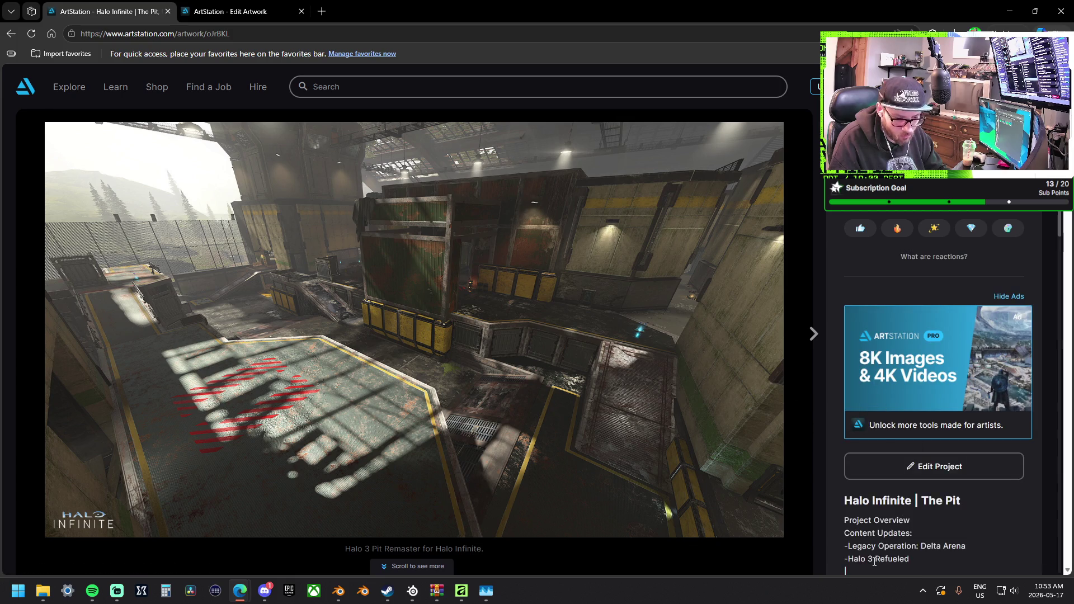
scroll(932, 544, "down", 1)
mouse_move(912, 504)
left_mouse_down()
mouse_move(875, 503)
mouse_move(846, 485)
left_mouse_up()
key("ctrl+c")
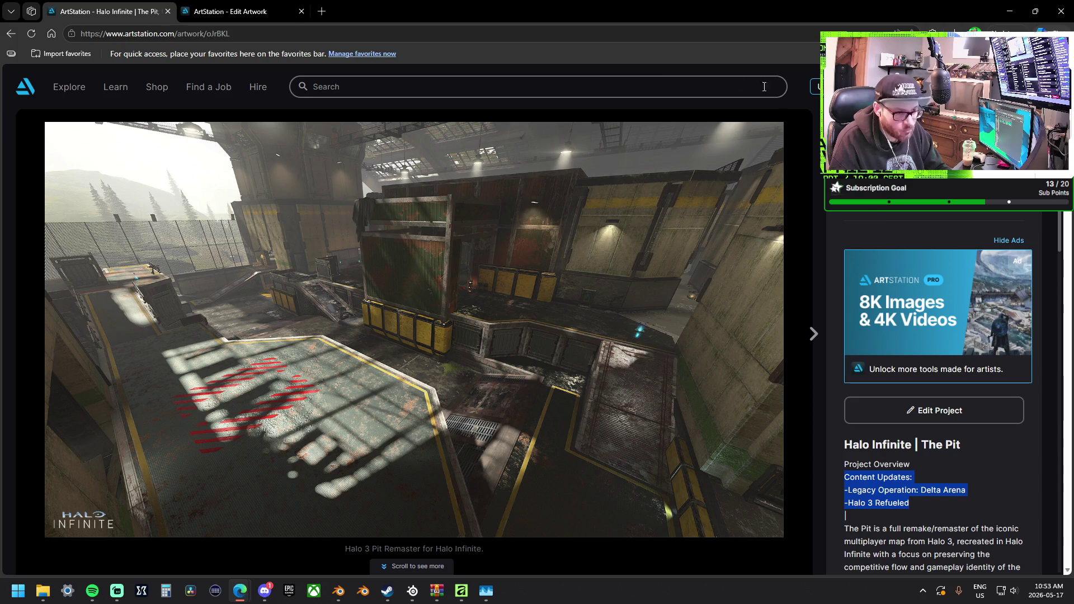
left_click(222, 12)
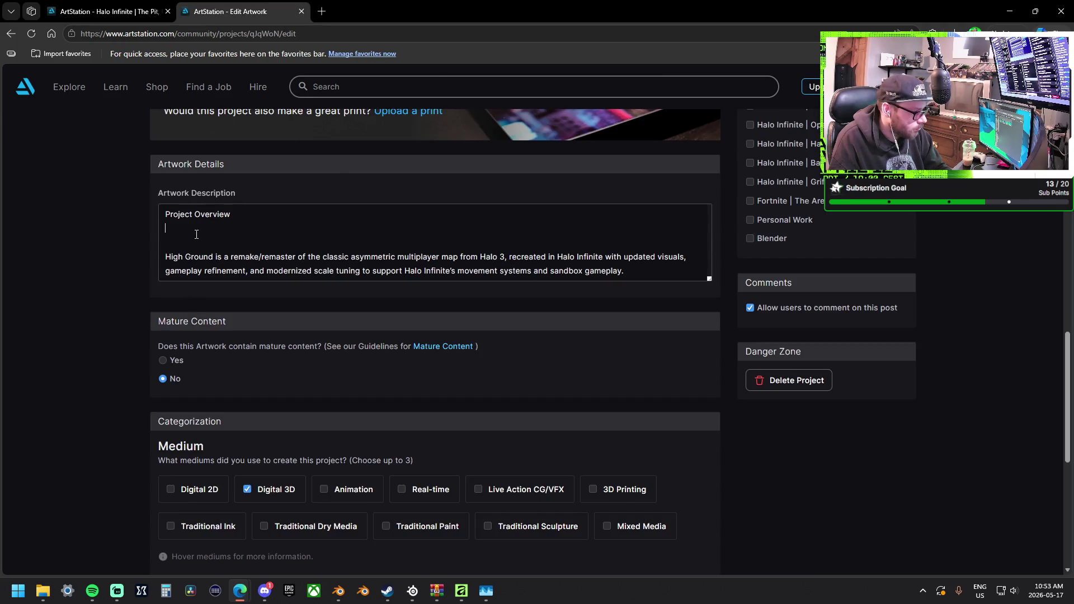
Paste the Content Updates list under Project Overview, separated from the overview paragraph by blank lines.
key("ctrl+v")
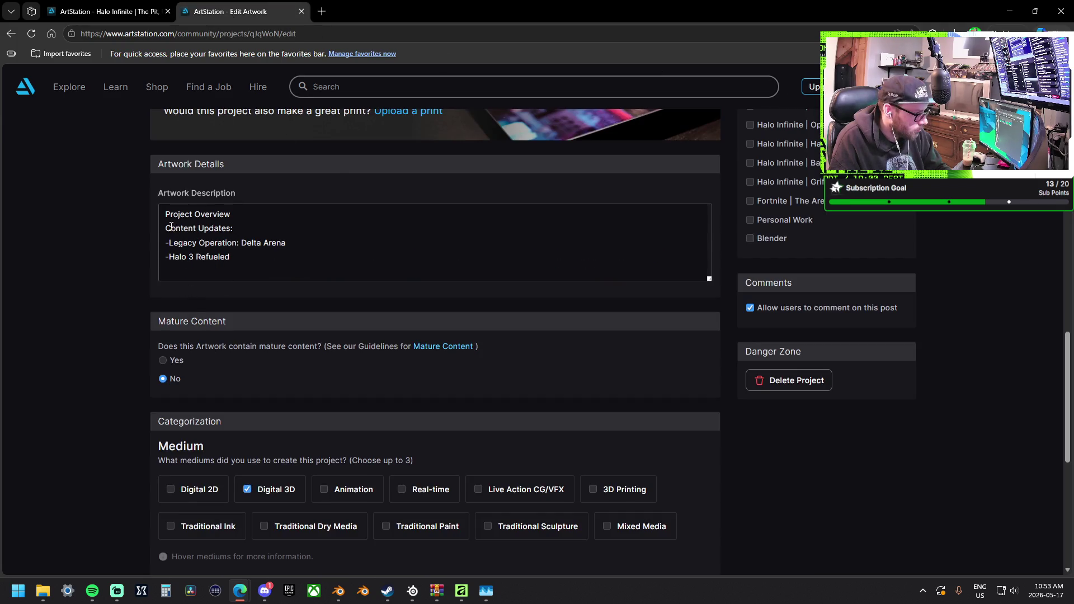
key("Return")
key("Return")
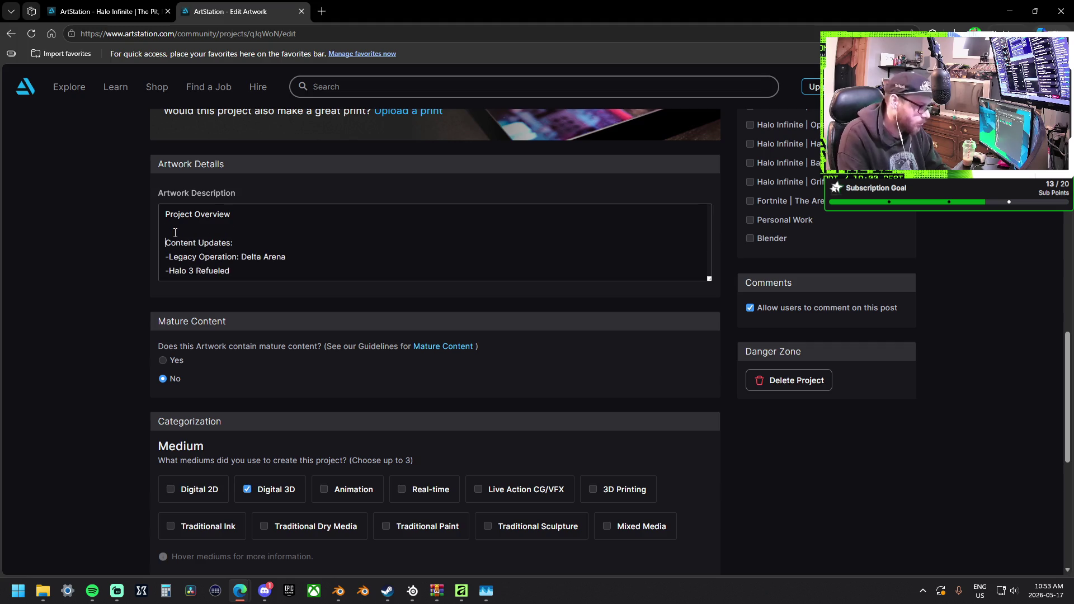
type("High Ground is a remake/remaster of the classic asymmetric multiplayer map from Halo 3, recreated in Halo Infinite with updated visuals, gameplay refinement, and modernized scale tuning to support Halo Infinite’s movement systems and sandbox gameplay.")
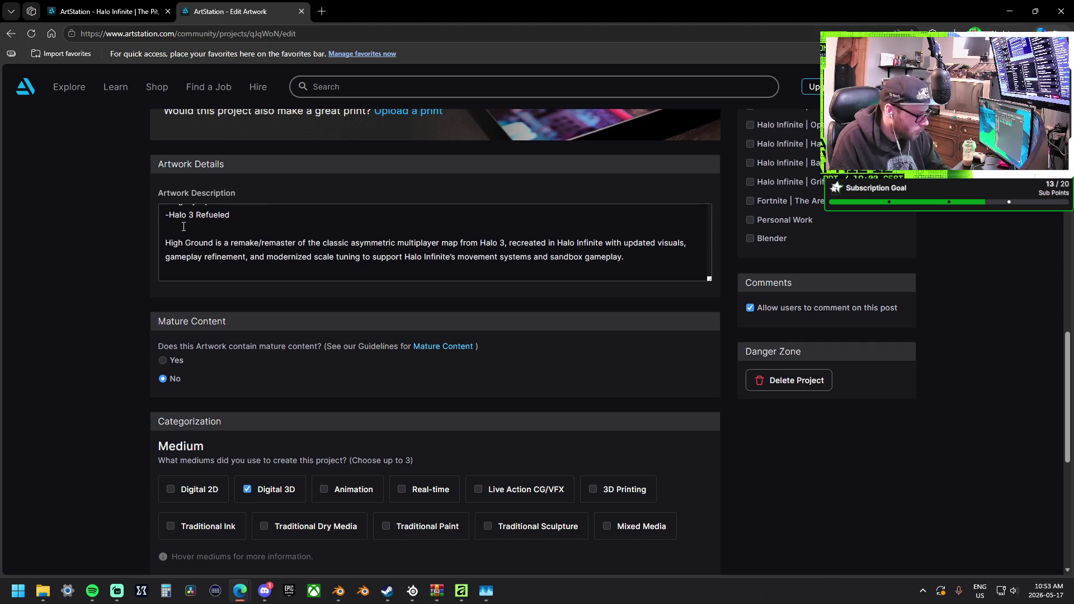
type("The project focused on preserving the identity and strategic flow of the original map while enhancing environmental detail, atmosphere, and traversal for a modern multiplayer experience.  My Contributions")
scroll(219, 244, "up", 5)
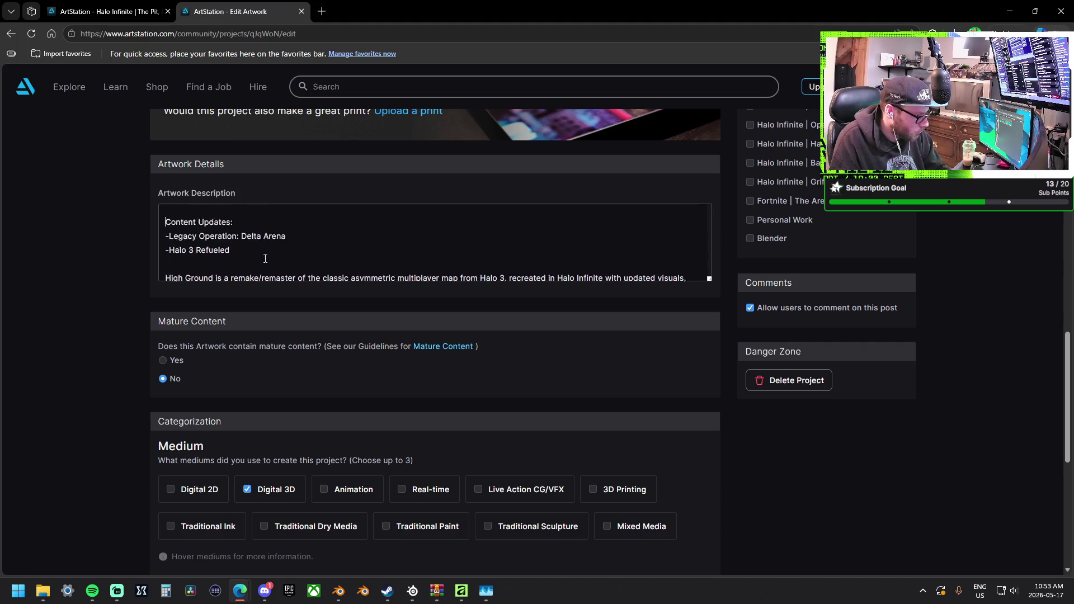
scroll(380, 252, "down", 4)
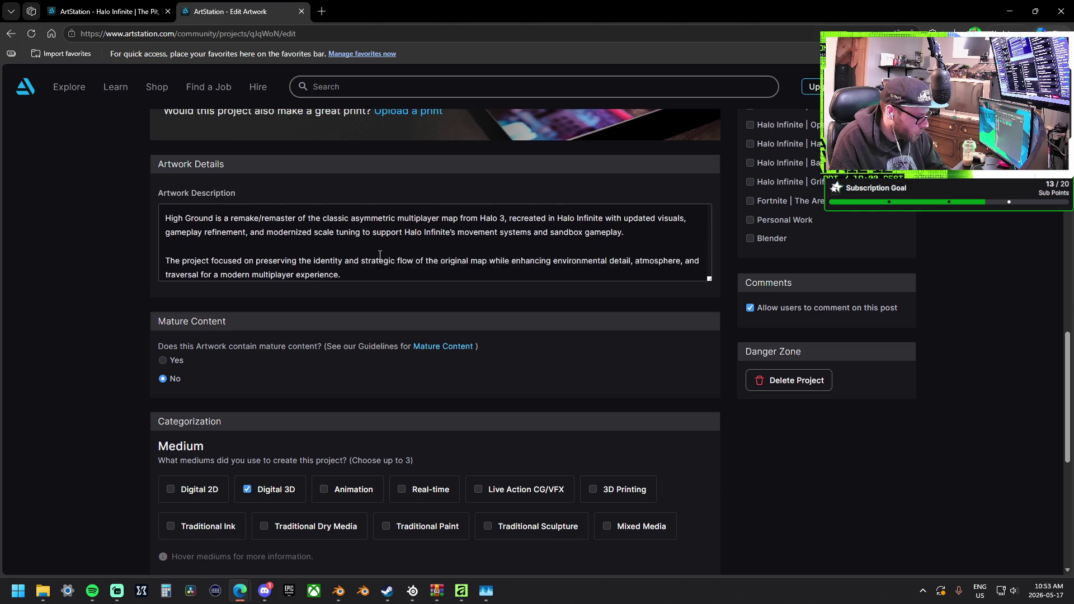
scroll(259, 239, "up", 2)
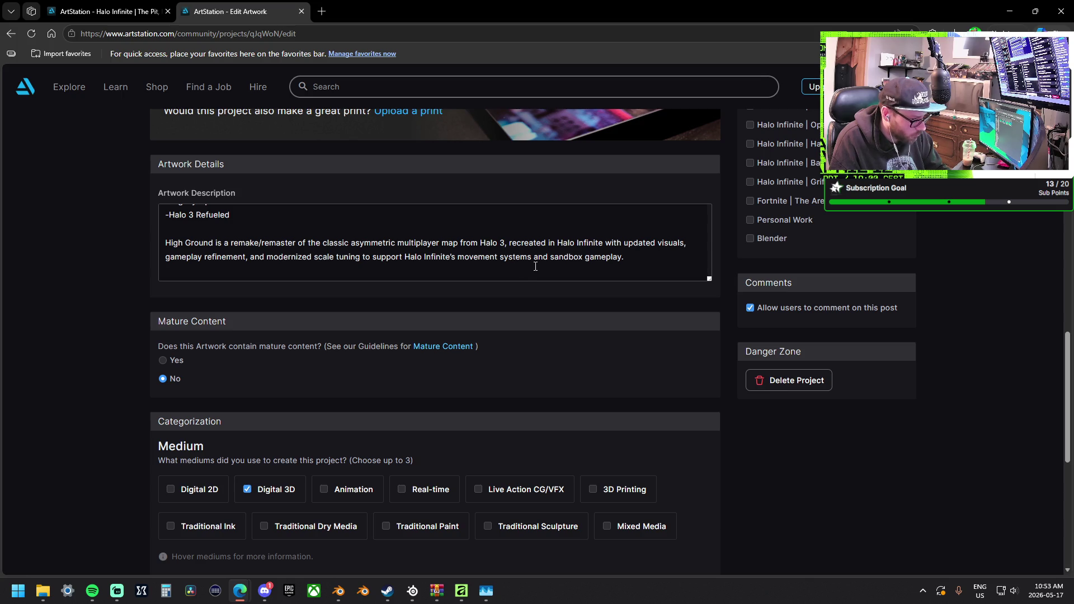
scroll(531, 266, "down", 8)
scroll(535, 267, "down", 8)
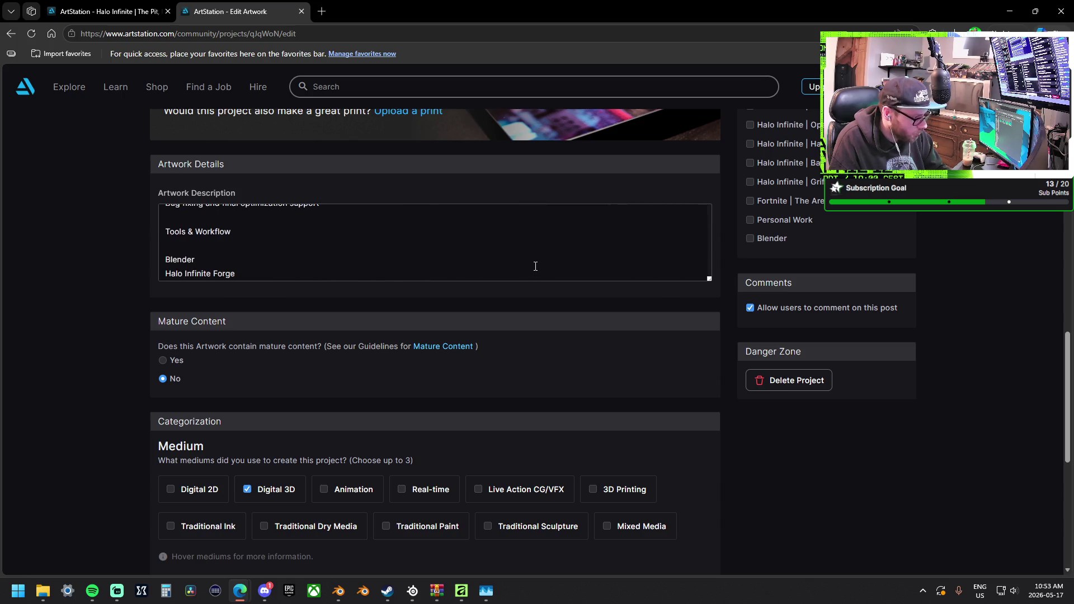
scroll(255, 222, "up", 3)
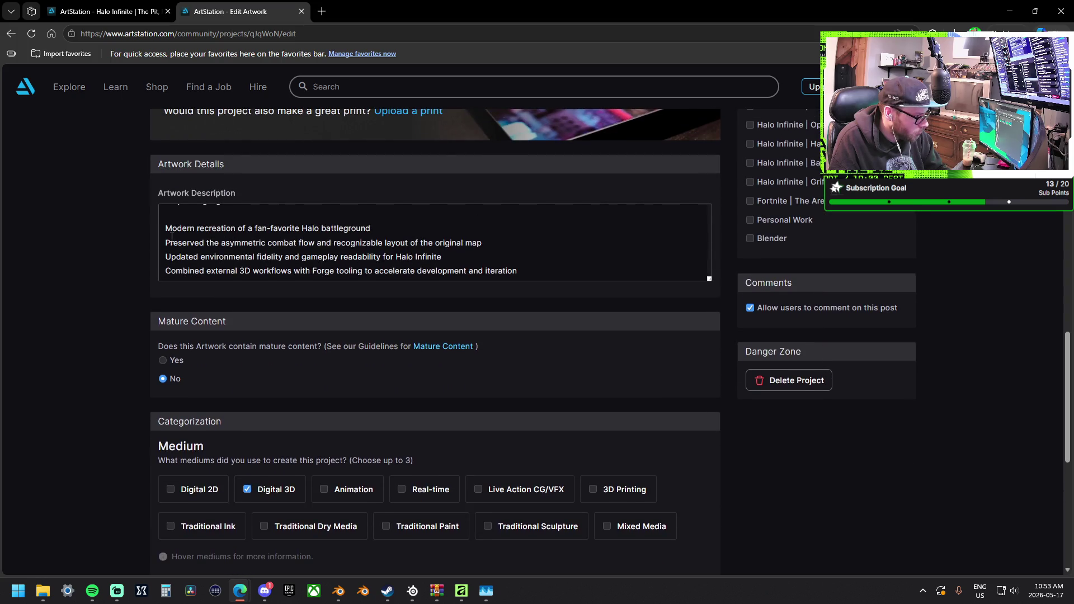
scroll(185, 242, "up", 1)
scroll(185, 241, "down", 1)
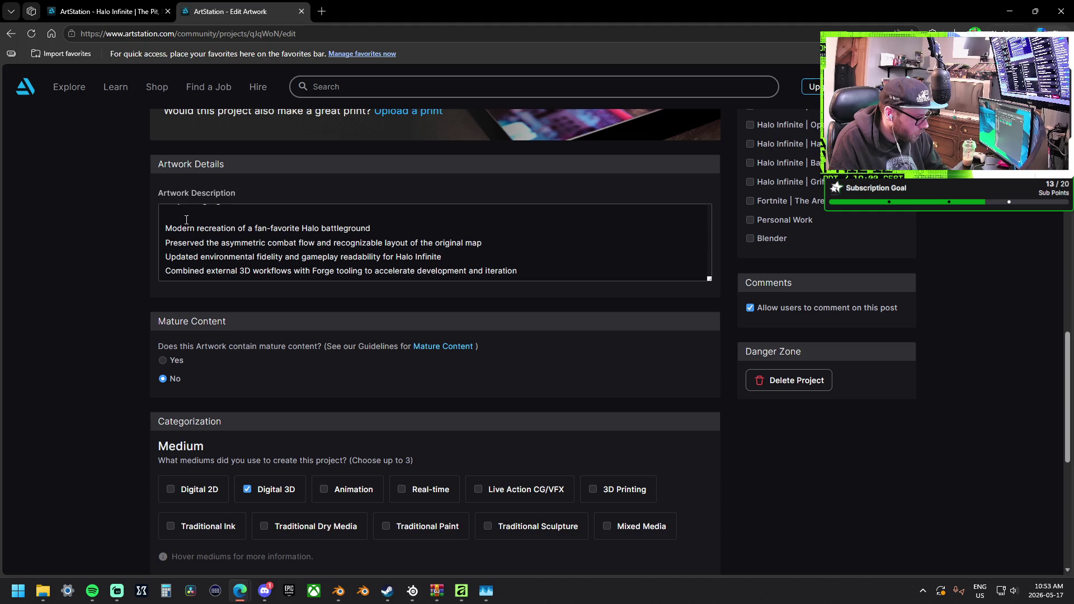
left_click(168, 239)
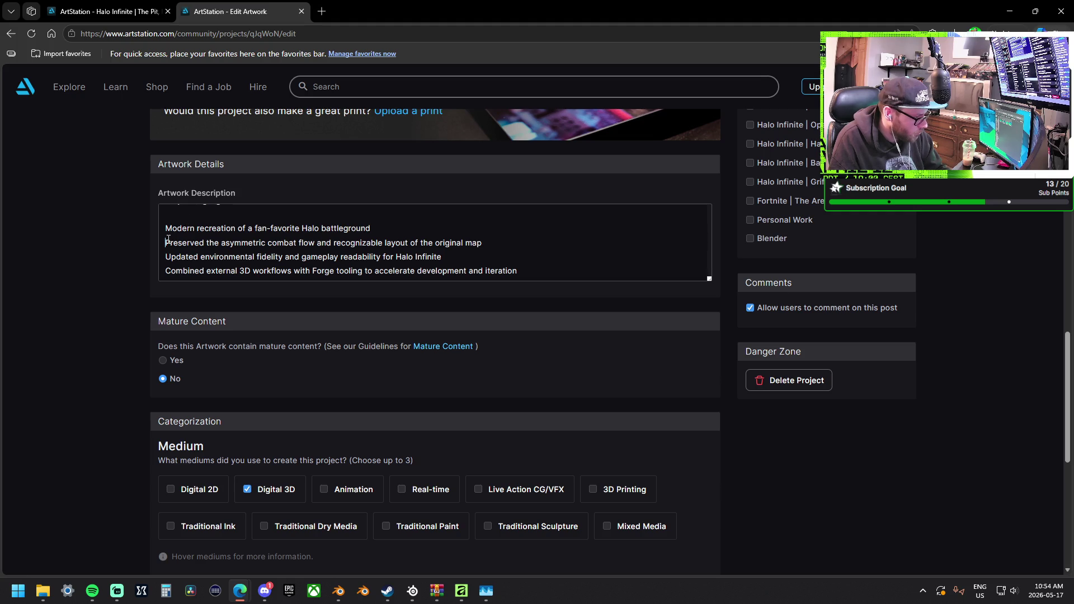
Put dash bullets on the highlight lines and remove the empty line under Project Highlights.
type("-")
key("Down")
type("-")
key("Down")
type("-")
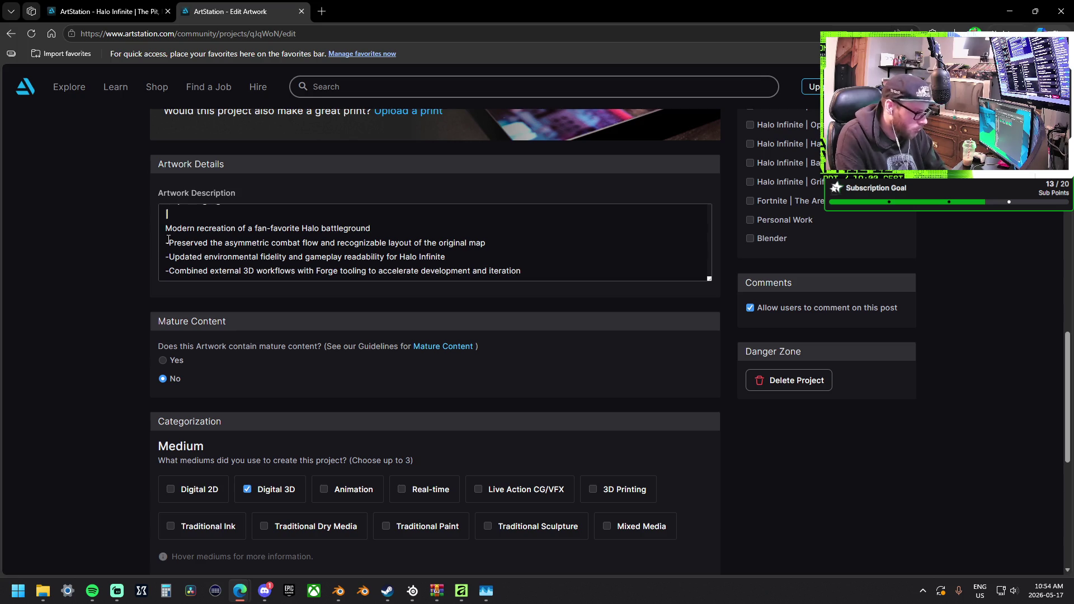
scroll(168, 240, "up", 2)
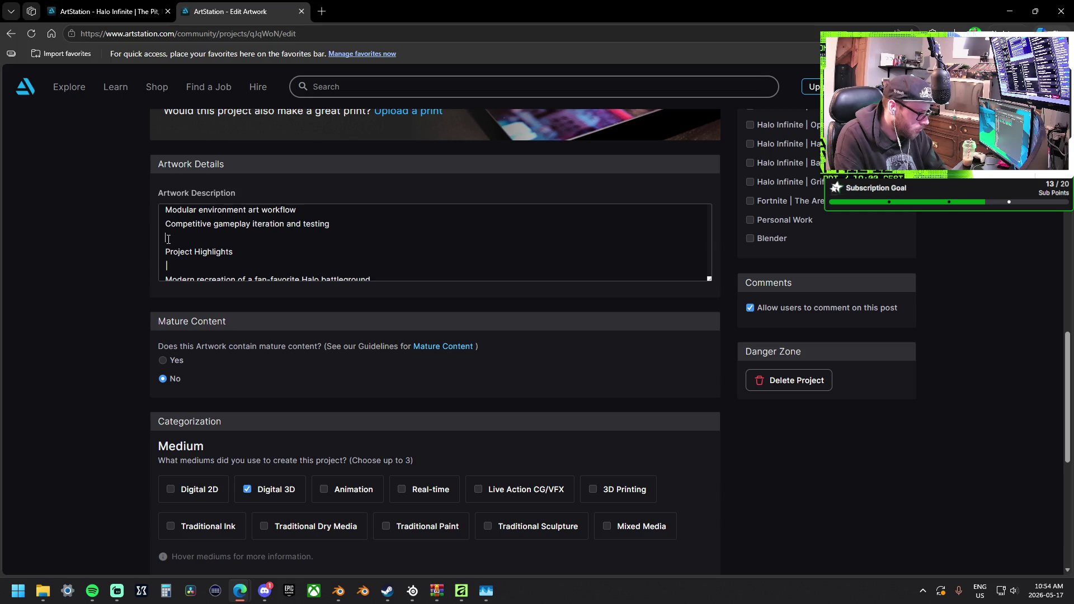
type("-")
key("BackSpace")
key("BackSpace")
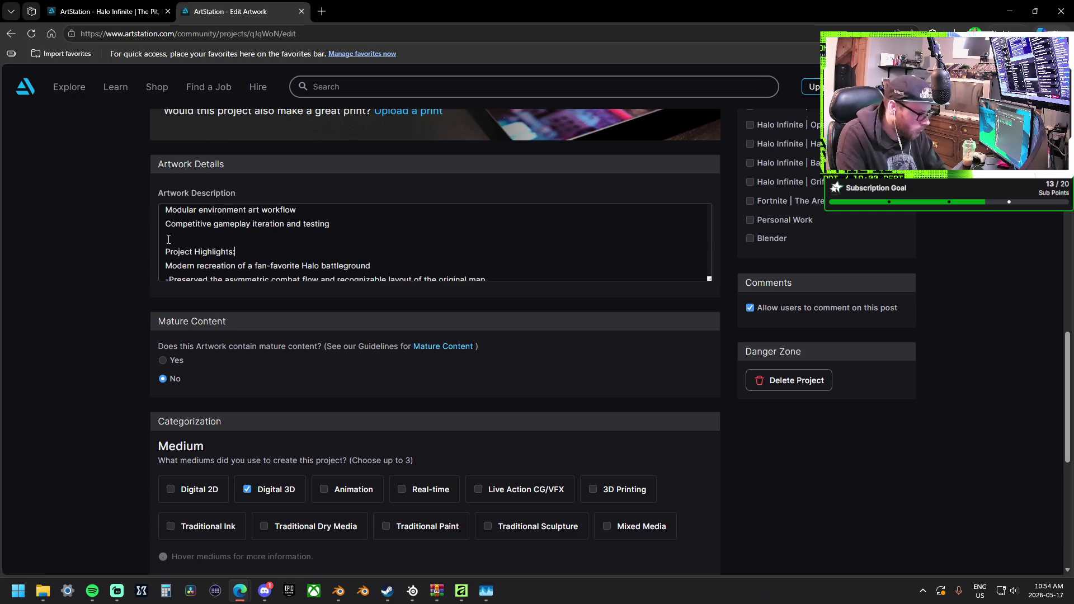
Add a colon to the Tools & Workflow heading and bullet the Blender and Halo Infinite Forge lines.
key("Up")
key("Up")
key("Up")
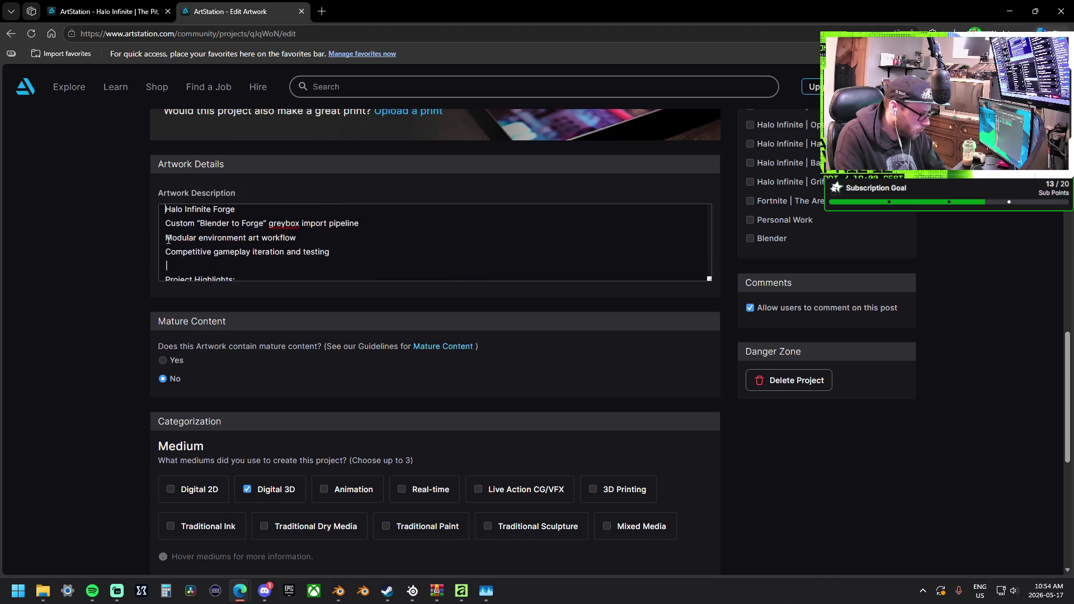
key("Up")
key("Up")
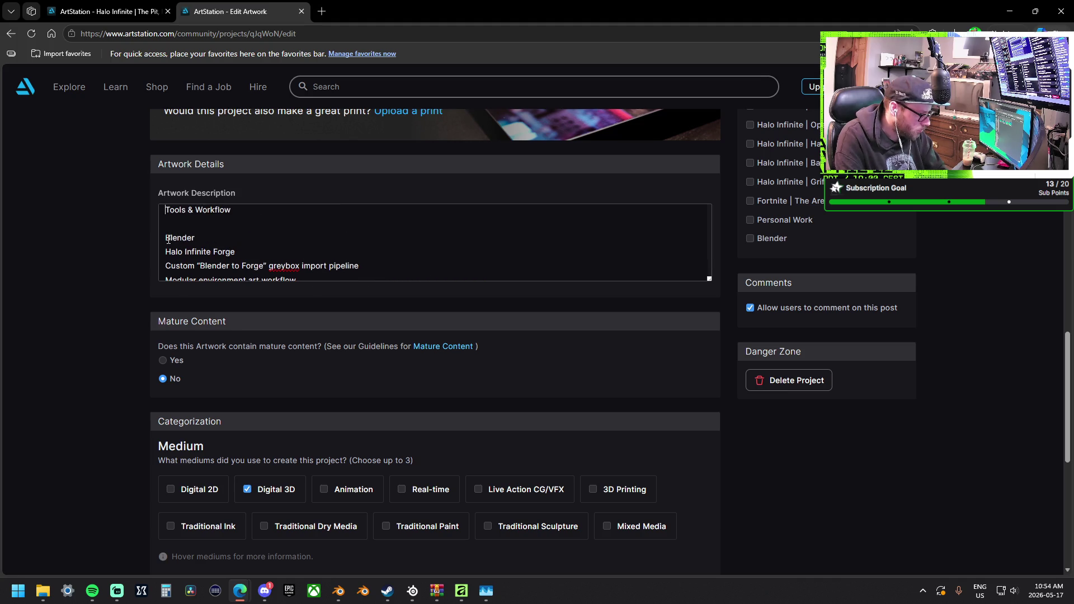
key("BackSpace")
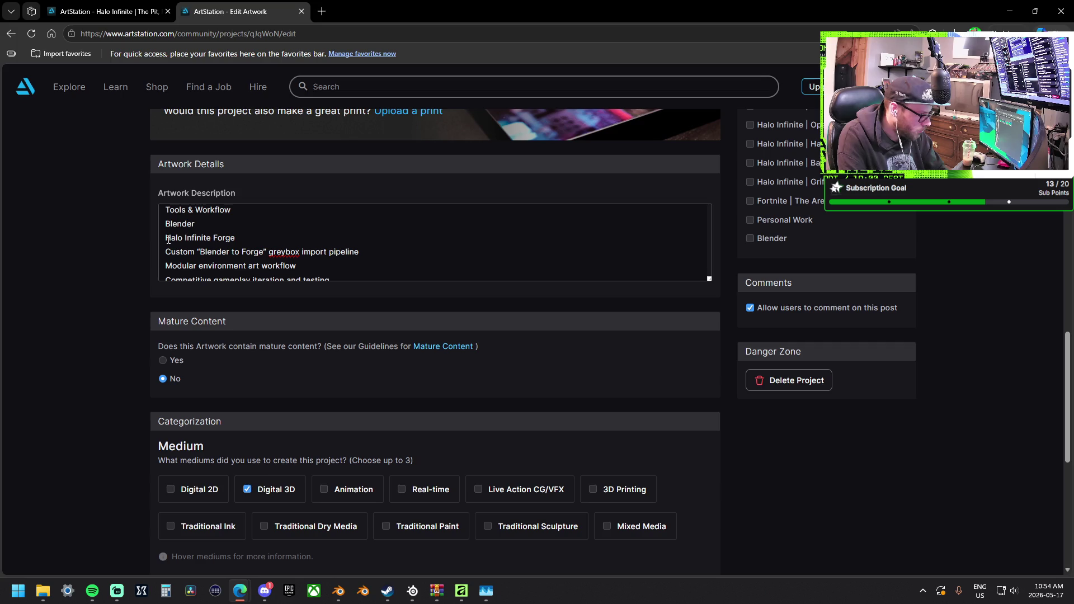
type(": ")
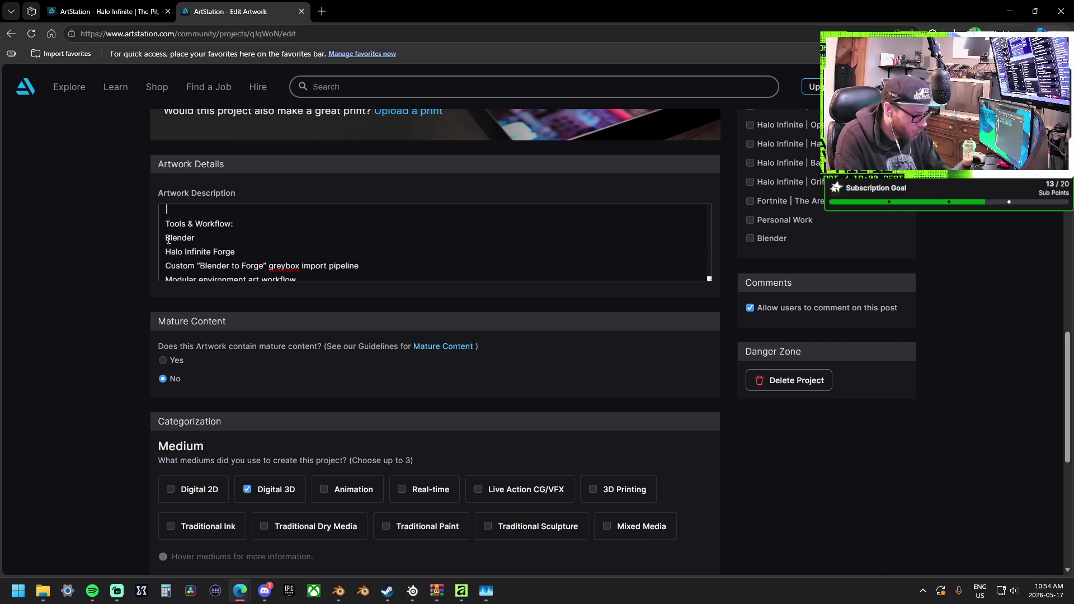
type("-")
key("Down")
key("Home")
type("-")
key("Down")
key("Home")
type("-")
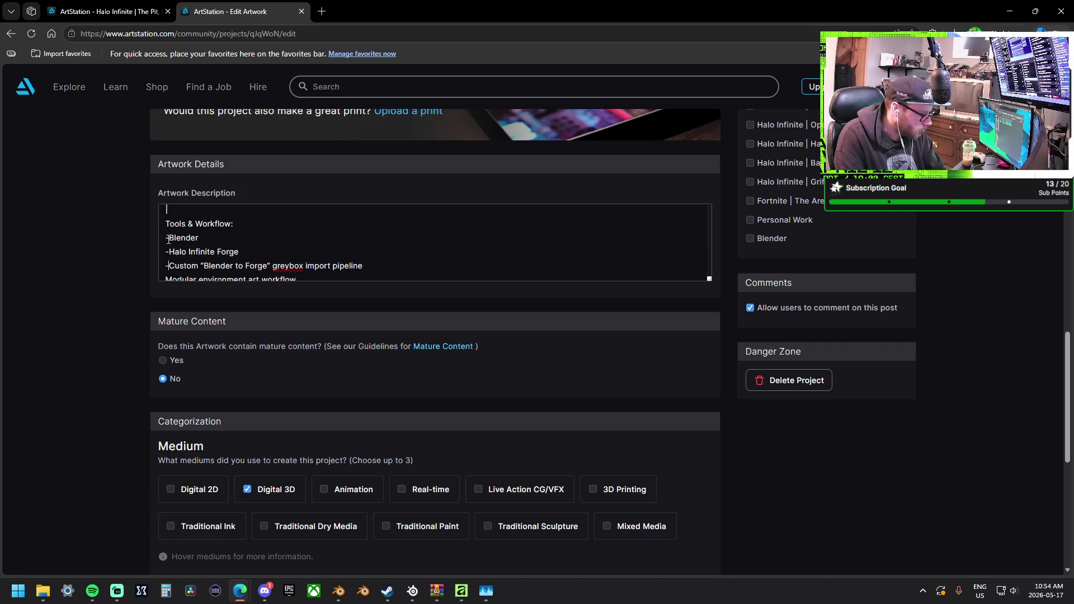
Bullet the Custom pipeline and Modular environment lines under Tools & Workflow.
key("End")
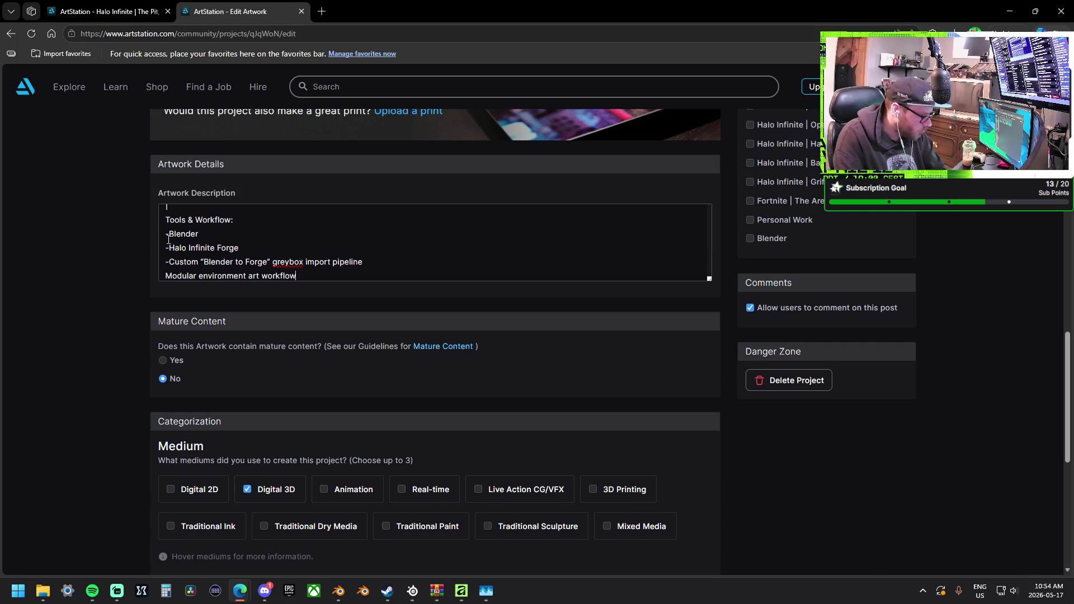
key("Down")
key("Down")
key("Home")
type("-")
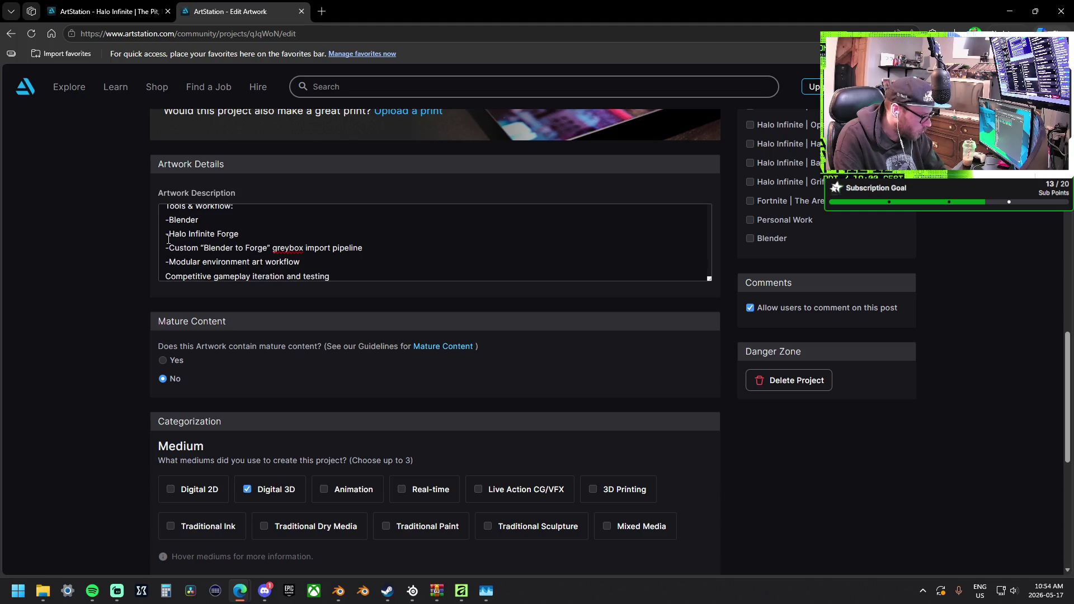
type("-")
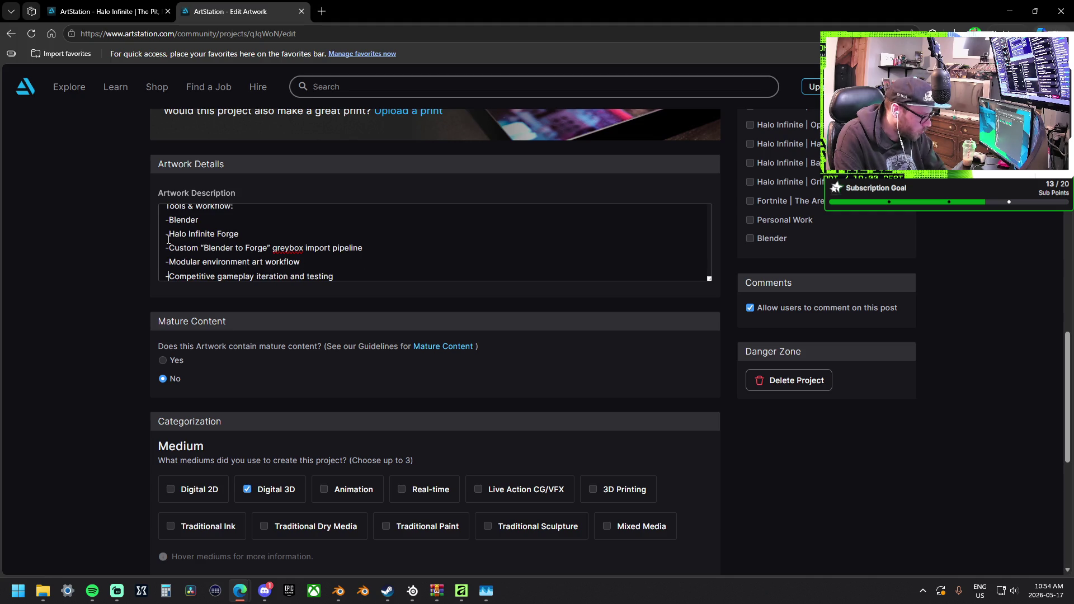
key("Down")
scroll(248, 248, "down", 1)
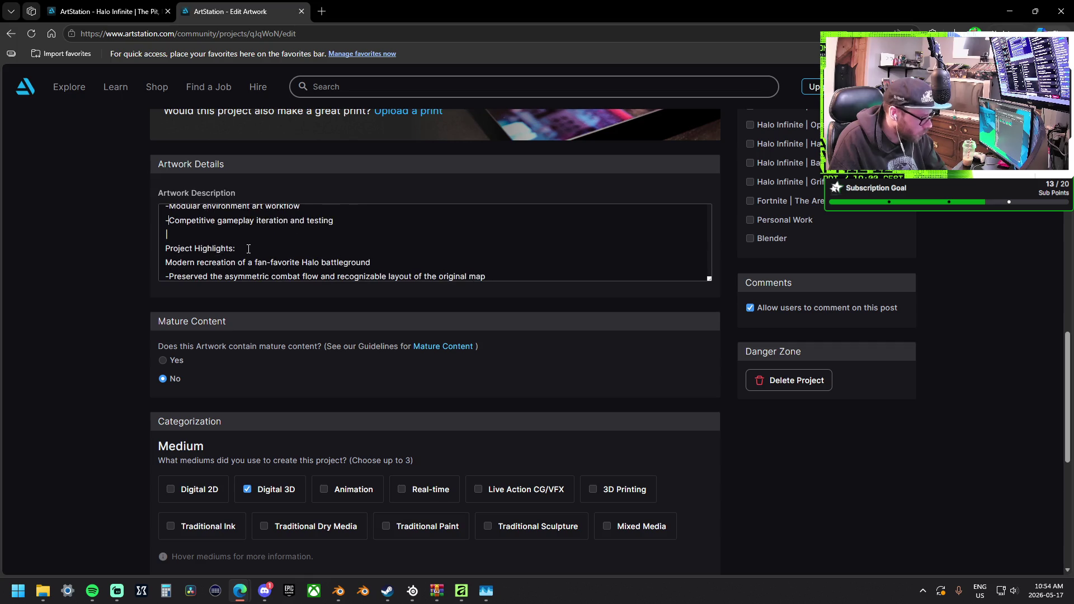
scroll(249, 249, "up", 3)
scroll(241, 249, "down", 3)
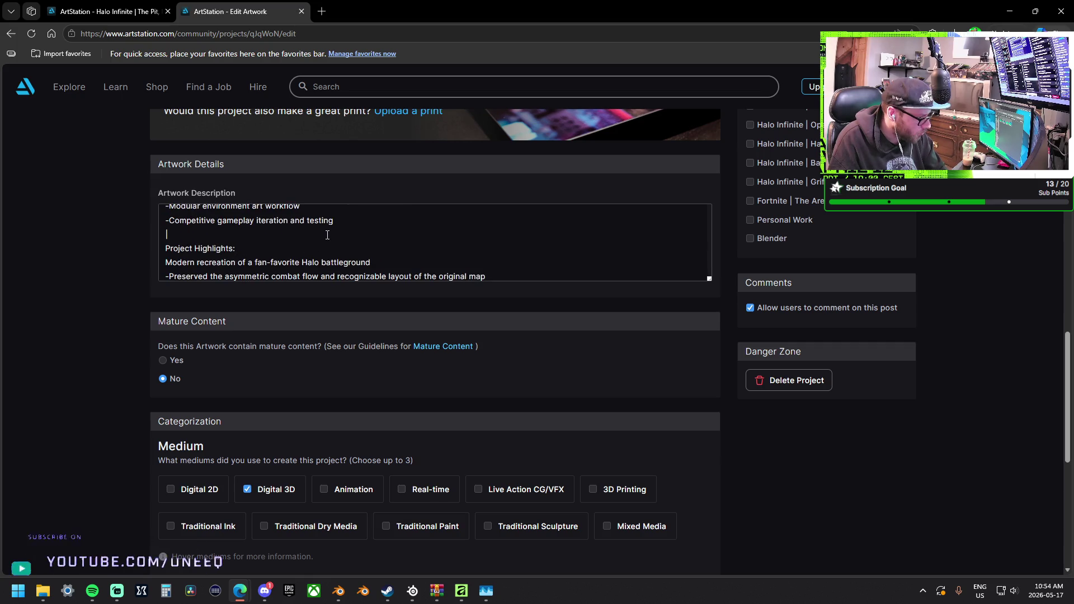
scroll(327, 235, "up", 3)
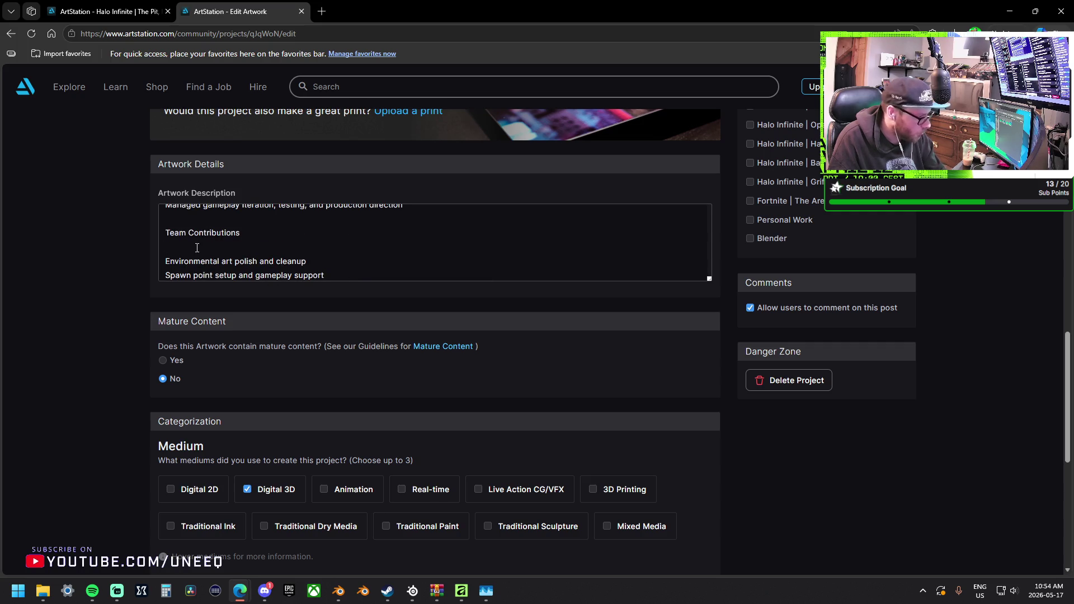
Add a colon to Team Contributions, remove its blank line, and bullet the Environmental art and Spawn point lines.
left_click(252, 235)
key("Delete")
type(":")
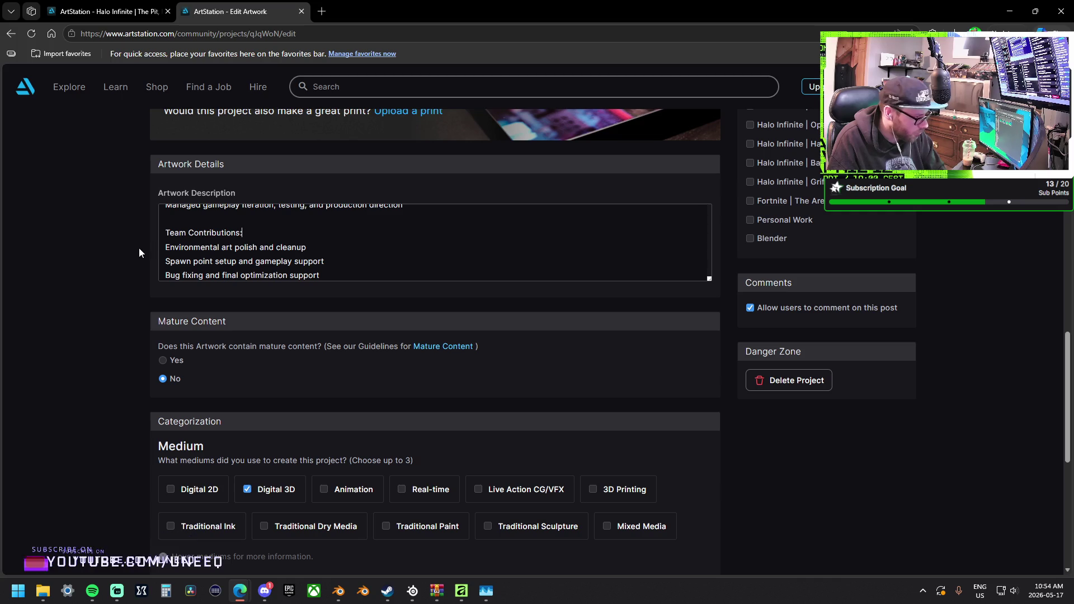
left_click(166, 248)
type("-")
key("Down")
key("Home")
type("--")
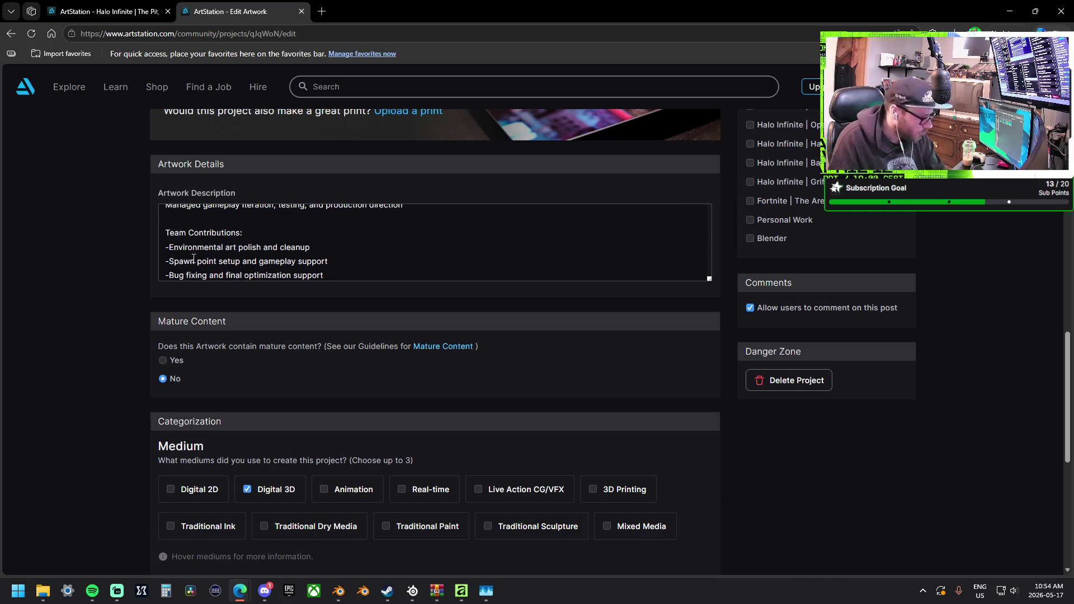
scroll(210, 243, "down", 1)
key("Down")
key("Up")
scroll(221, 242, "up", 1)
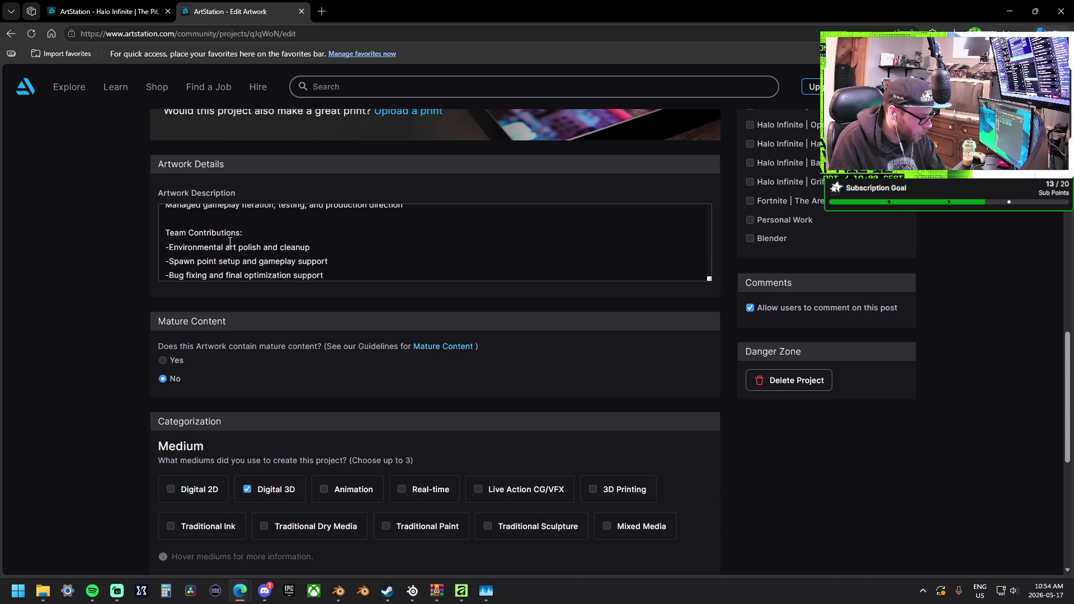
scroll(271, 253, "down", 1)
key("Down")
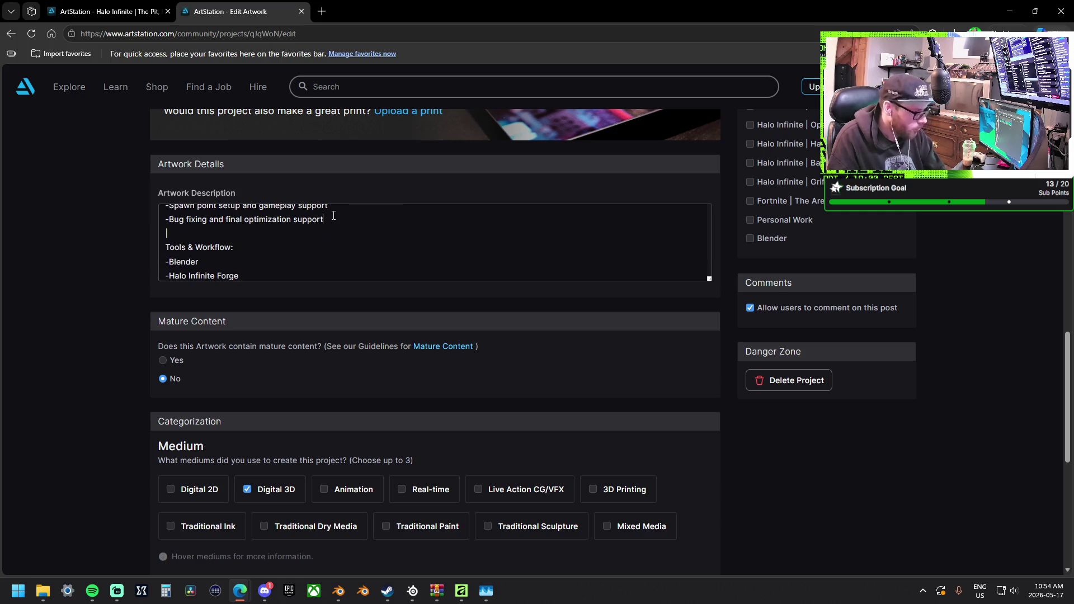
Add a '-Scripting' contribution line below Bug fixing and fix the line break after production direction.
type("-S")
key("Return")
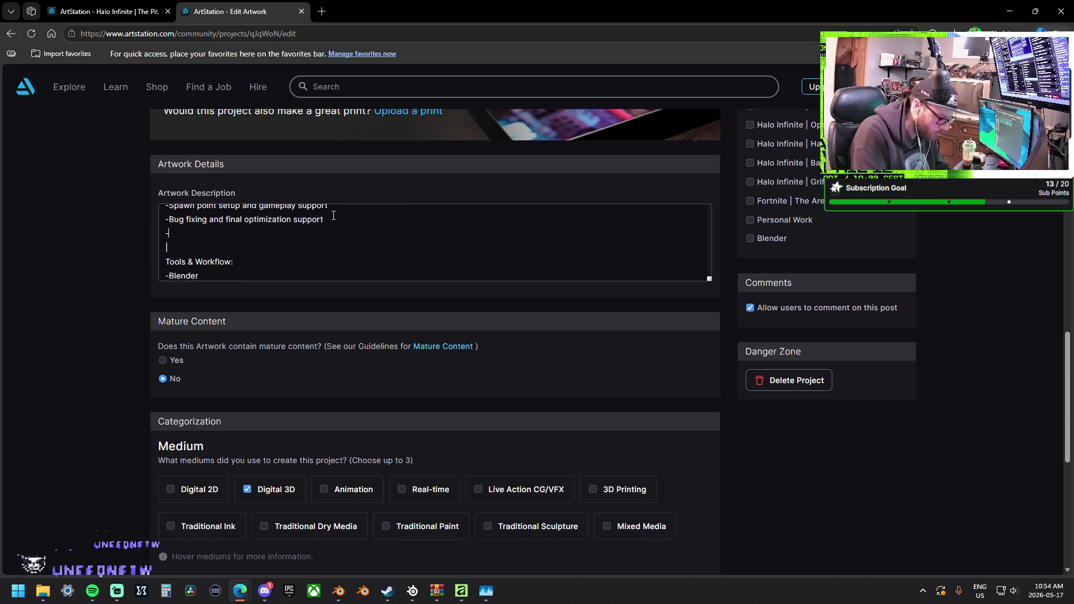
type("Scripting")
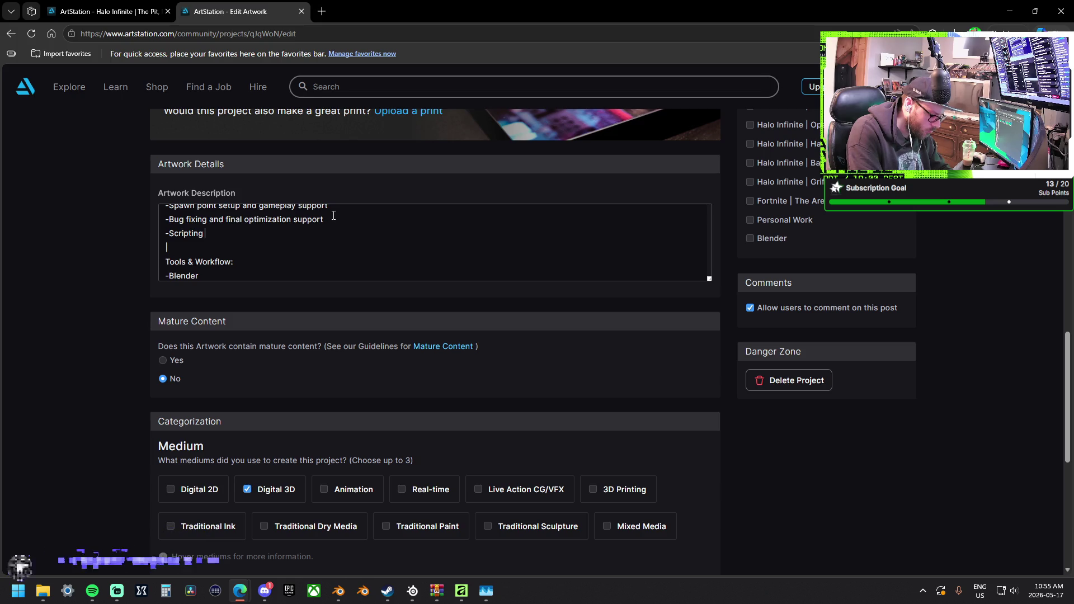
type("Front Gate")
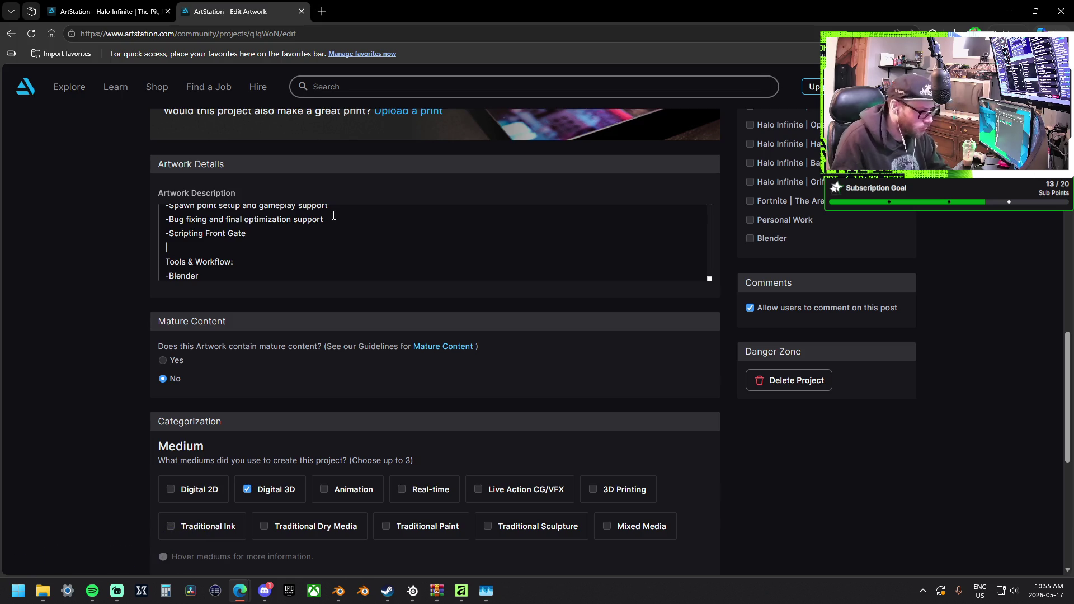
scroll(263, 235, "up", 3)
scroll(227, 223, "down", 1)
key("BackSpace")
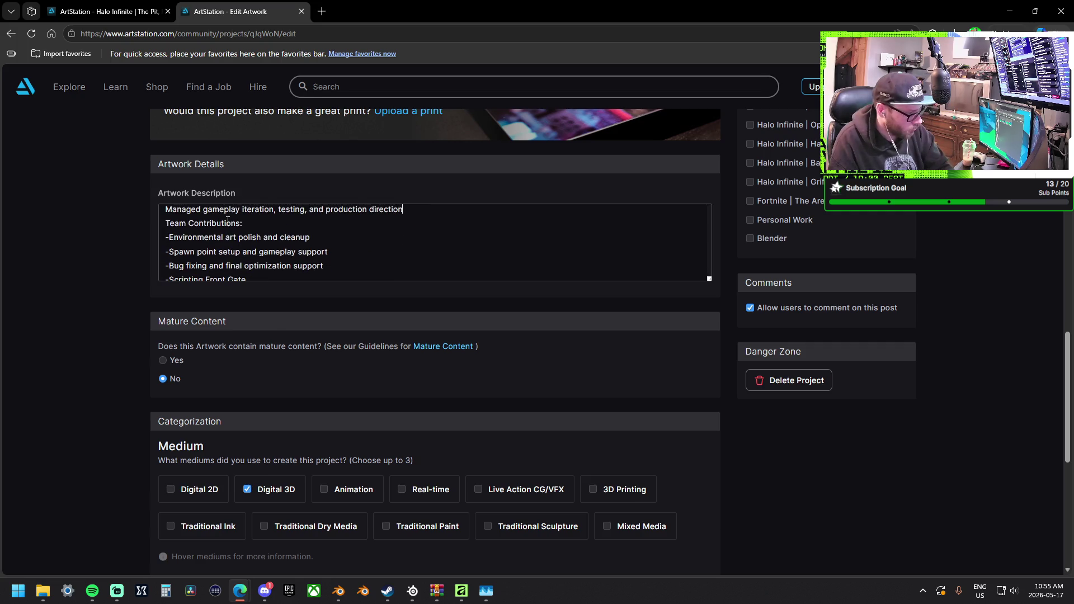
key("Return")
type("\\")
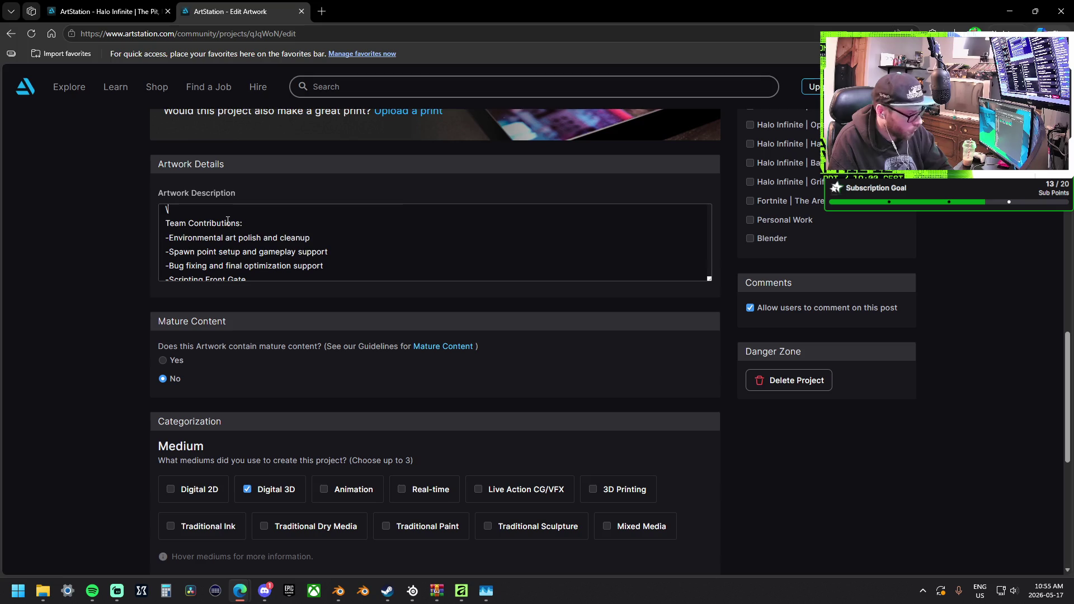
Add a colon to My Contributions, remove its blank line, and bullet the first contribution lines.
scroll(239, 222, "up", 1)
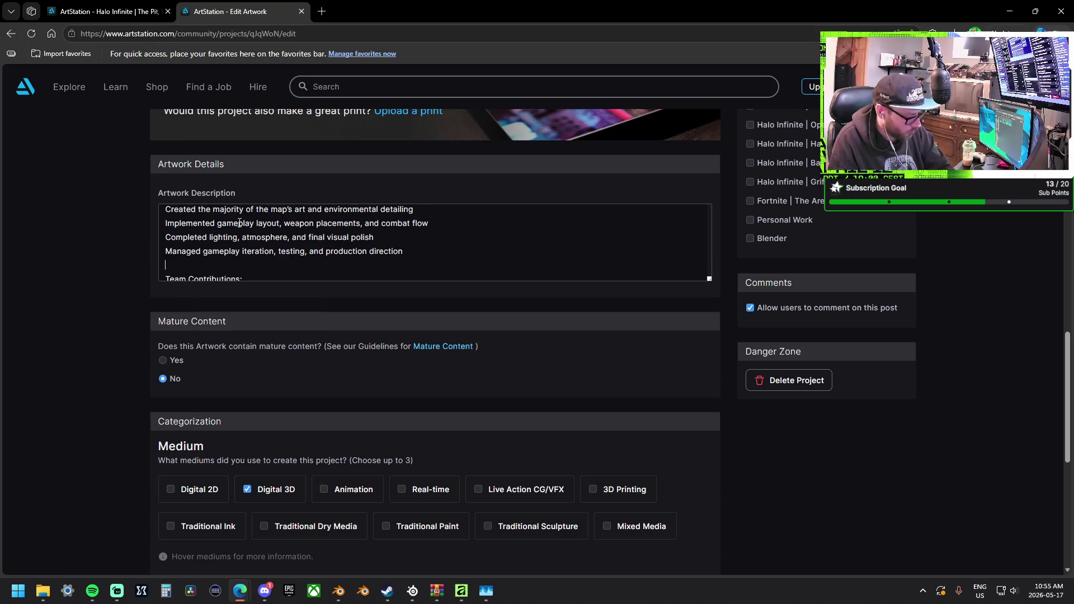
scroll(184, 256, "up", 3)
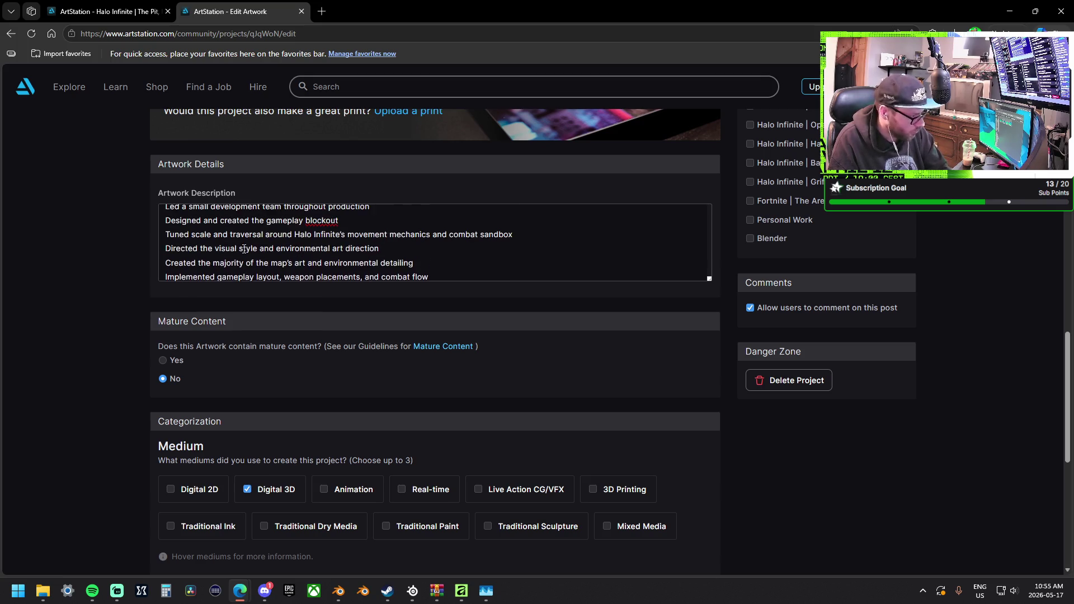
left_click(185, 251)
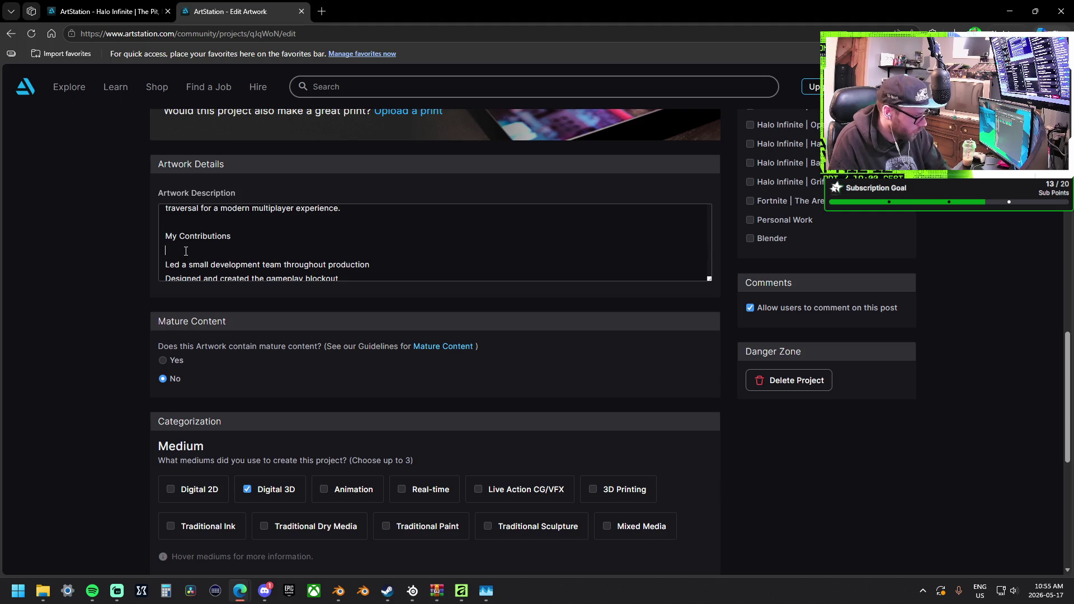
key("BackSpace")
type(":")
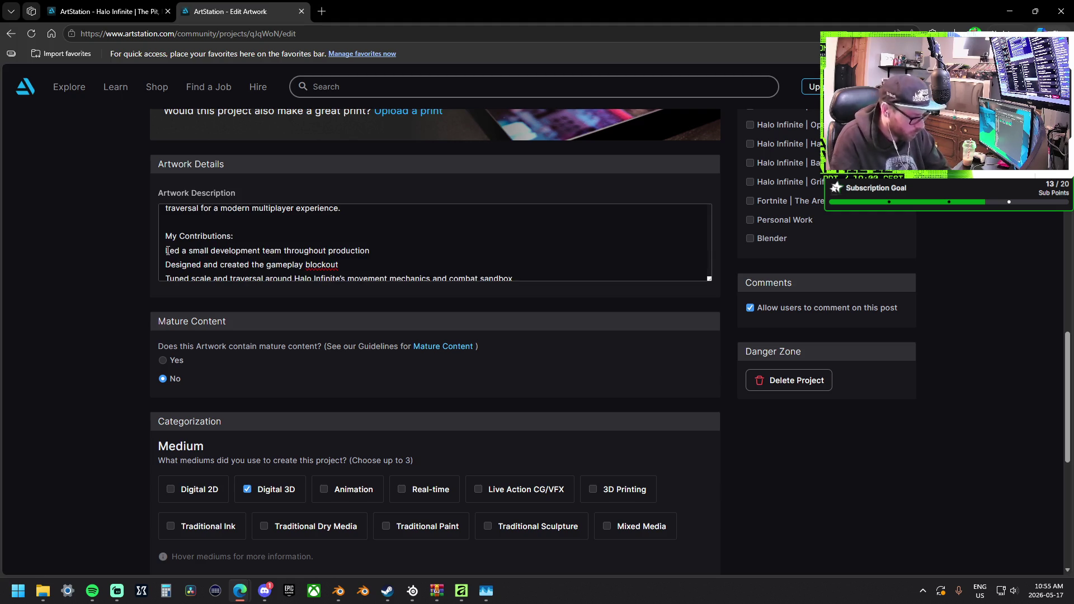
type("--")
key("Left")
key("Down")
type("-")
key("End")
type("-")
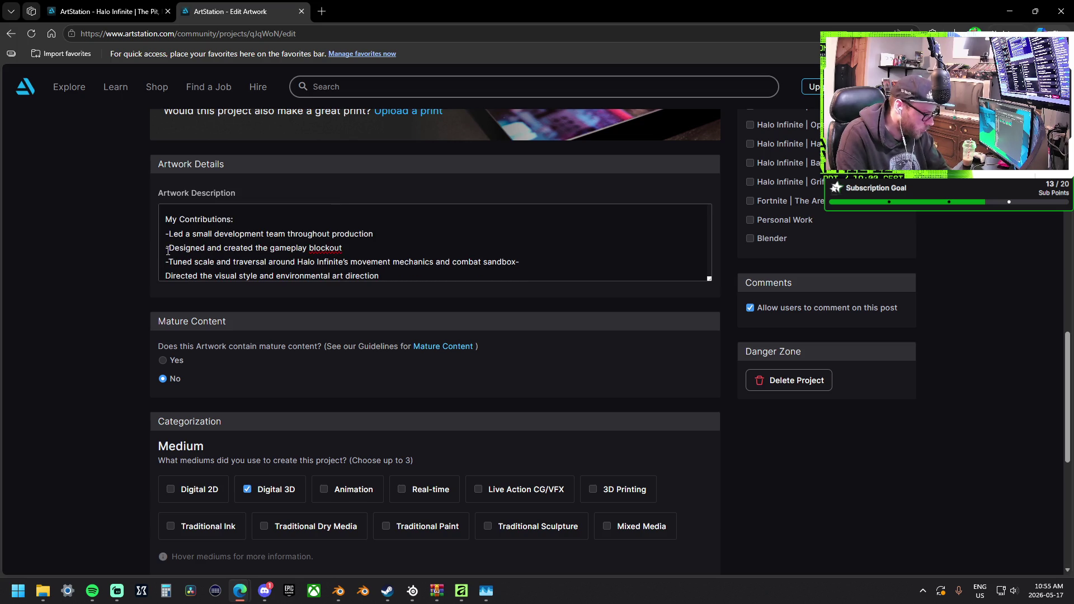
Bullet the Directed, Created, Implemented and Completed lighting contribution lines.
scroll(168, 250, "down", 1)
key("Home")
type("-")
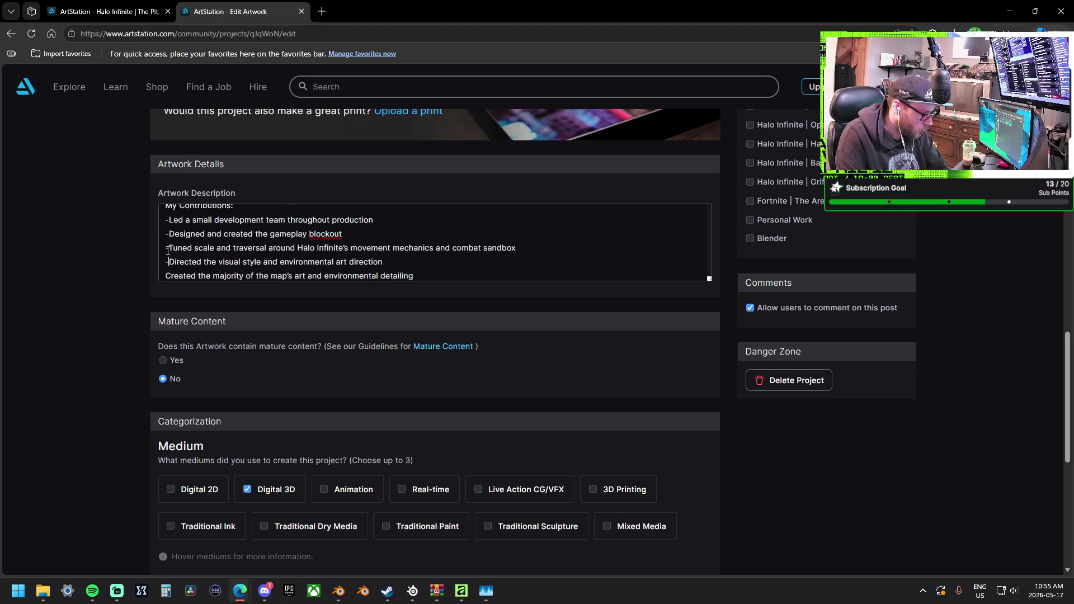
type("-")
key("Left")
key("Down")
key("Delete")
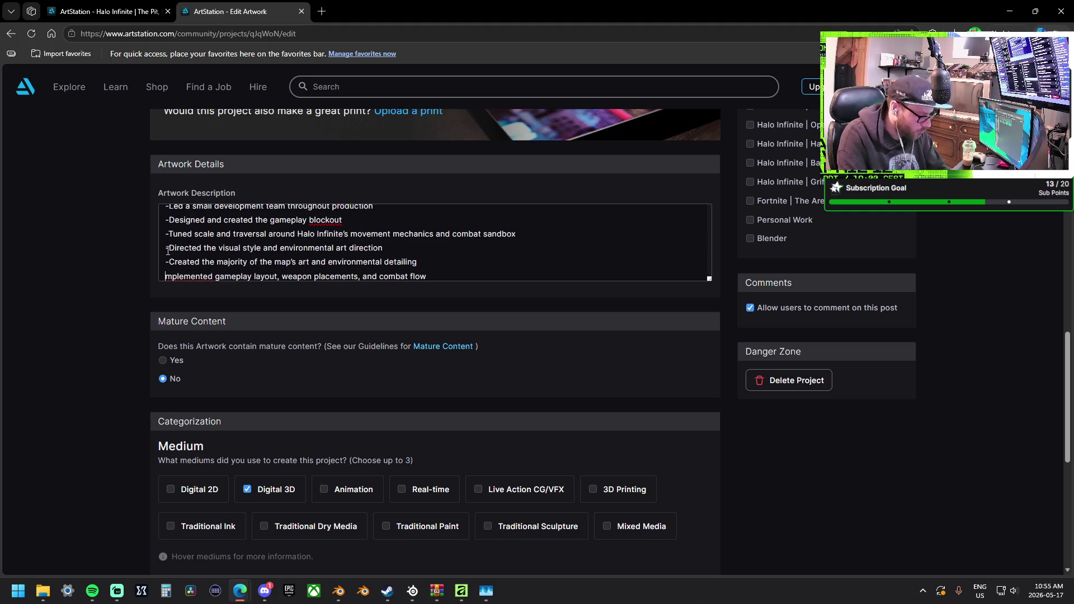
key("ctrl+z")
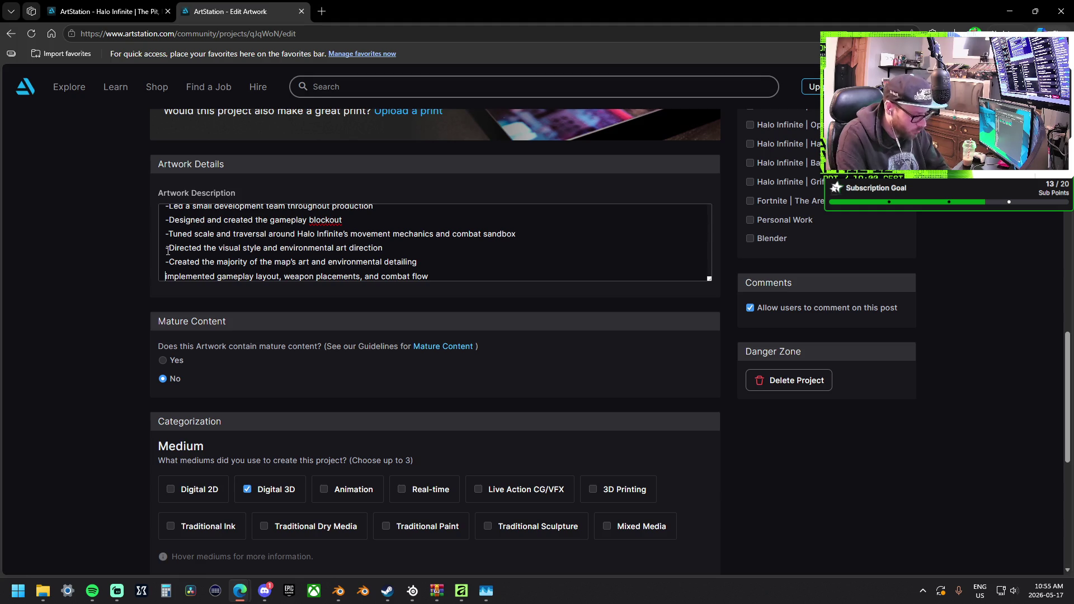
type("-")
key("Down")
type("-")
key("Down")
key("Down")
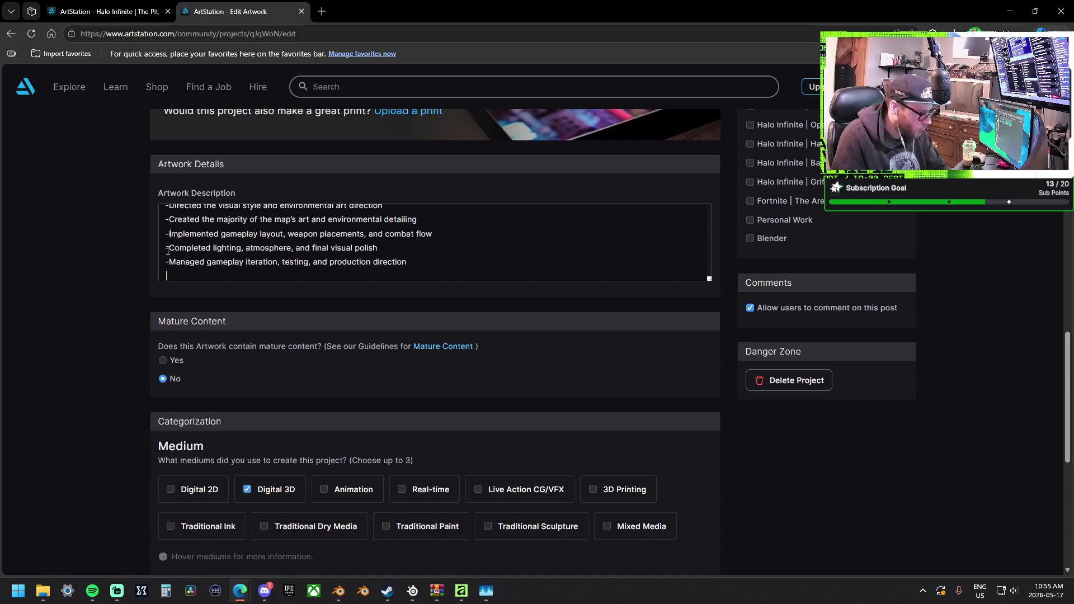
Scroll through the description to review the bulleted sections.
scroll(186, 242, "up", 6)
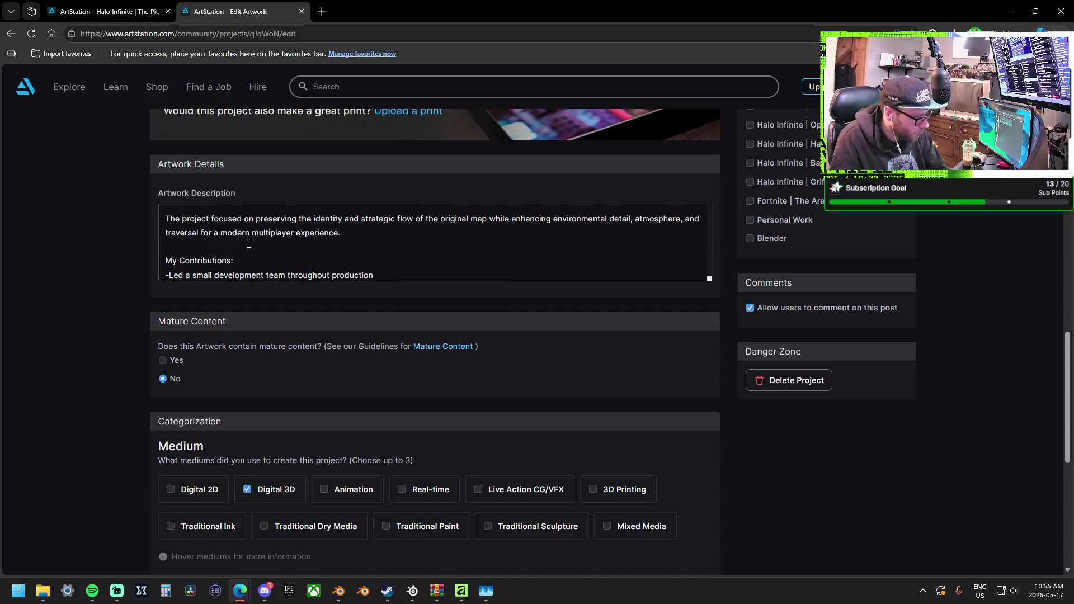
scroll(249, 243, "up", 3)
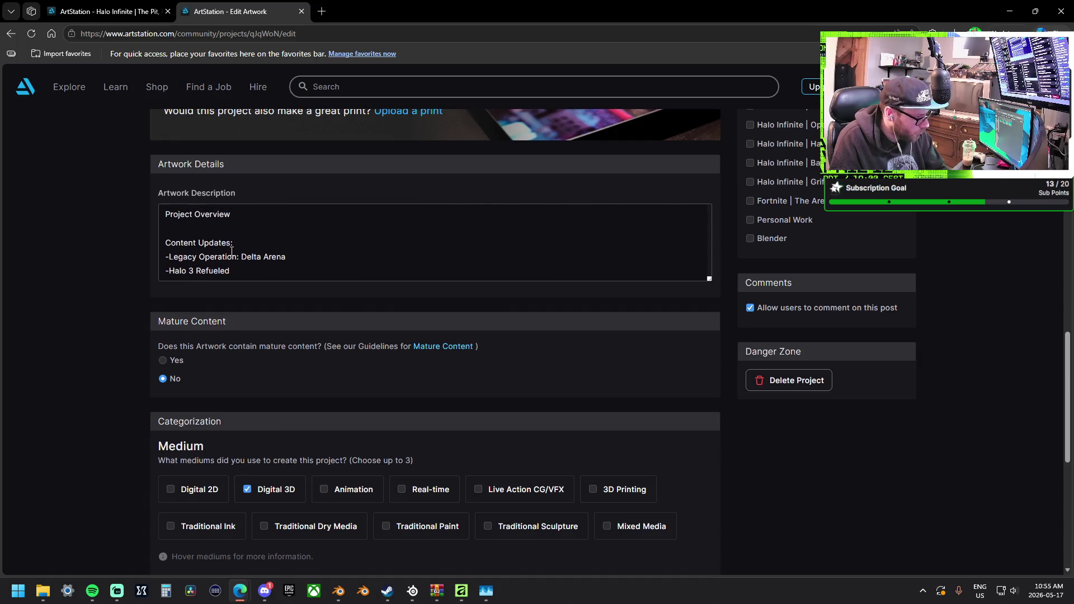
scroll(231, 252, "down", 2)
scroll(219, 233, "down", 2)
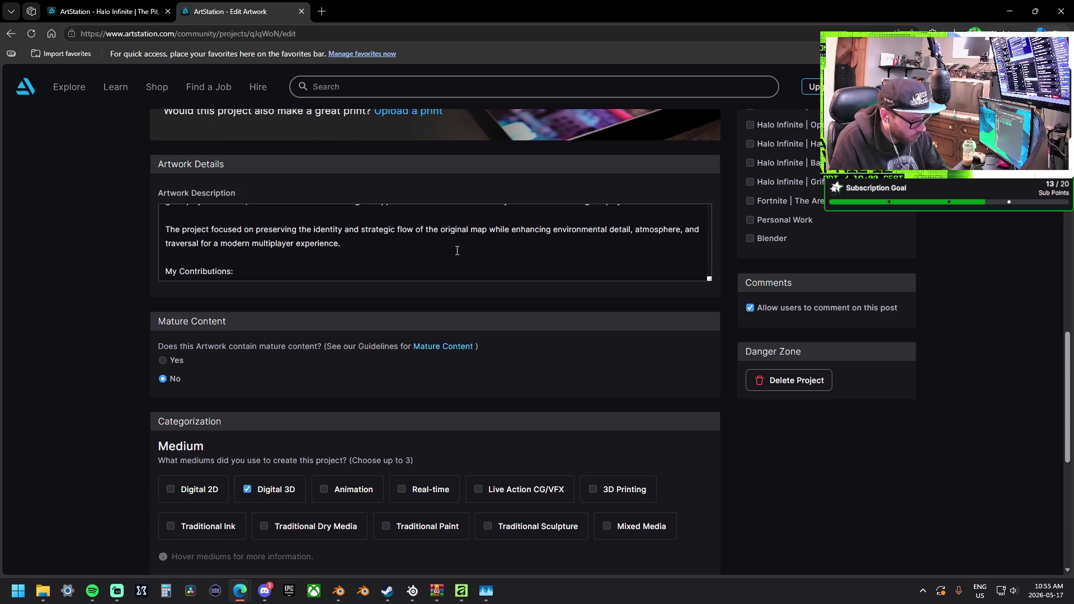
key("ctrl+v")
scroll(452, 248, "down", 5)
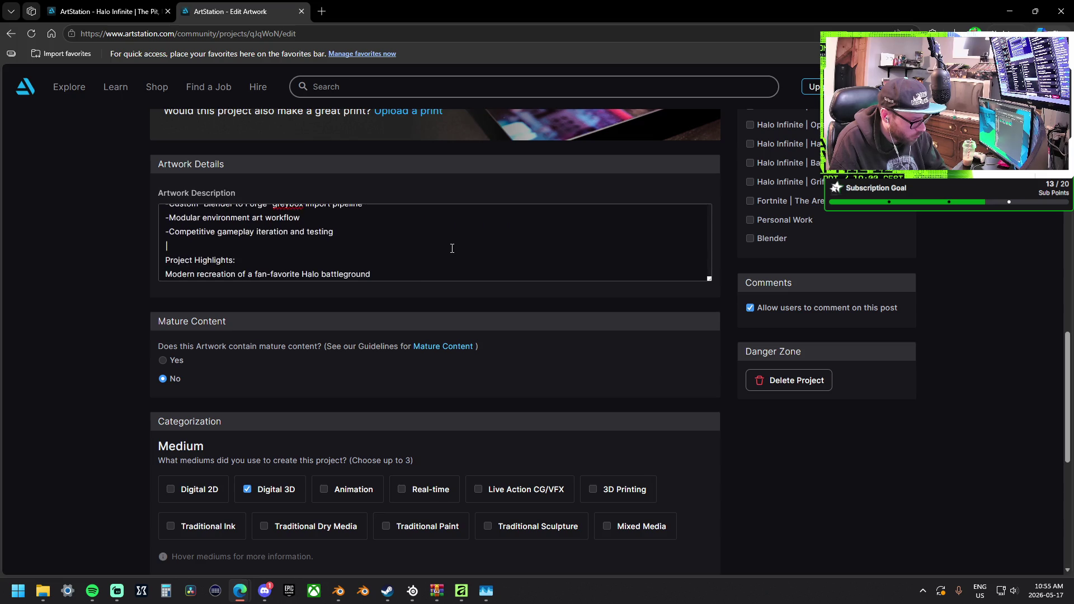
scroll(452, 248, "up", 8)
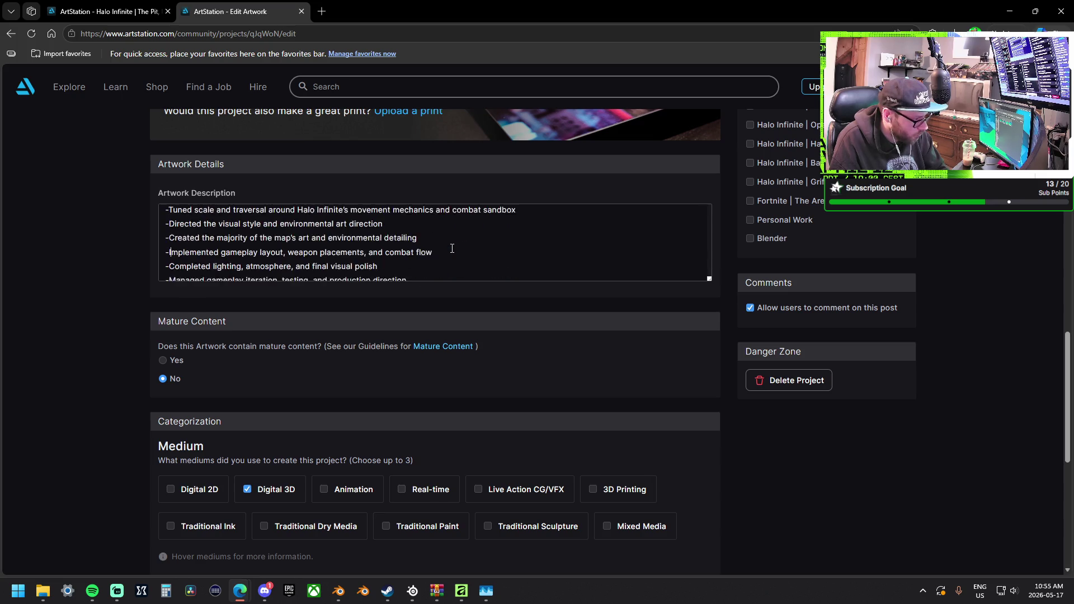
scroll(453, 248, "up", 3)
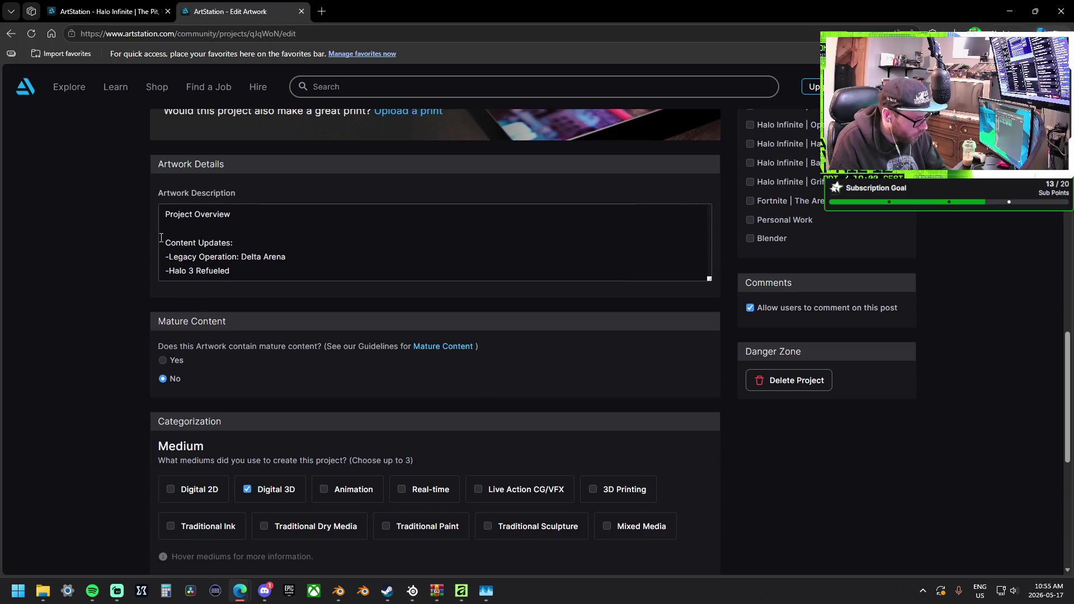
scroll(114, 233, "up", 10)
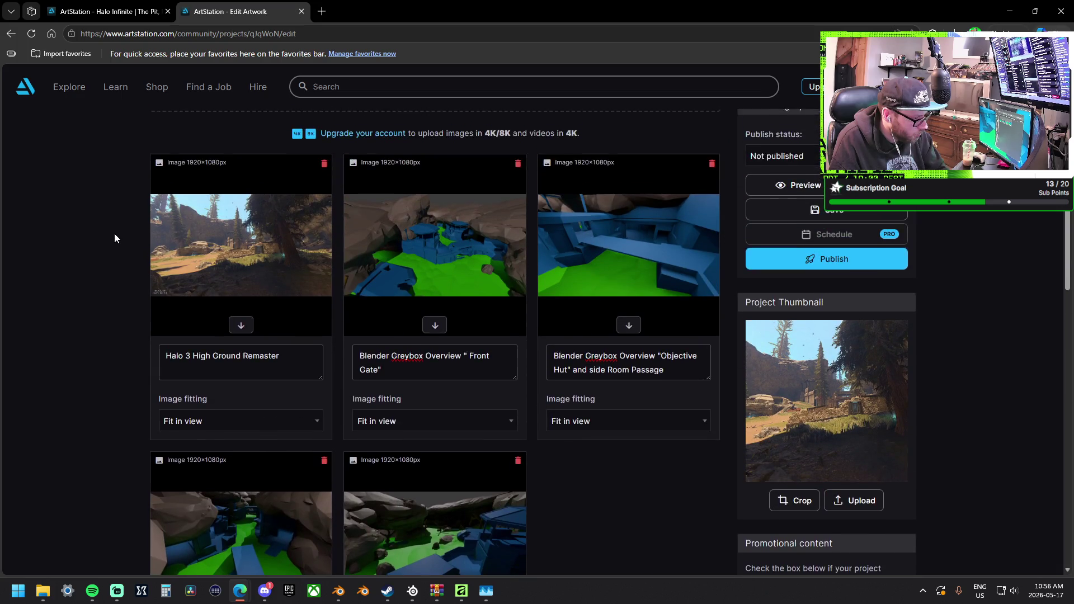
scroll(114, 233, "down", 6)
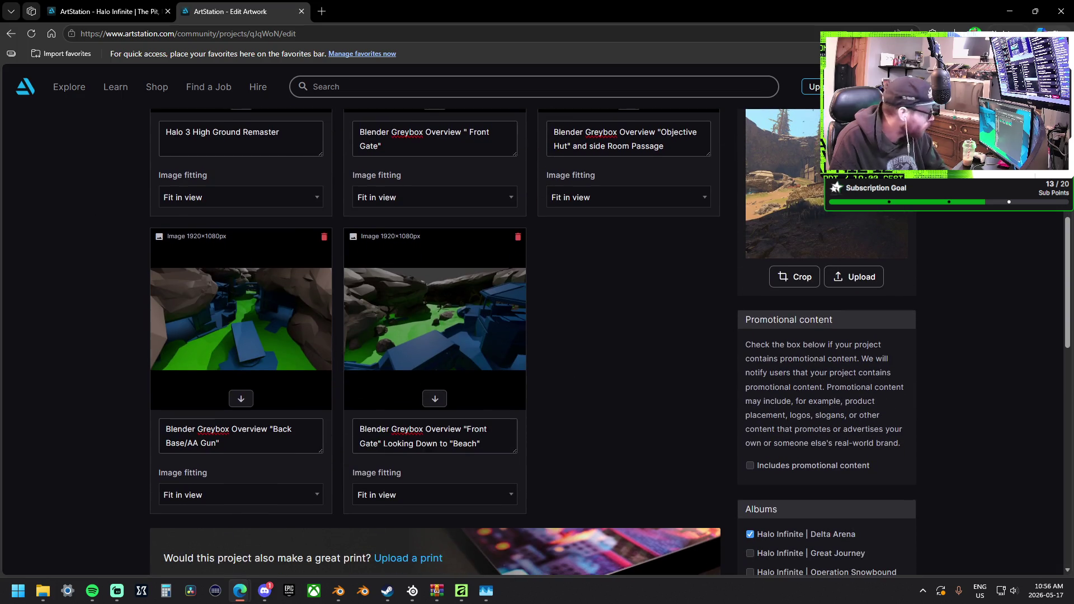
key("super+e")
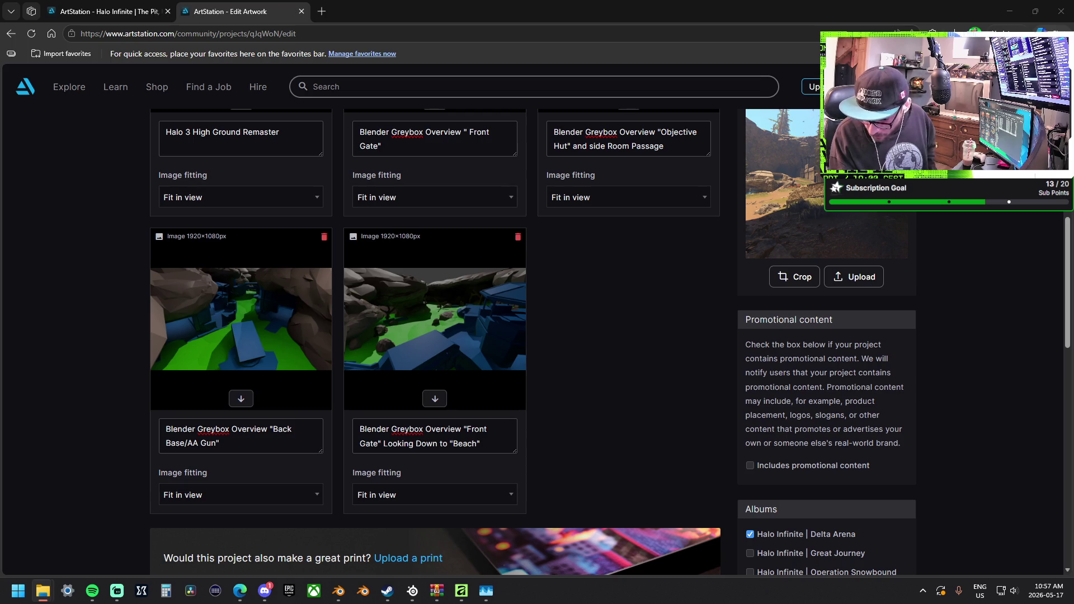
key("alt+Tab")
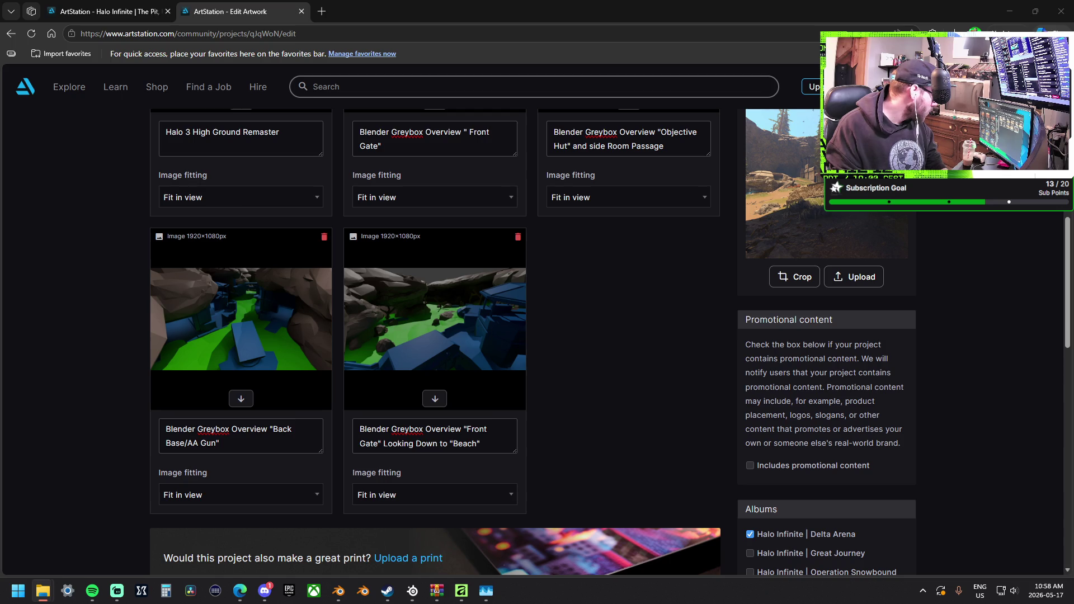
Drag the new in-game screenshots from File Explorer onto the Upload media files box.
scroll(613, 358, "up", 9)
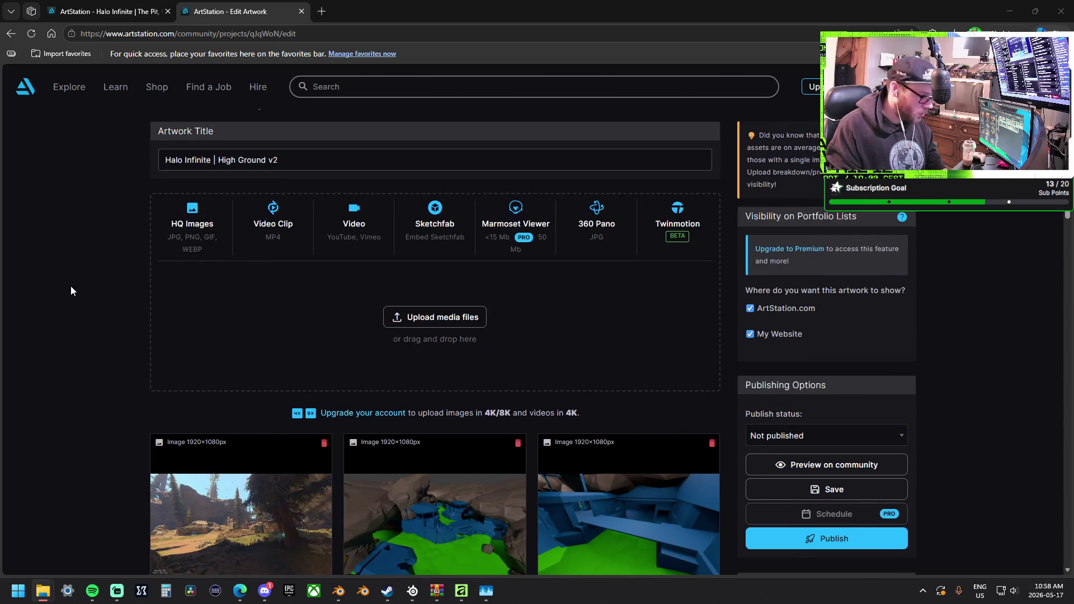
scroll(186, 336, "down", 1)
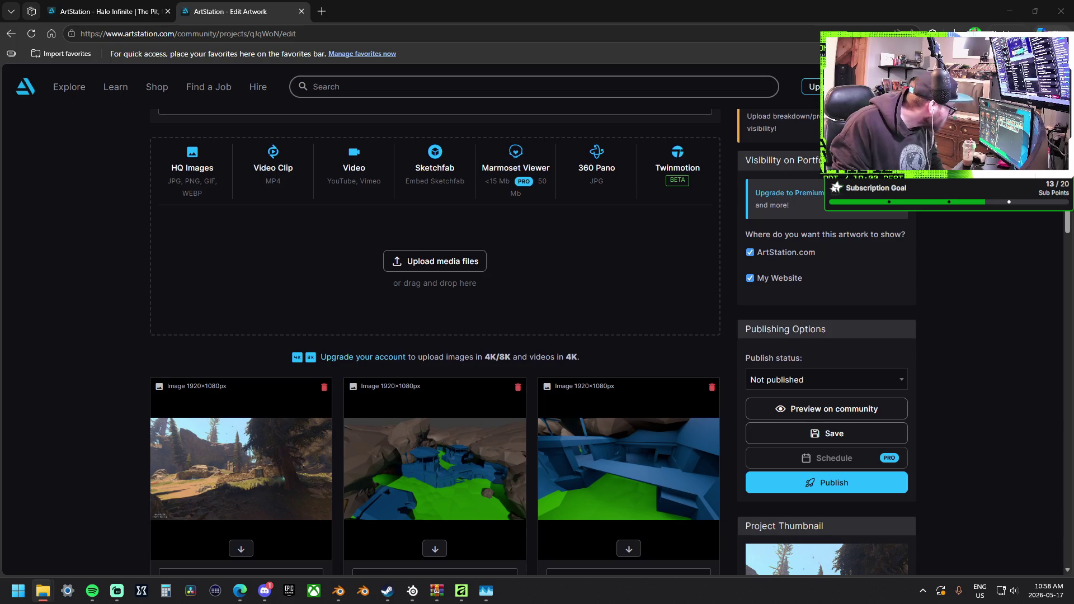
left_click_drag(448, 291, 448, 291)
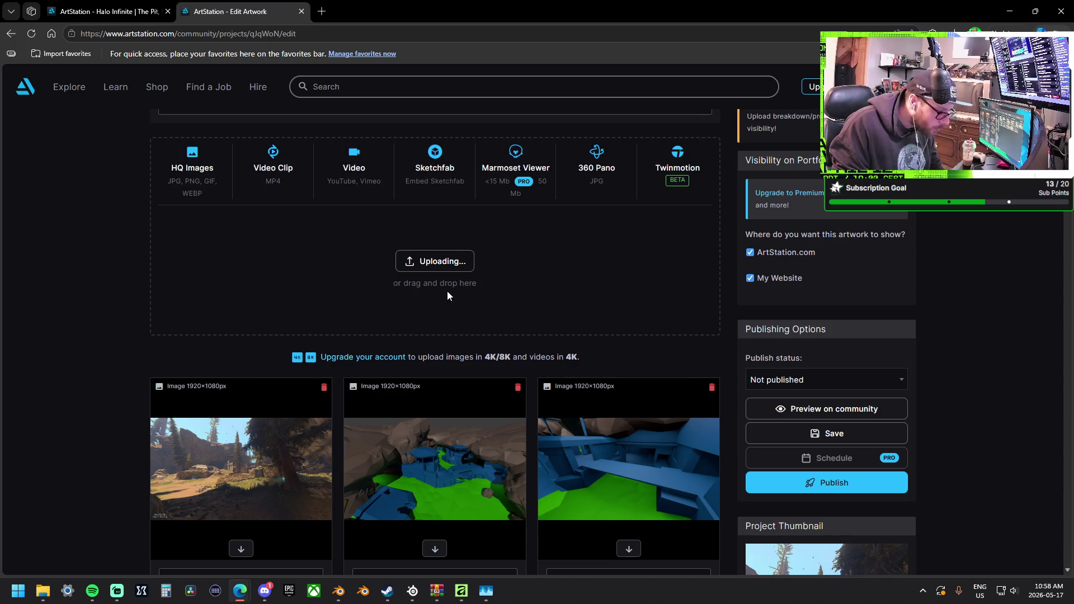
scroll(448, 291, "down", 6)
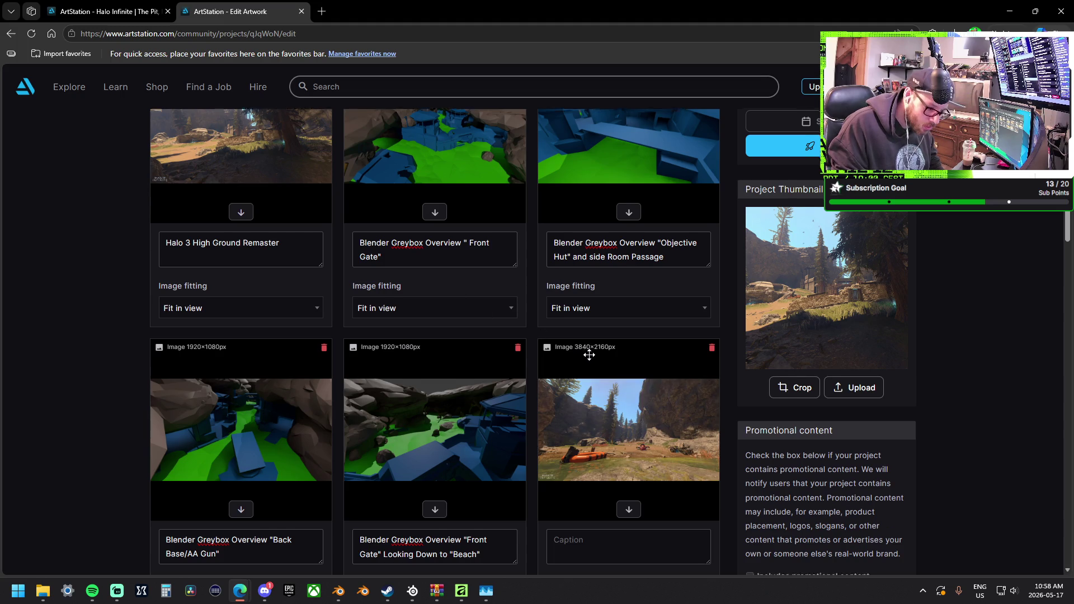
scroll(588, 358, "down", 4)
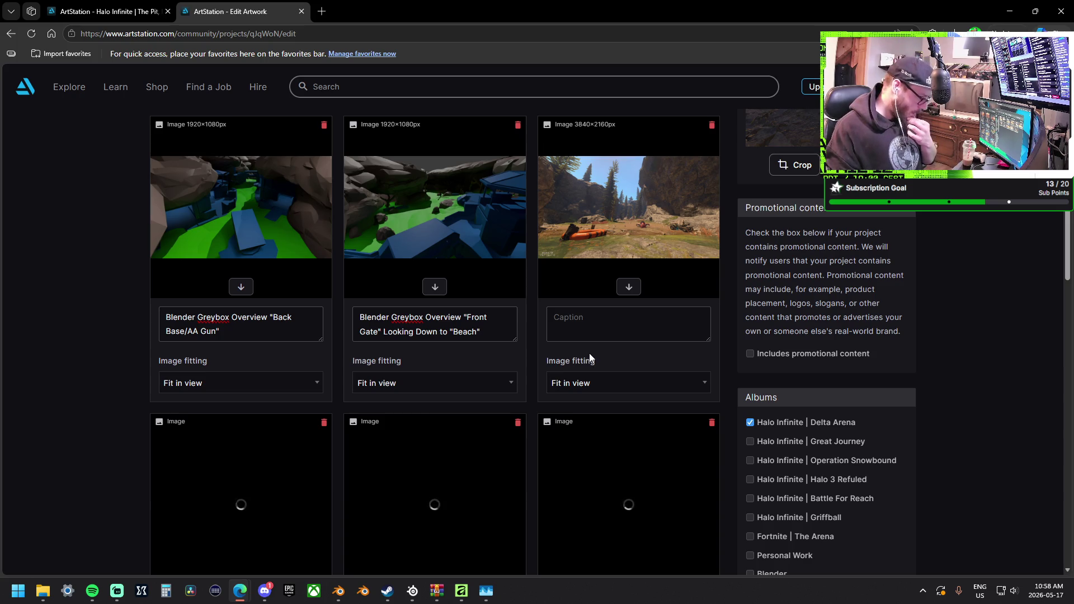
scroll(590, 358, "down", 5)
scroll(590, 358, "down", 7)
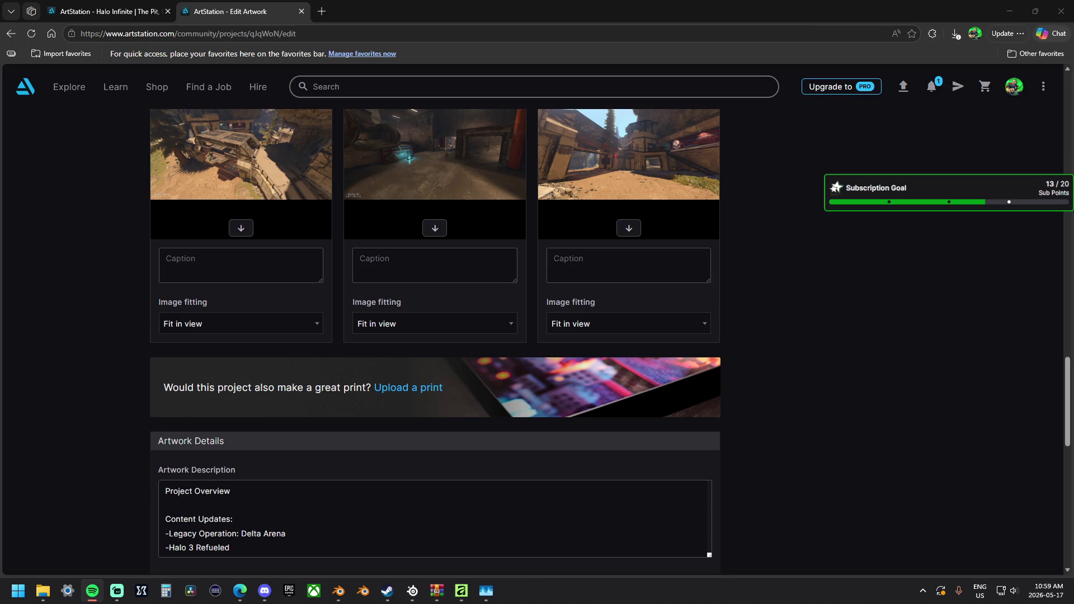
Wait for the screenshot uploads to finish, then move past the new tiles toward Artwork Details.
left_click(117, 591)
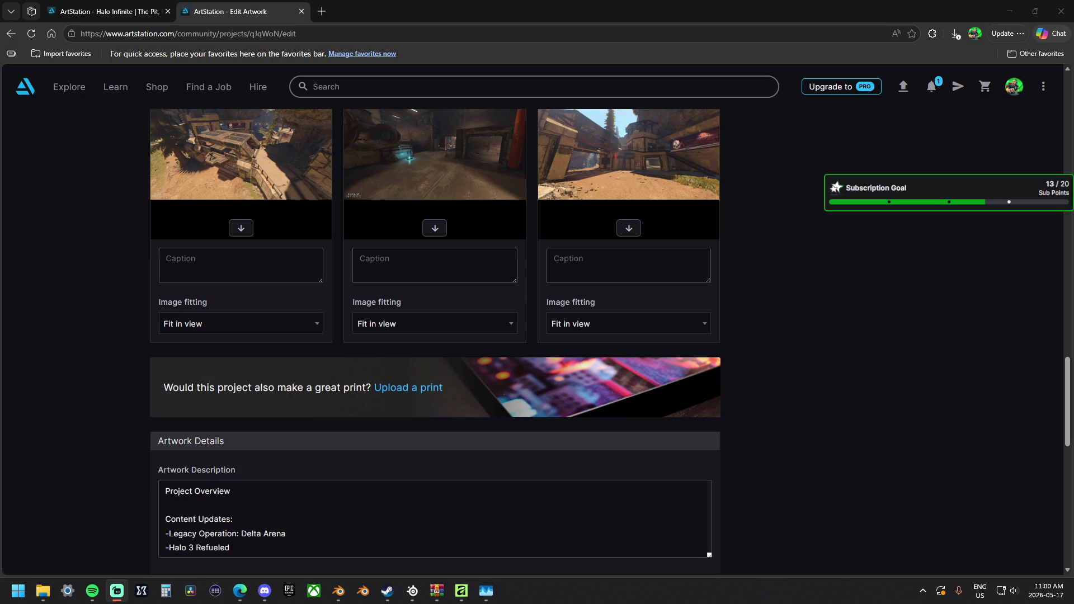
left_click(932, 87)
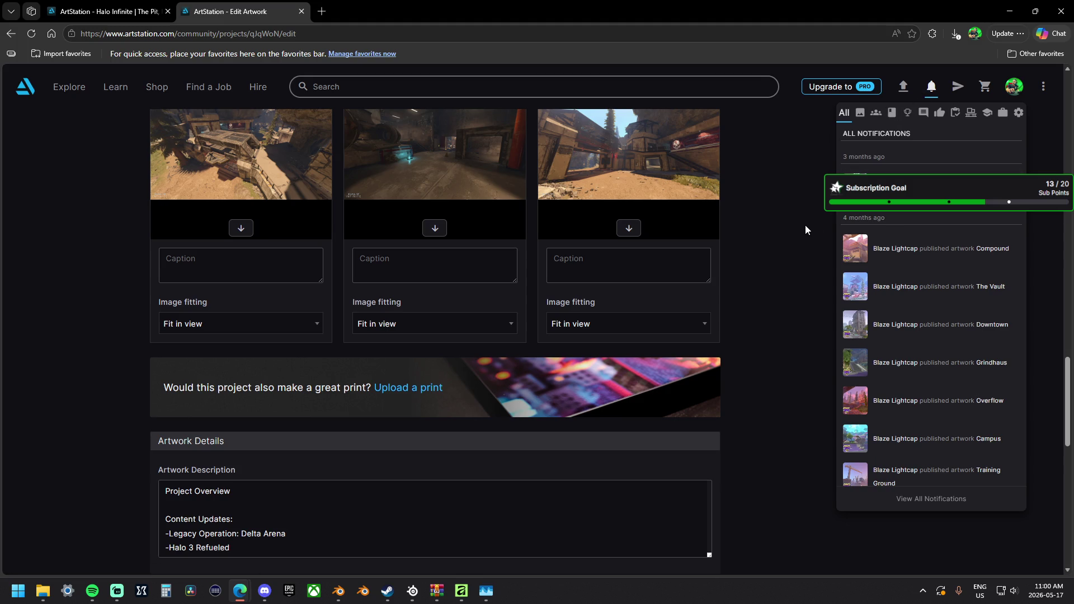
scroll(804, 223, "down", 6)
scroll(910, 267, "down", 3)
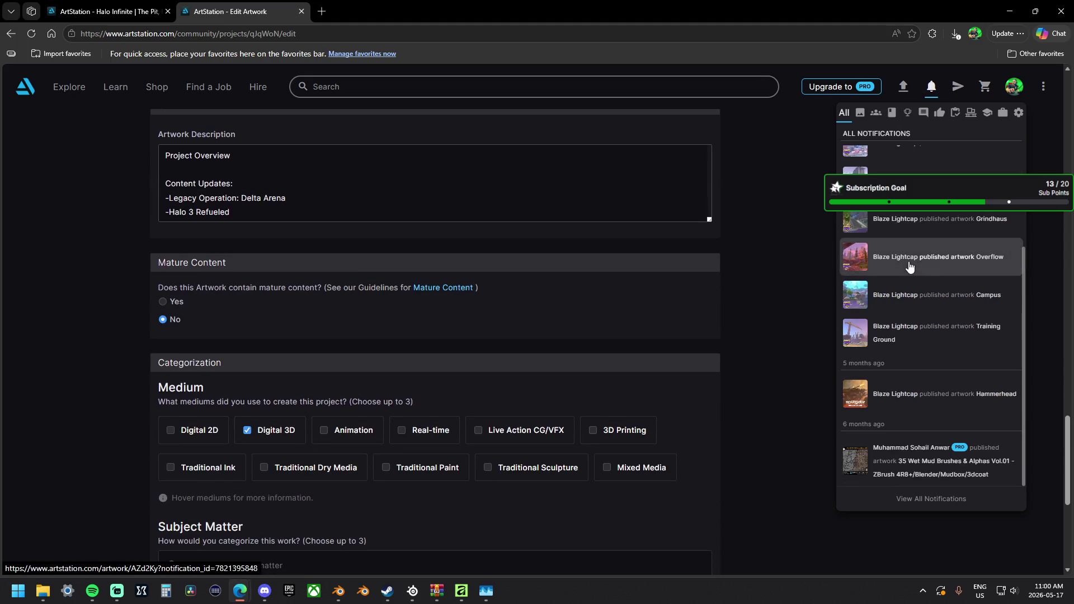
scroll(910, 267, "up", 3)
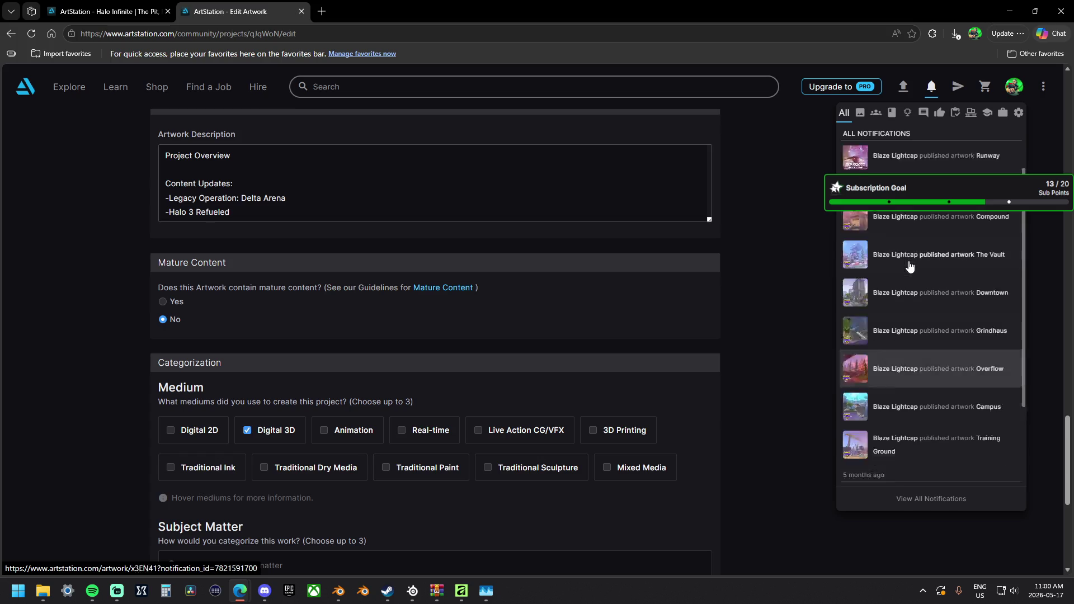
scroll(814, 237, "up", 4)
left_click(814, 237)
scroll(805, 228, "up", 5)
scroll(804, 227, "up", 10)
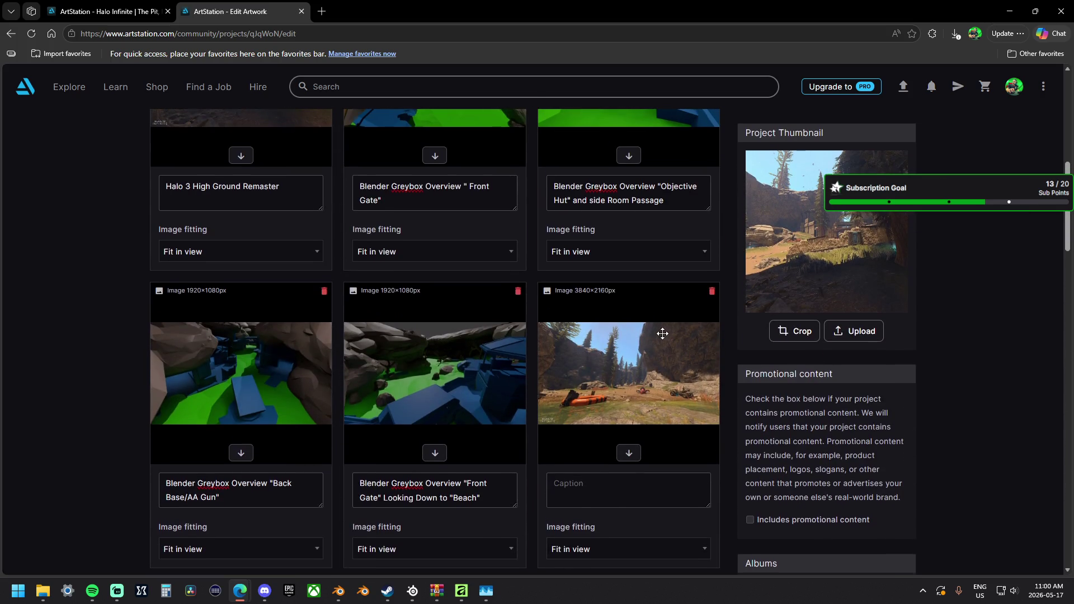
scroll(651, 344, "down", 1)
scroll(618, 368, "up", 3)
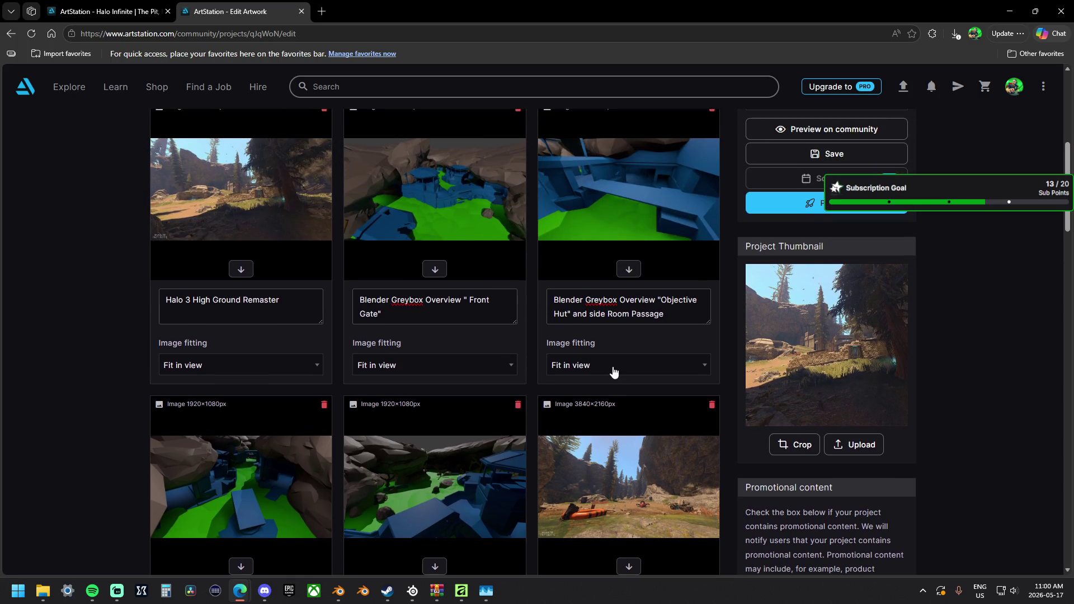
scroll(615, 364, "down", 2)
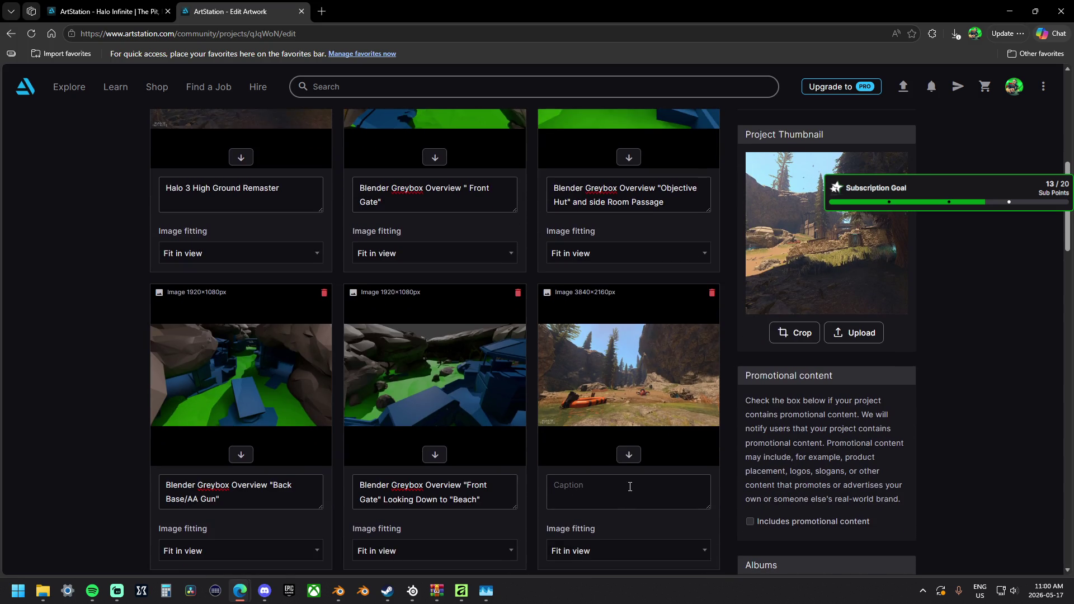
Scroll The Pit's published images to see caption wording like "View of 'Green Hall/ Green Box'".
left_click(121, 11)
scroll(433, 320, "down", 20)
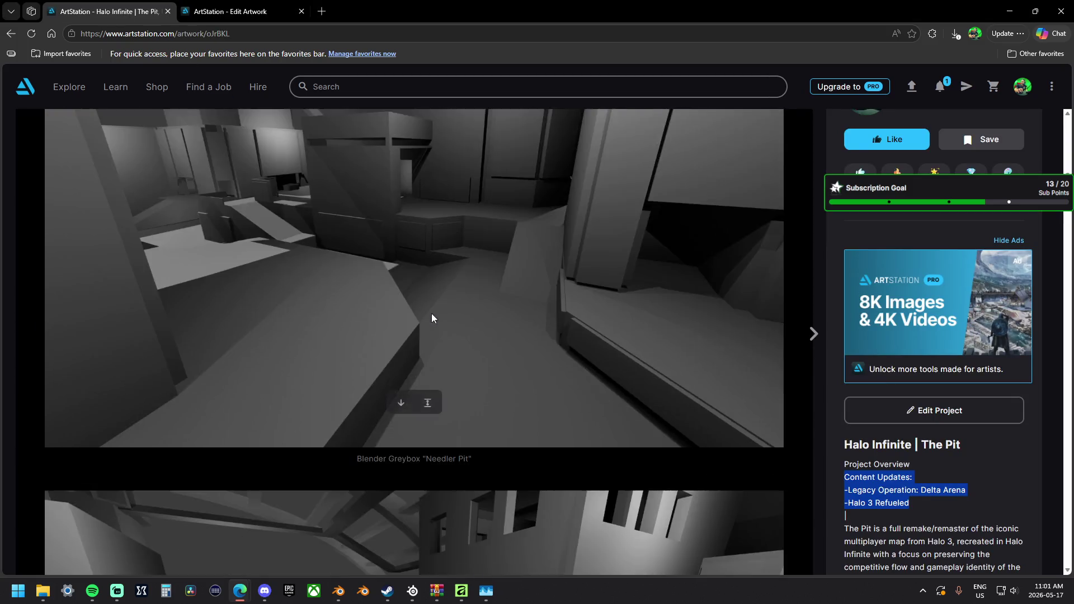
scroll(431, 308, "down", 12)
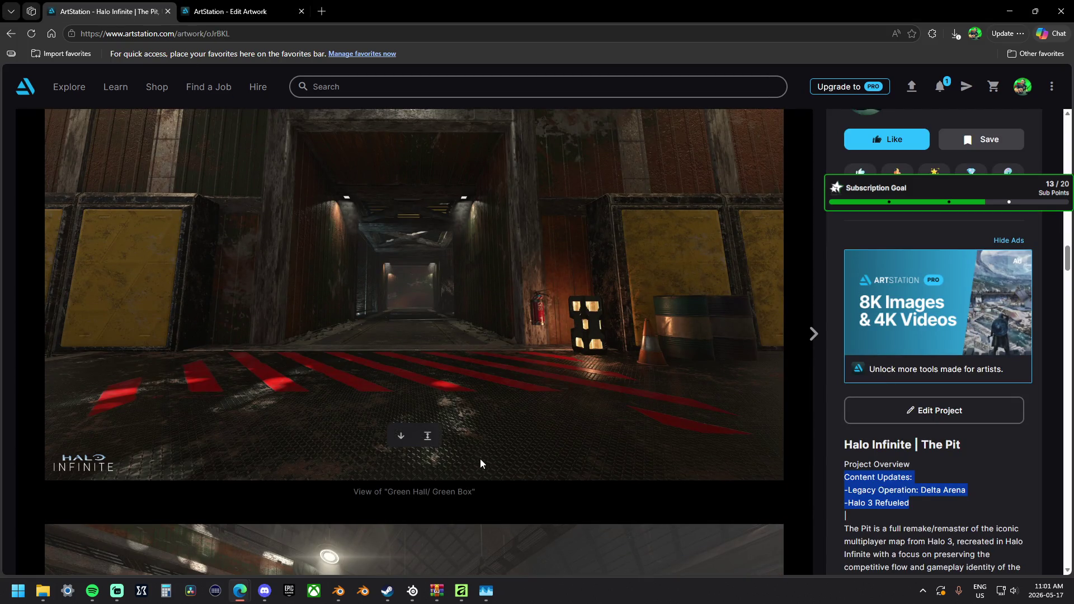
key("alt+Tab")
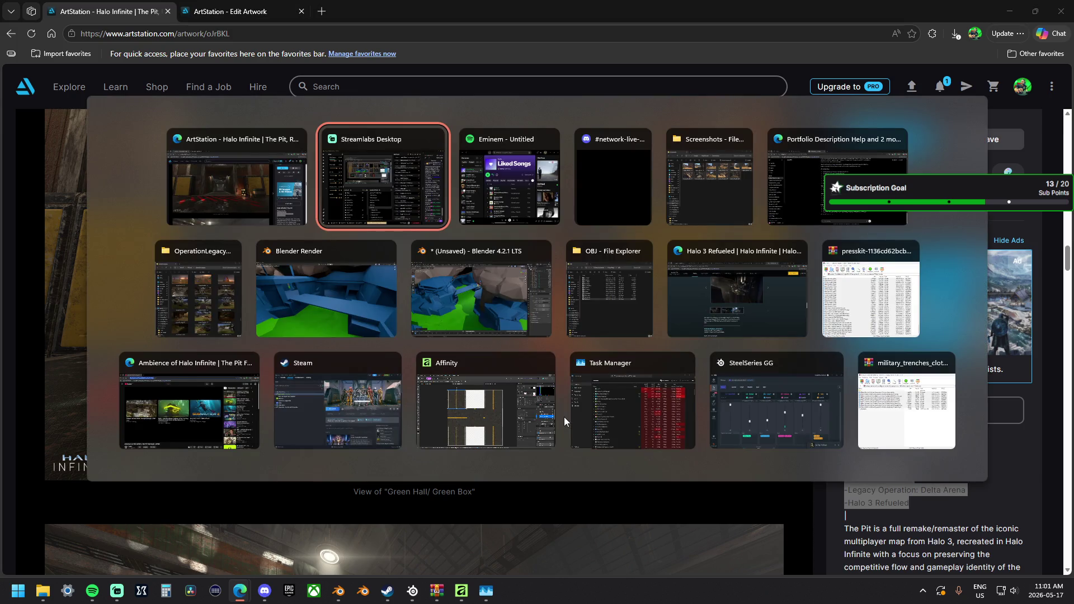
key("alt+shift+Tab")
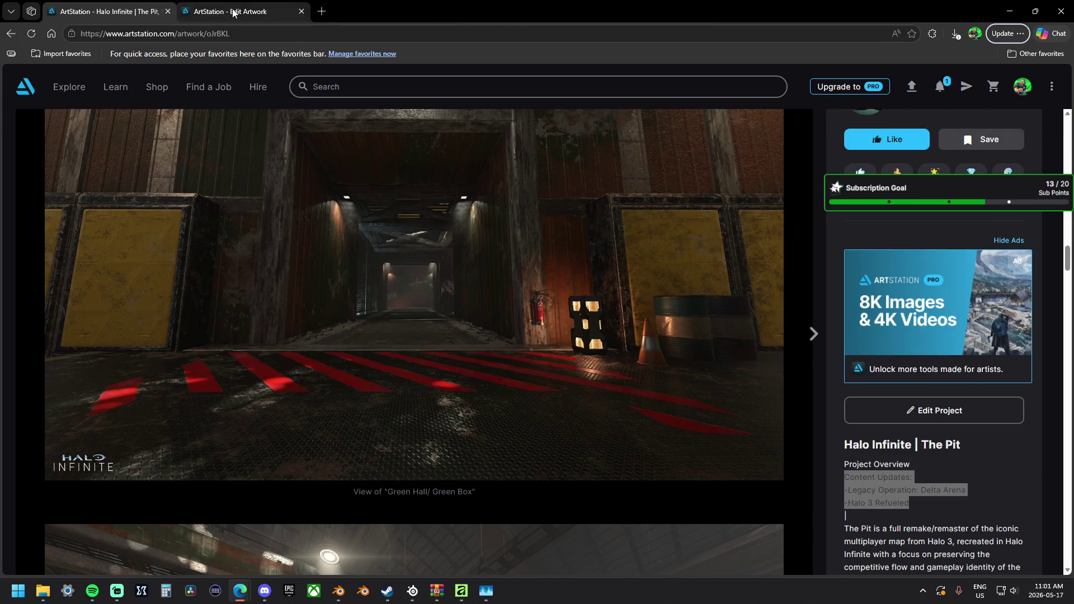
Enter 'View of the Beach (Attacking Team Spawn)' as the first in-game screenshot's caption, correcting typos.
key("ctrl+Tab")
scroll(604, 448, "down", 1)
left_click(615, 441)
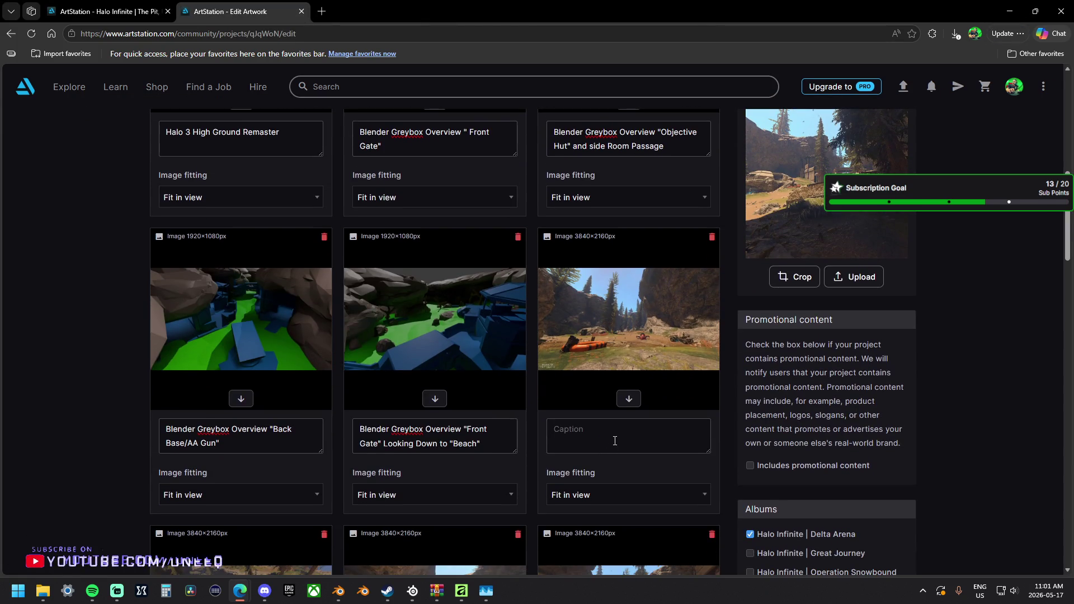
type("Blen")
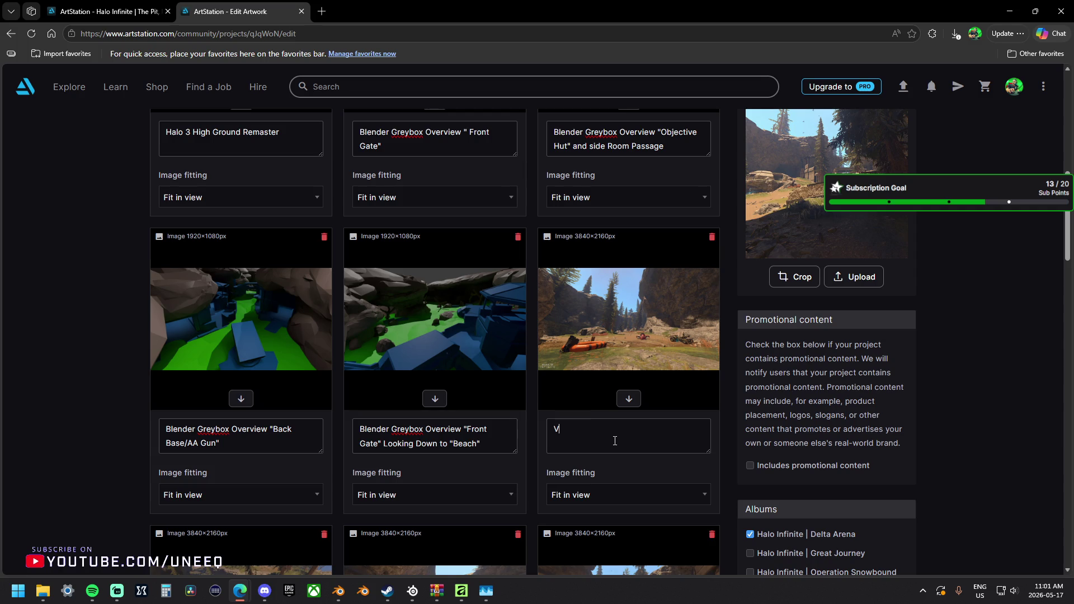
key("BackSpace")
key("BackSpace")
key("BackSpace")
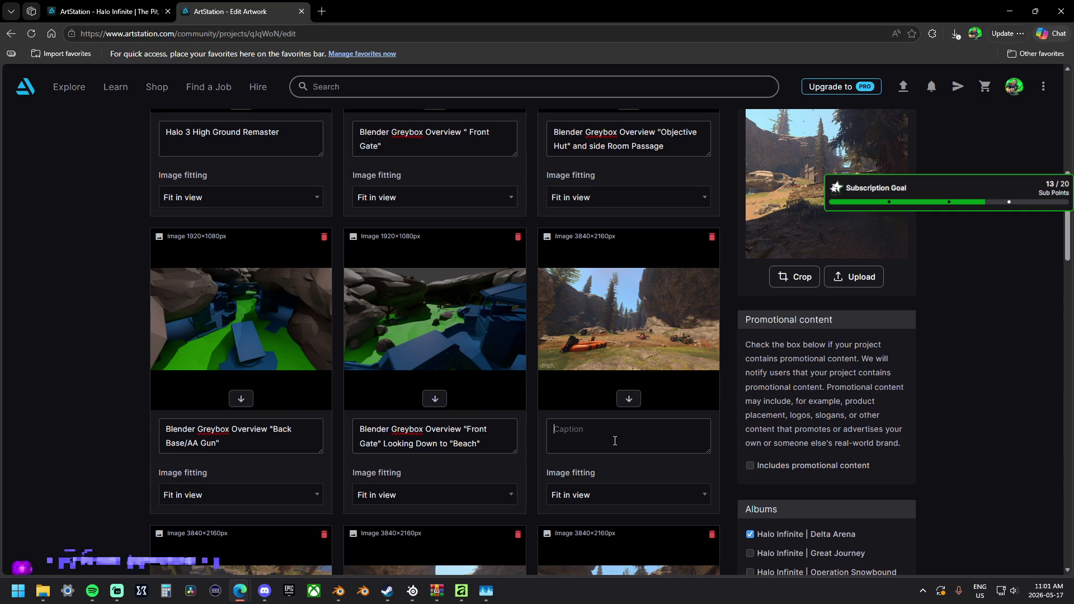
type("Location")
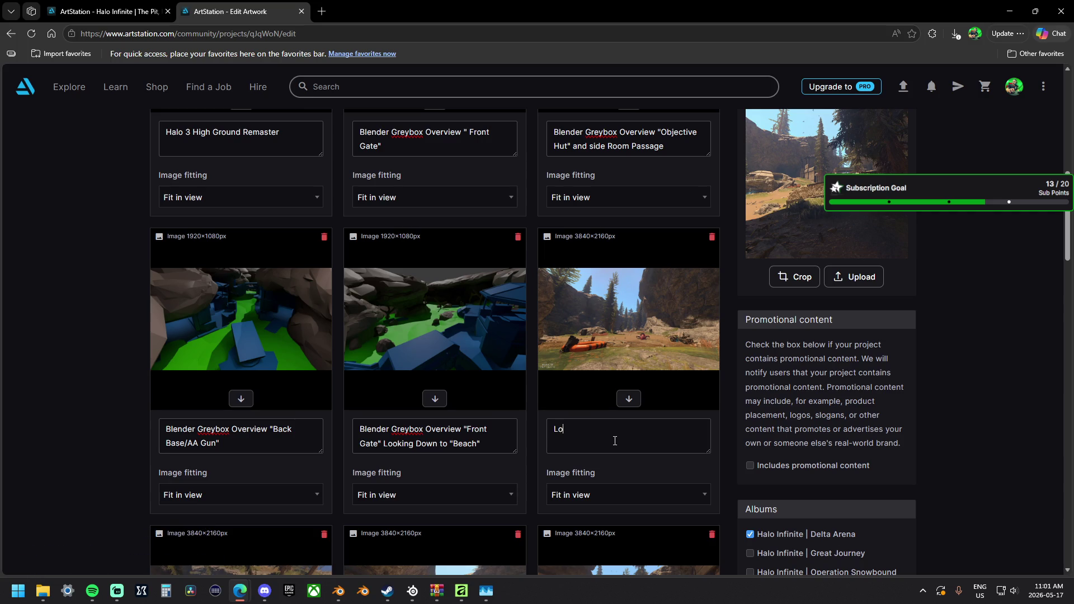
key("ctrl+a")
key("BackSpace")
type("Veiw of")
key("BackSpace")
key("BackSpace")
key("BackSpace")
type("iwe of the Beach")
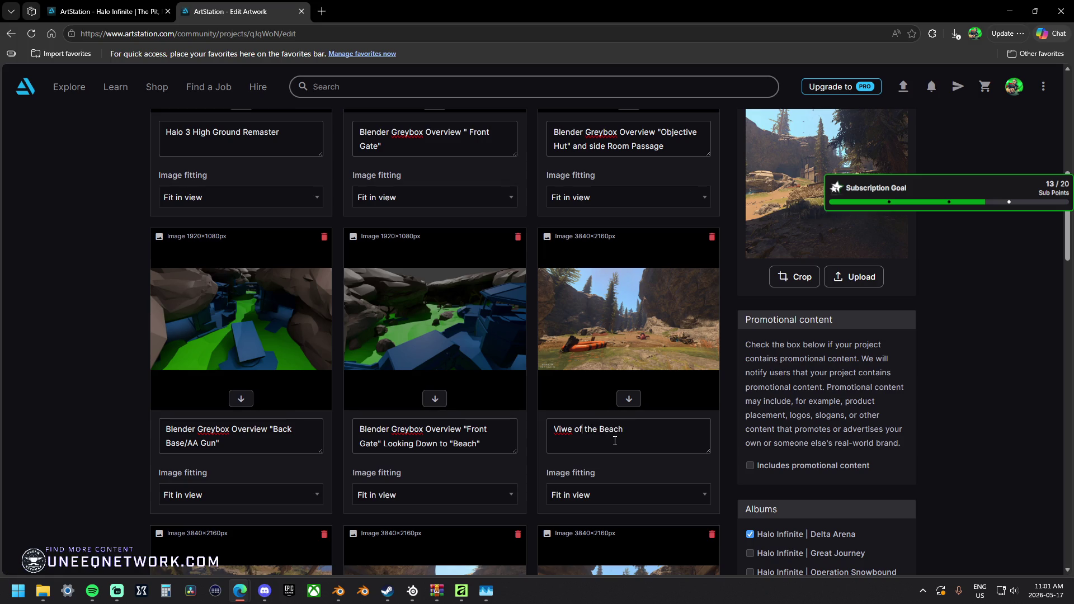
key("BackSpace")
key("BackSpace")
key("BackSpace")
type("iew")
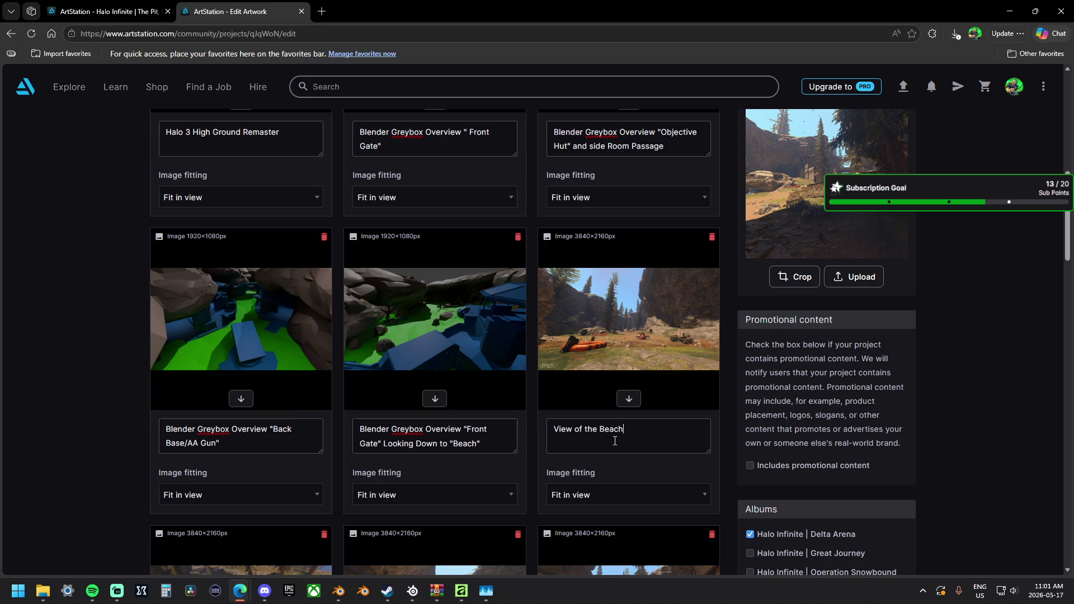
type("(Attacking T")
type("eam Spawn")
type(")")
scroll(630, 425, "down", 1)
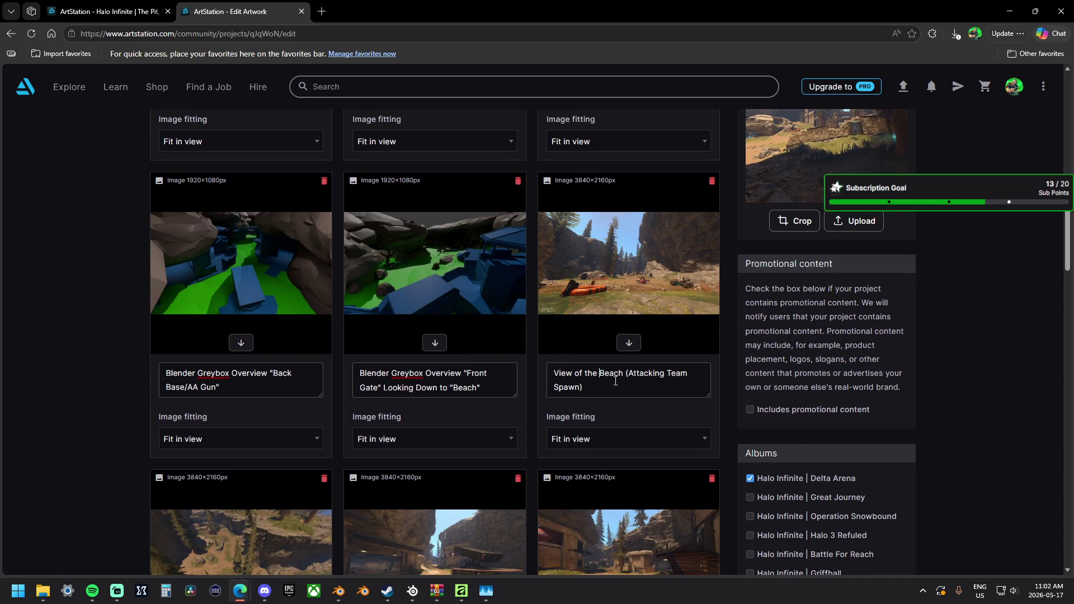
Copy the Beach caption into the next image's caption box and trim it for reuse.
type("\"")
type("\"")
scroll(616, 381, "down", 4)
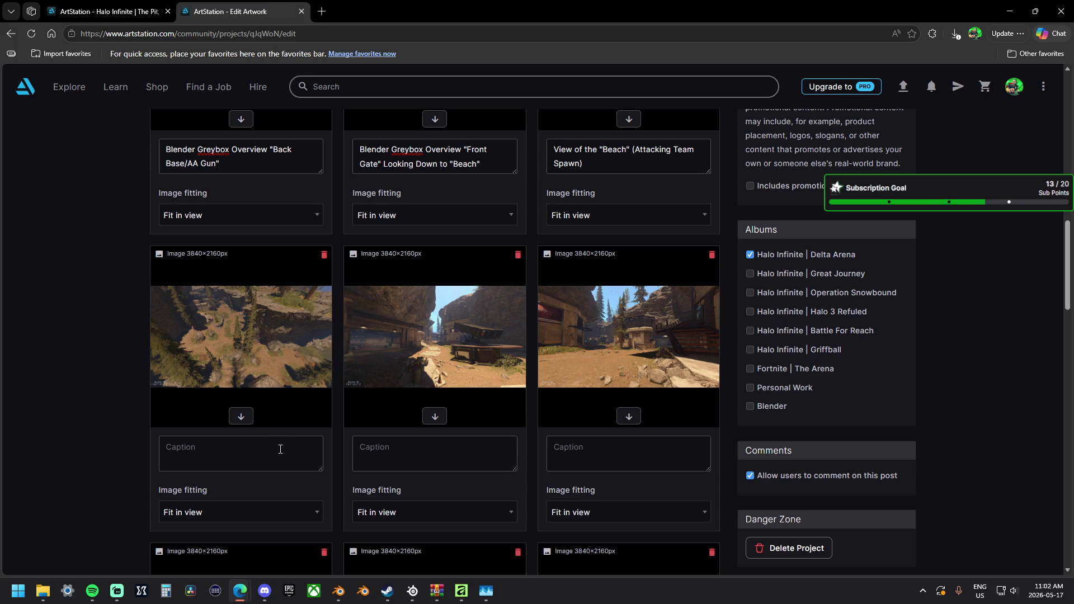
left_click(597, 163)
key("ctrl+a")
key("ctrl+c")
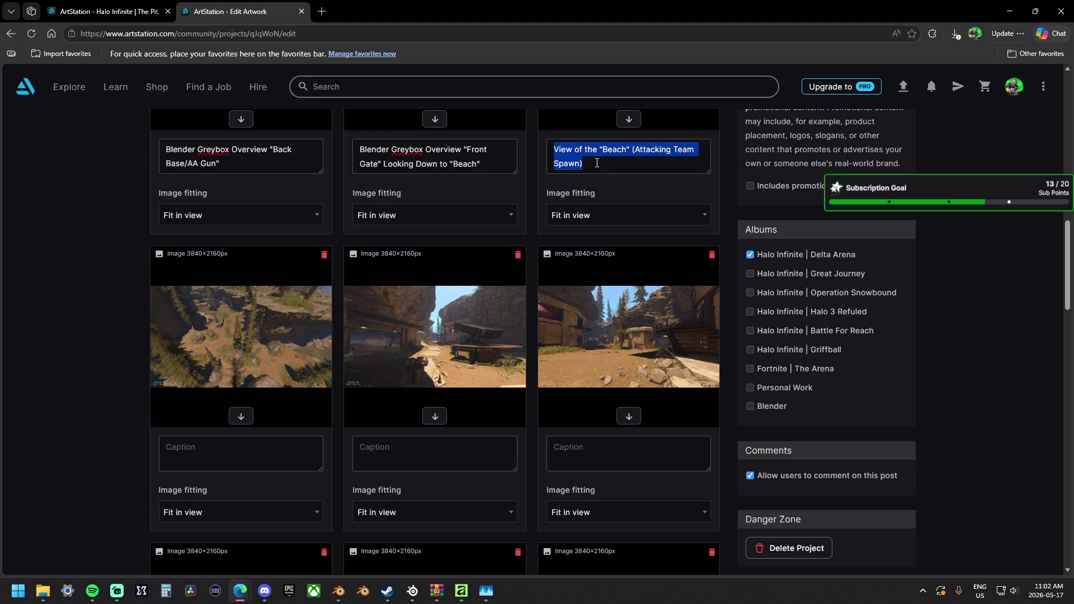
left_click(235, 459)
key("ctrl+v")
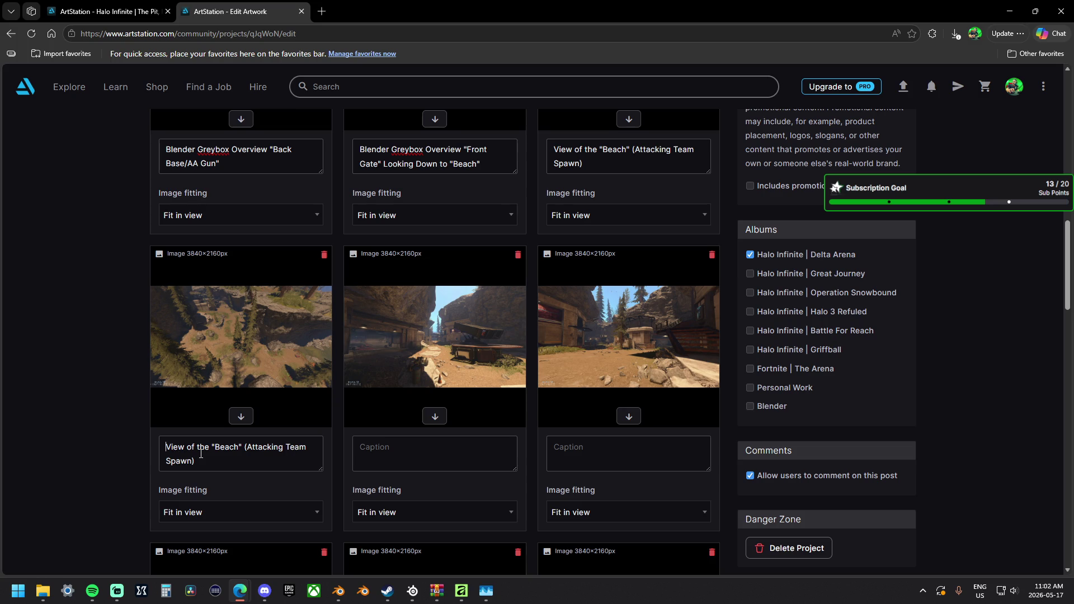
key("ctrl+Home")
type("Top")
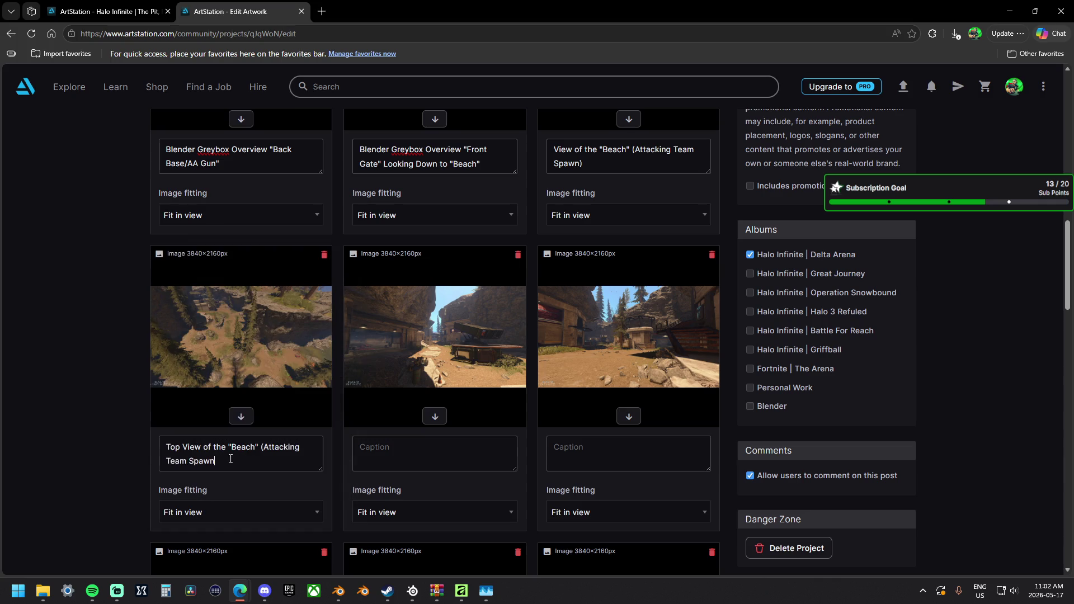
left_click_drag(214, 464, 263, 449)
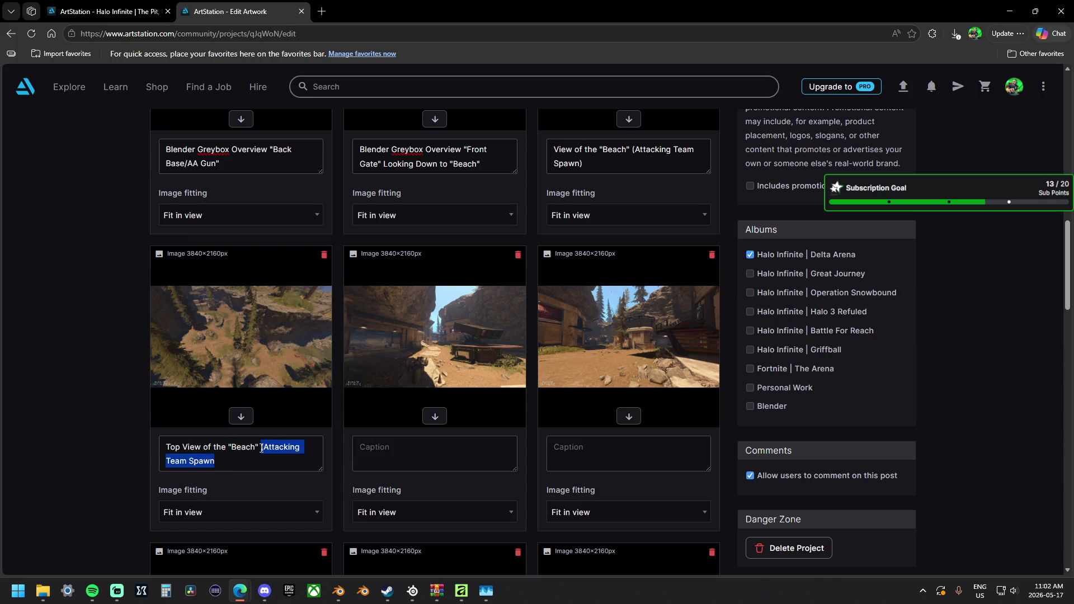
key("BackSpace")
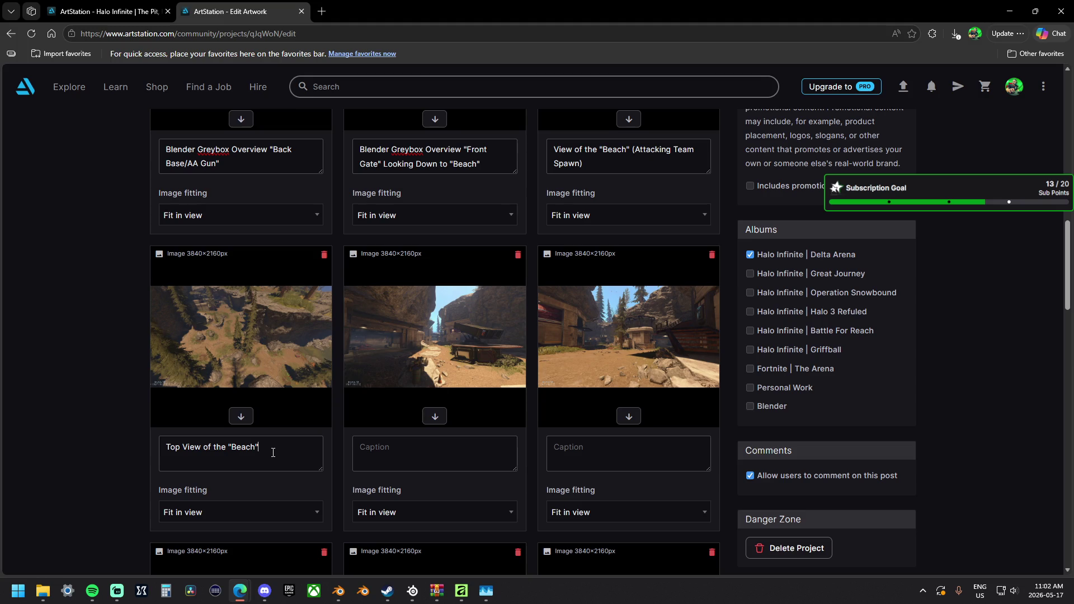
key("BackSpace")
key("BackSpace")
key("BackSpace")
Finish the captions 'Top View of the Attacking Teams Spawn' and 'Back Base Defenders Side "AA Gun"'.
type("Attacking ")
type("Teams")
type("Spawn")
type("Back Base")
type("Defender")
type("s Side")
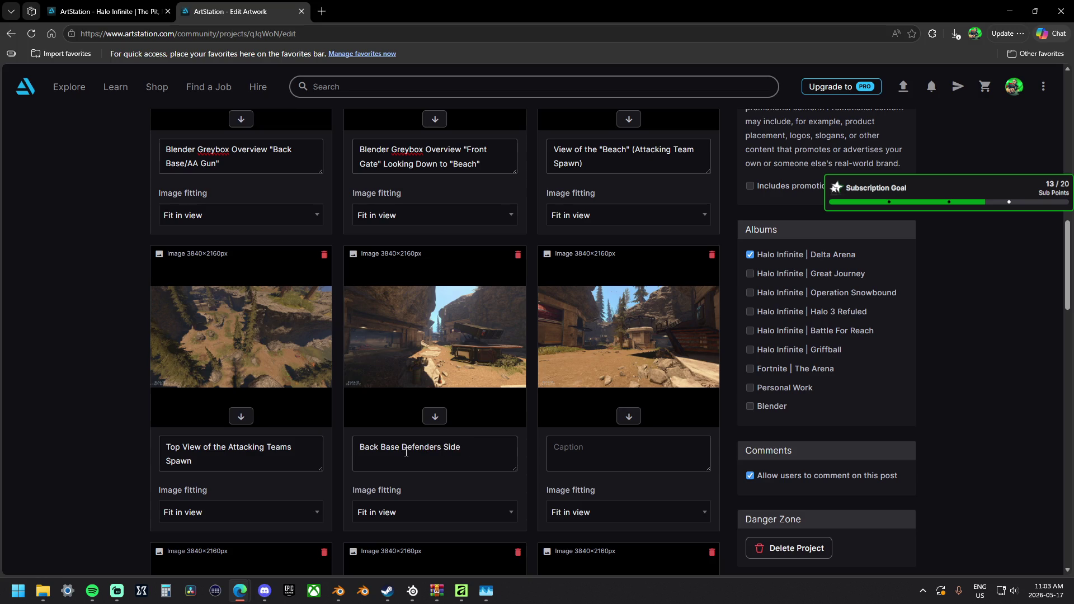
type(":\"\"AA Gun")
type("\"")
key("alt+Tab")
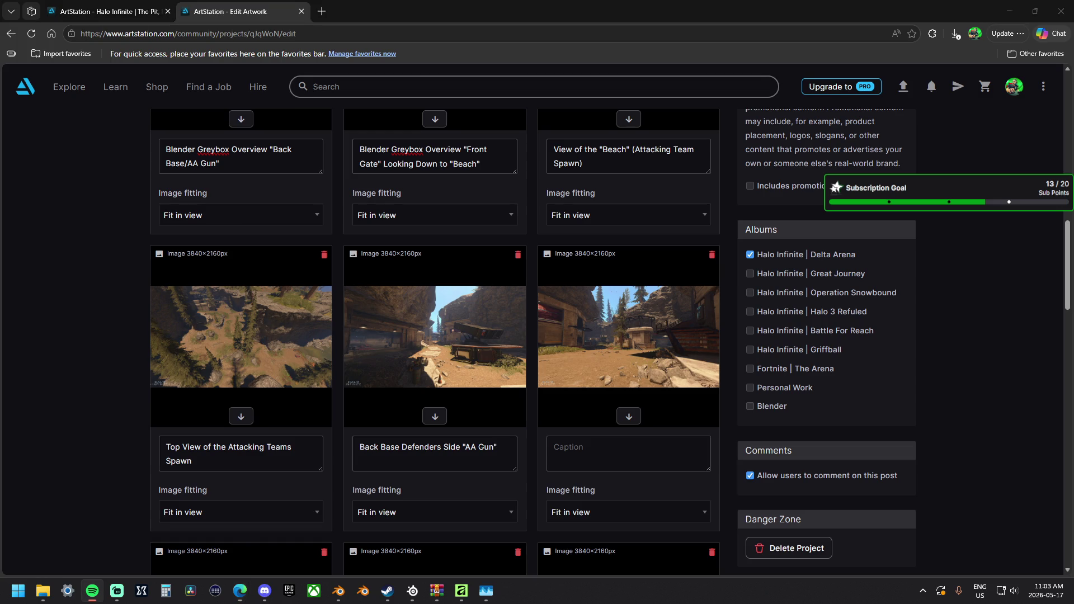
left_click(597, 454)
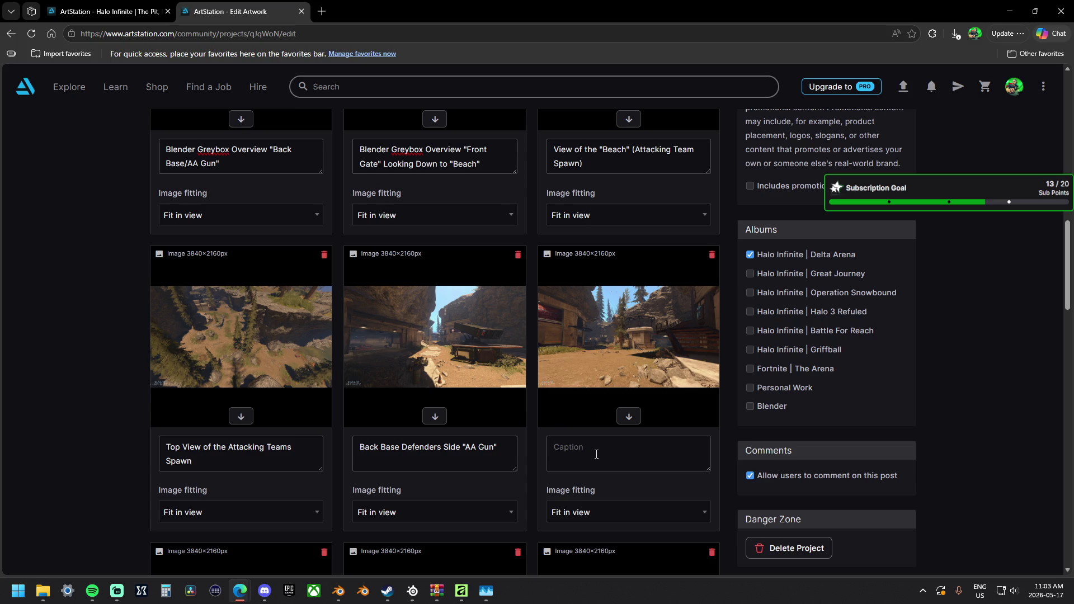
Caption the third image 'View from the "Front Gate" Looking towards the "Objective Hut"'.
type("Vie")
key("BackSpace")
key("BackSpace")
type("iew ")
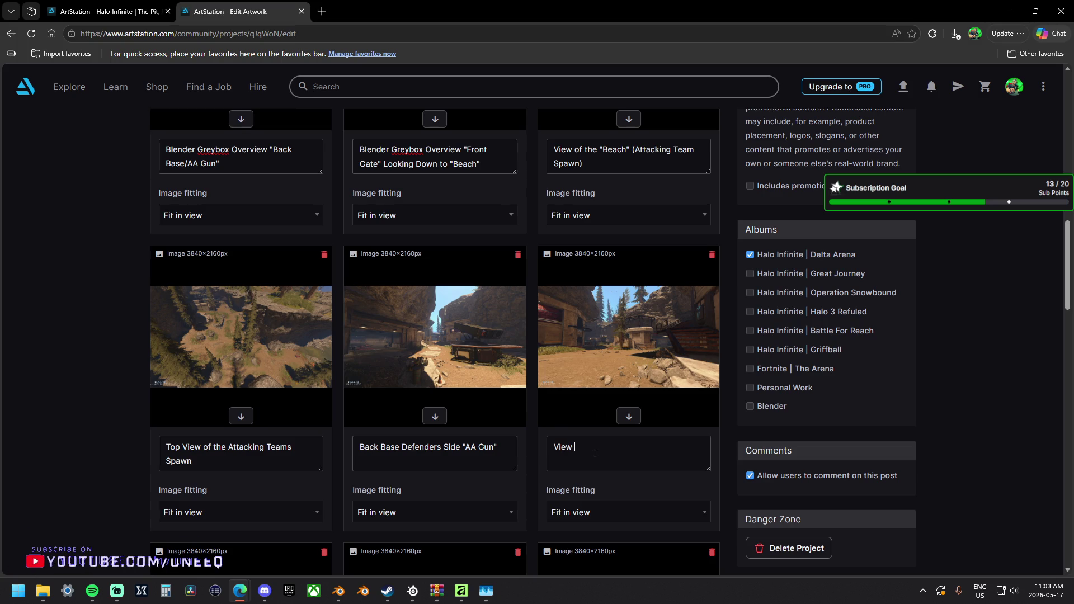
type("from the ")
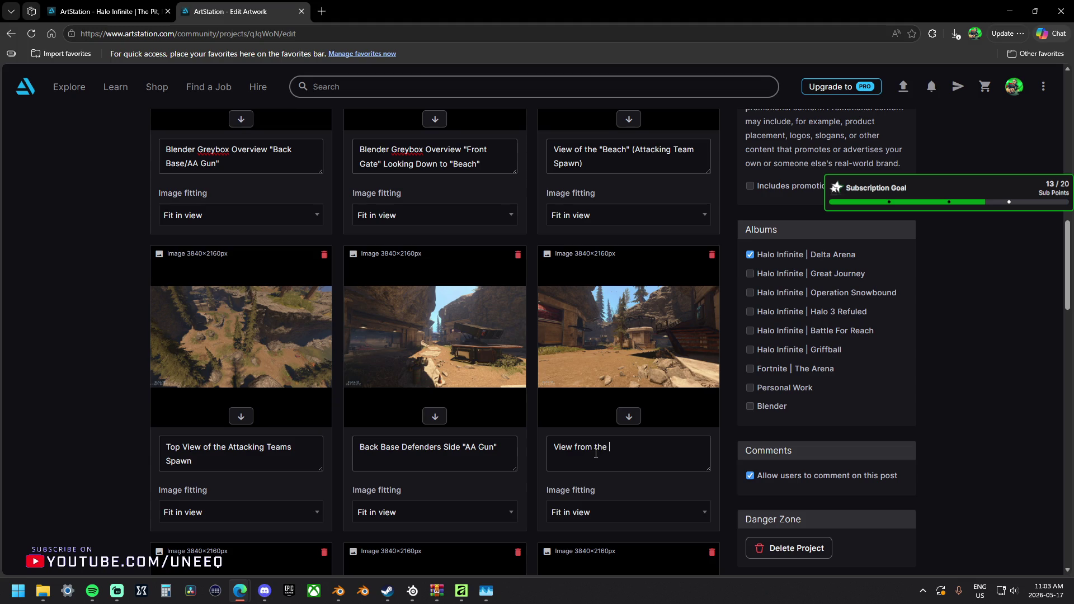
type("\"Front Gate")
type("\" ")
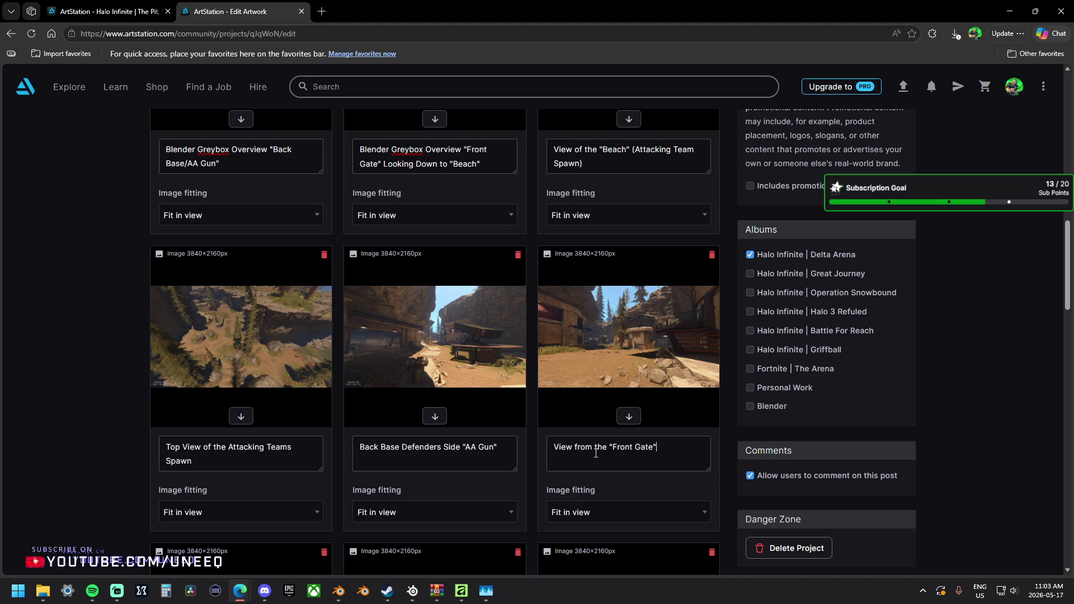
type("L")
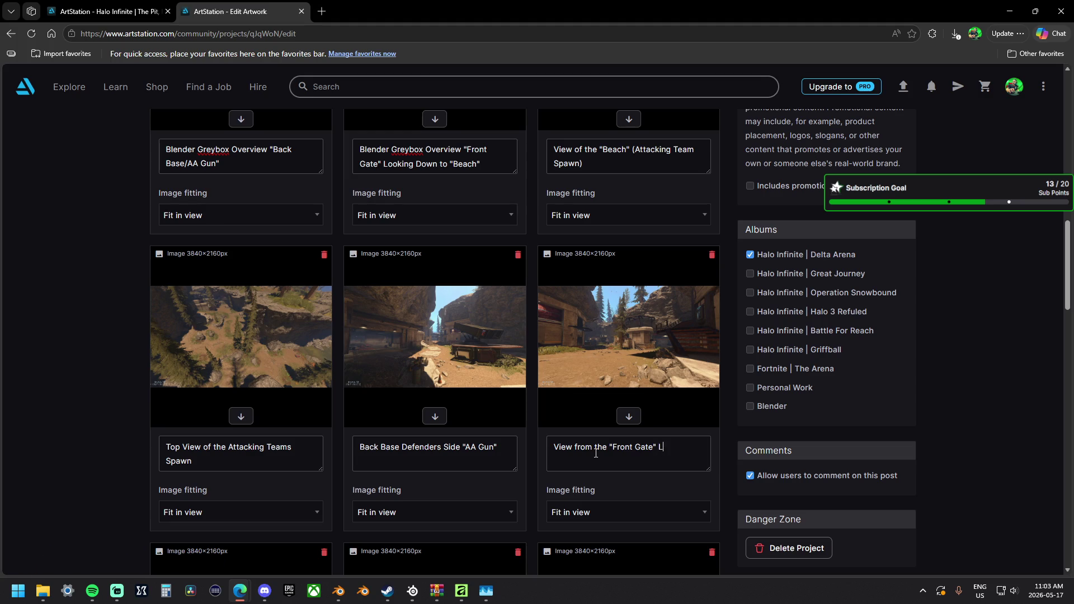
type("ooking towards the ")
type("\"Objecti")
type("ve Hut\"")
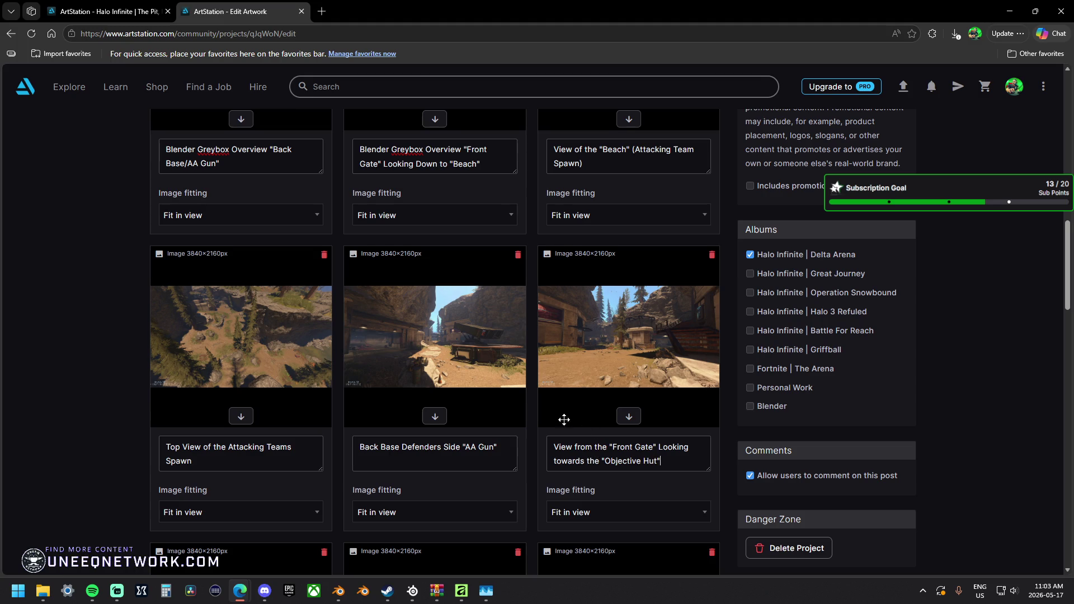
scroll(563, 419, "down", 4)
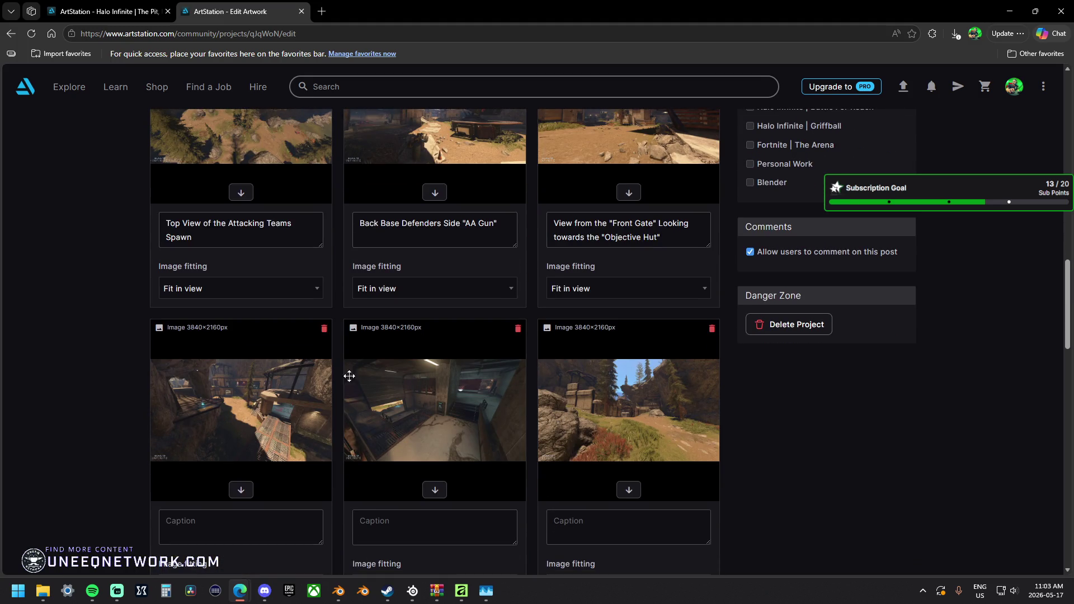
scroll(330, 385, "down", 1)
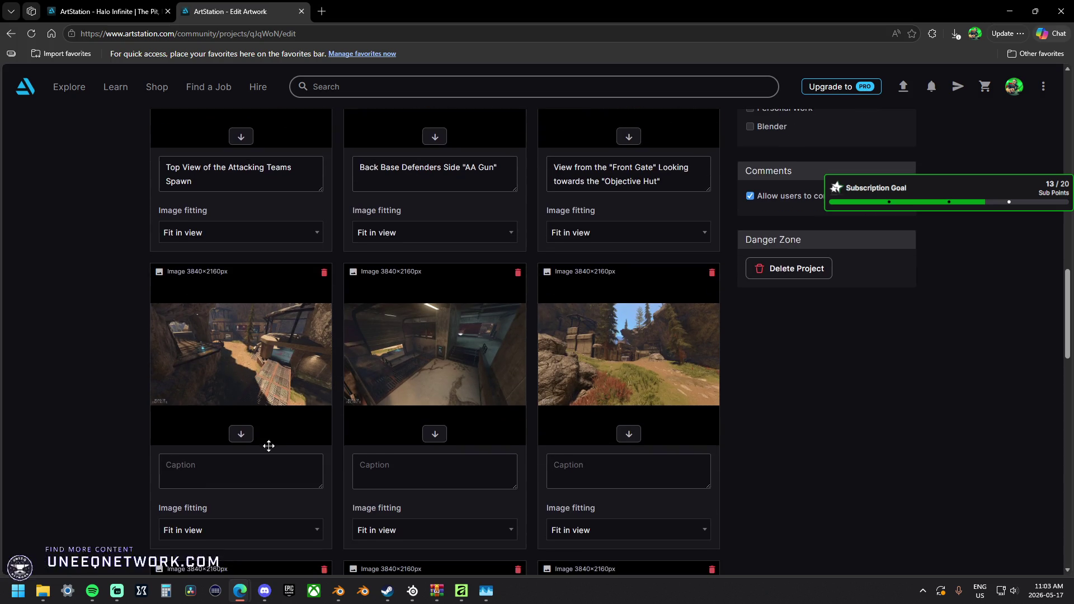
Caption the first image 'Defending Teams Base "Pipe Room"'.
left_click(250, 468)
type("Def")
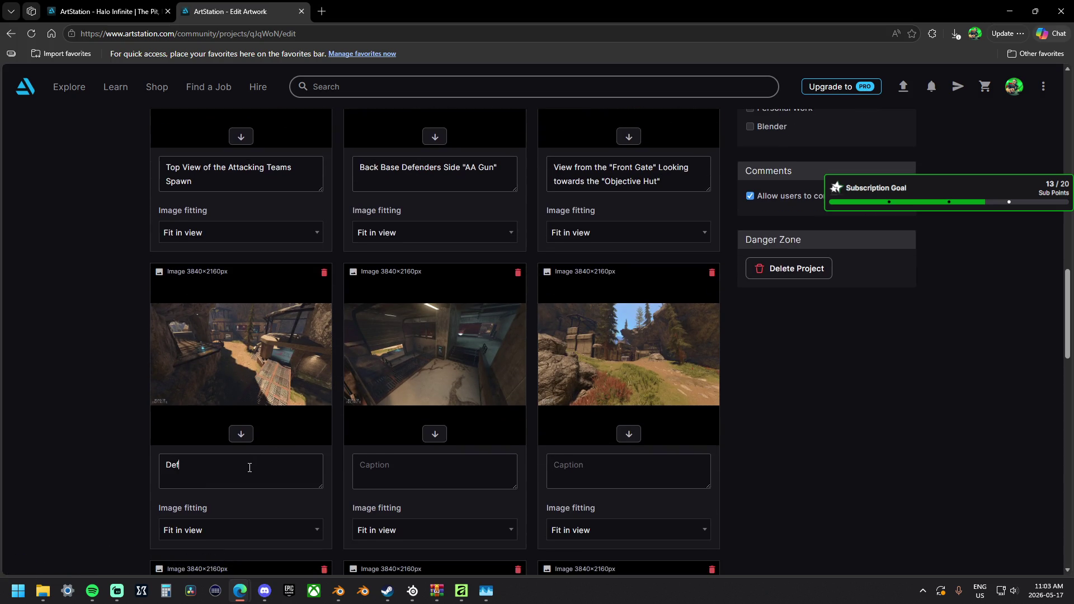
type("ending Teams Base")
type("PPi")
type("pe")
type(" Room")
type("\"")
Copy that caption to the second image and change it to 'Defending Teams Base "Garage"'.
key("ctrl+a")
key("ctrl+c")
left_click(409, 469)
key("ctrl+v")
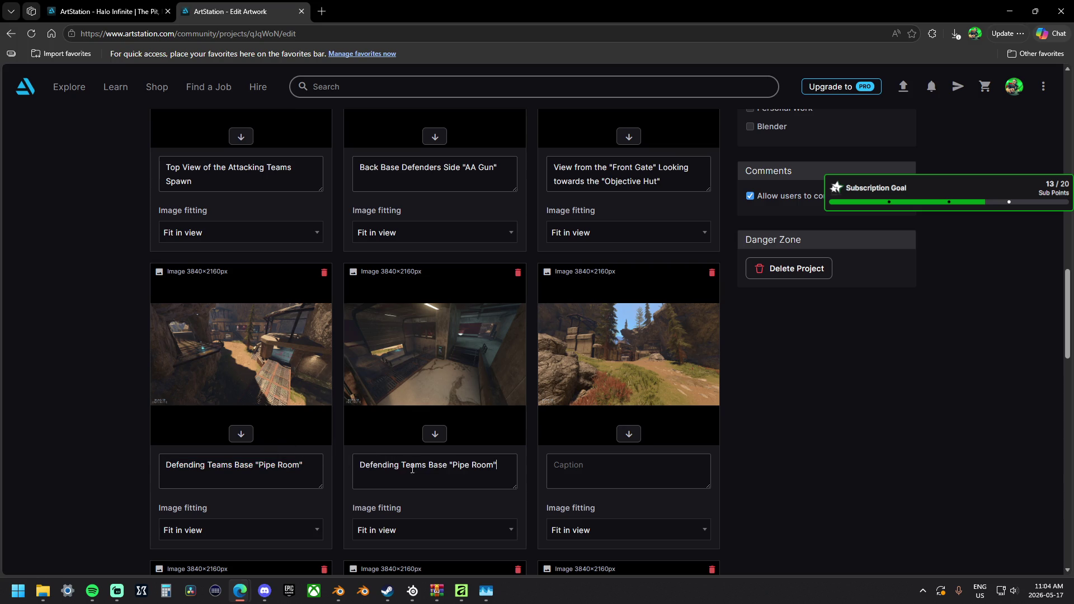
left_click_drag(453, 464, 492, 467)
type("Garage")
key("ctrl+a")
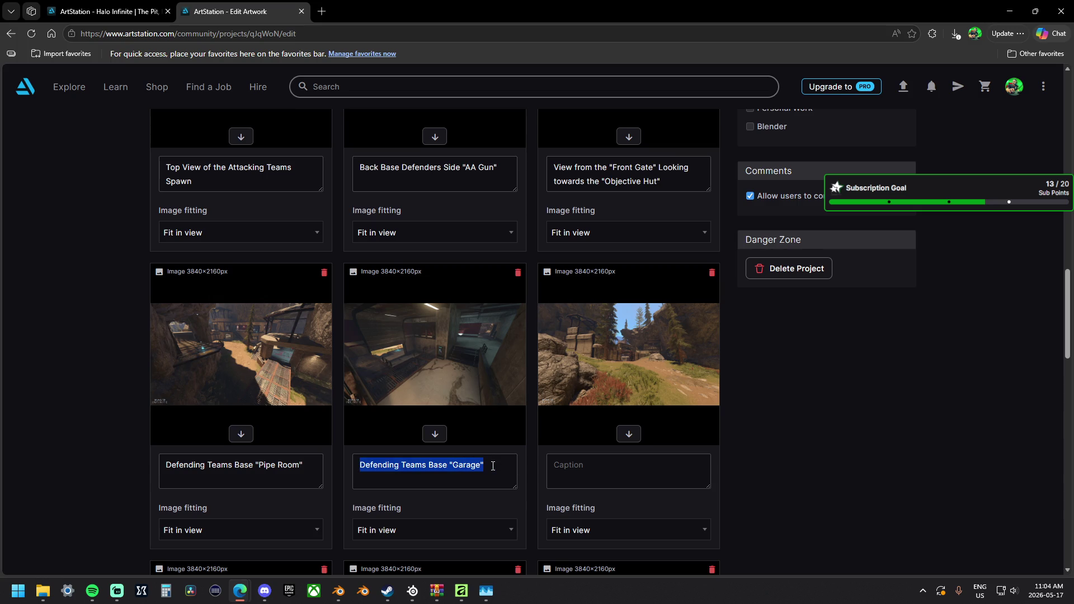
left_click(604, 469)
Caption the first forest image 'View of the "Front Gate" From Attacking Teams Side', fixing the misspelling.
scroll(623, 471, "down", 3)
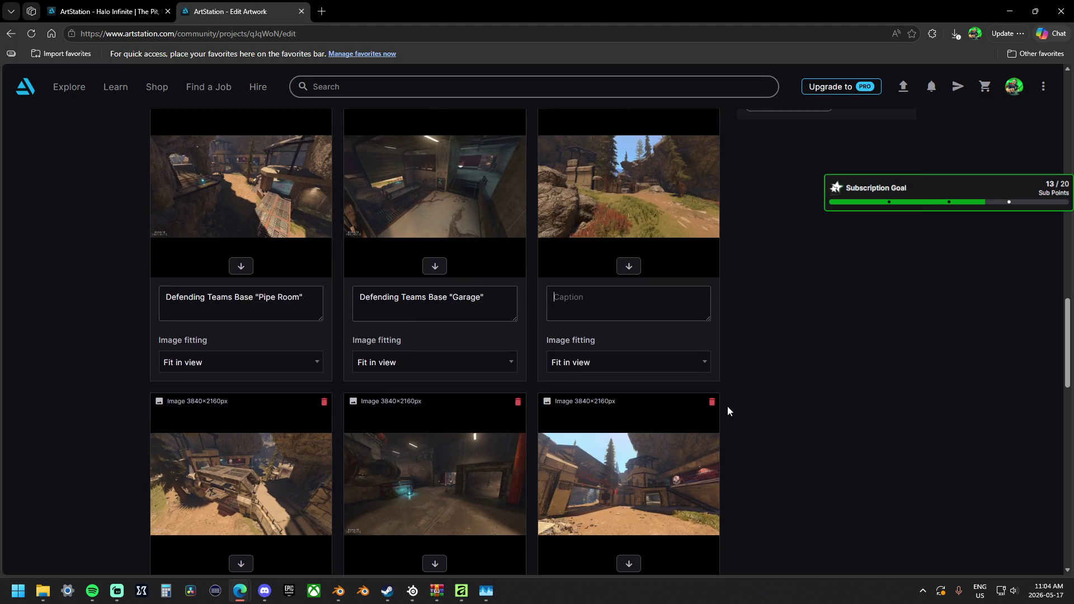
scroll(760, 387, "up", 1)
key("ctrl+v")
key("ctrl+a")
key("BackSpace")
type("Front Gate ")
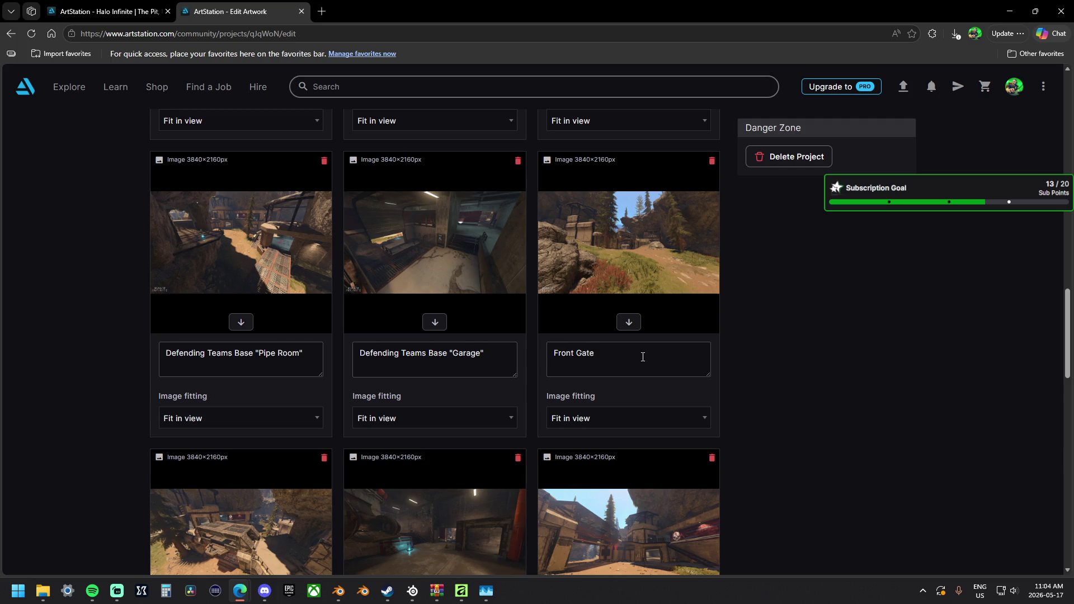
type("From Attack")
type("ing Teams S")
type("ide")
left_click(555, 351)
type("Veiw of the")
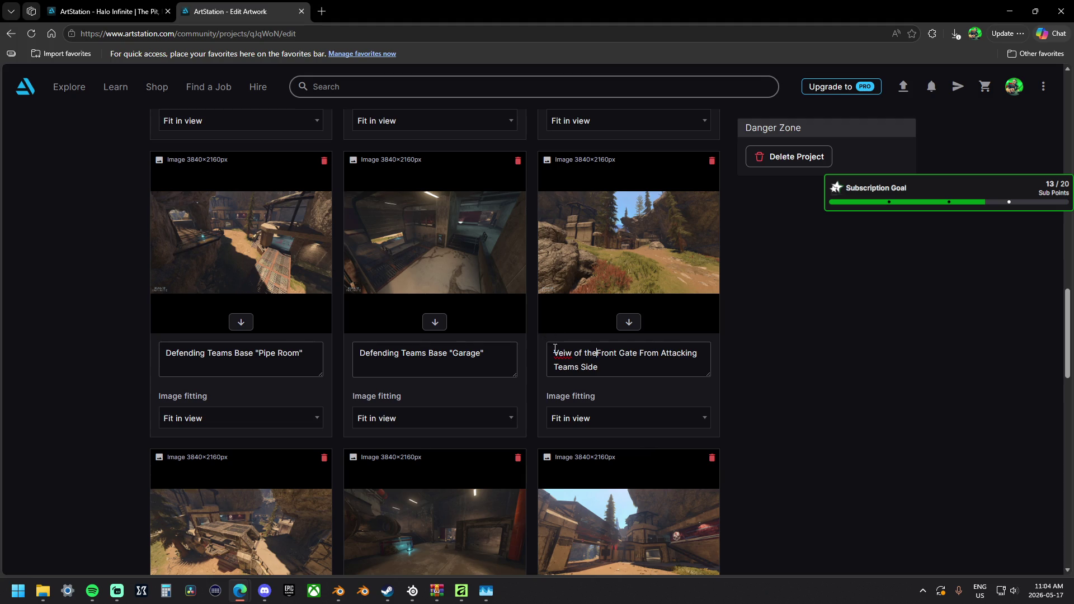
right_click(561, 352)
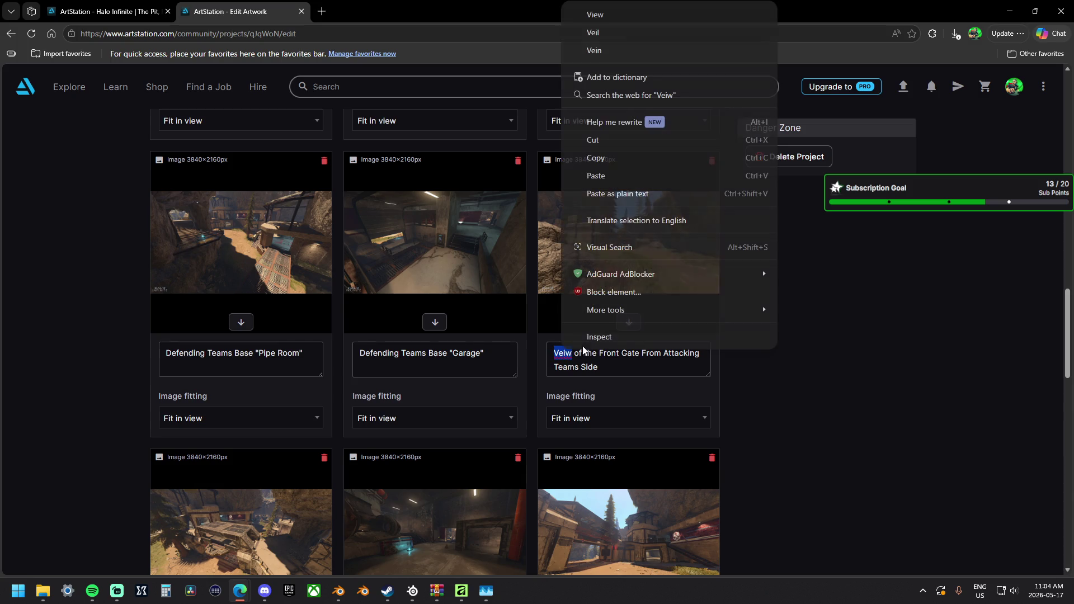
left_click(626, 25)
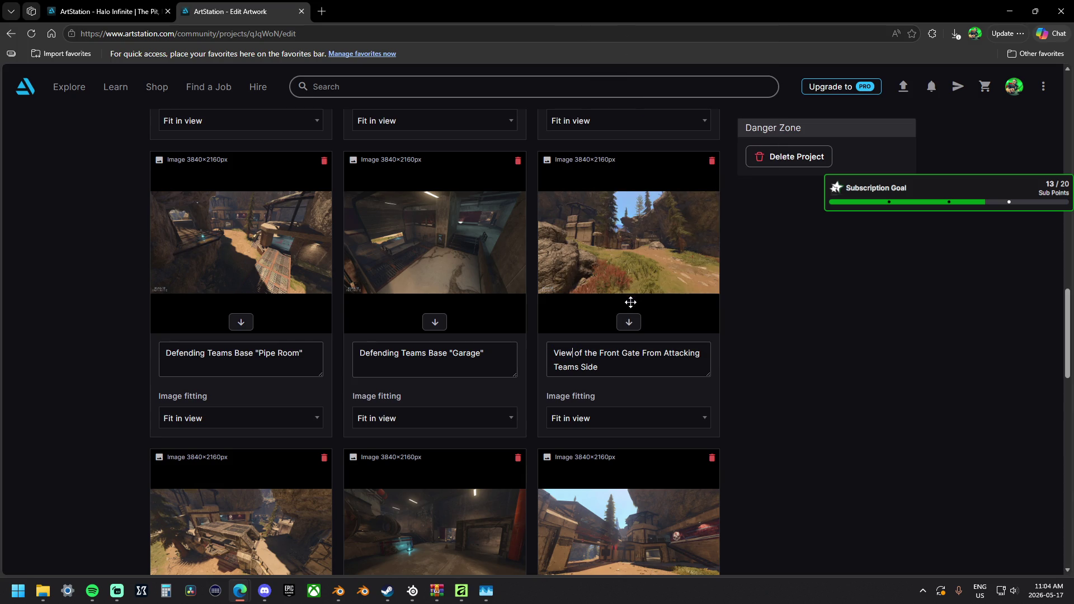
triple_click(619, 366)
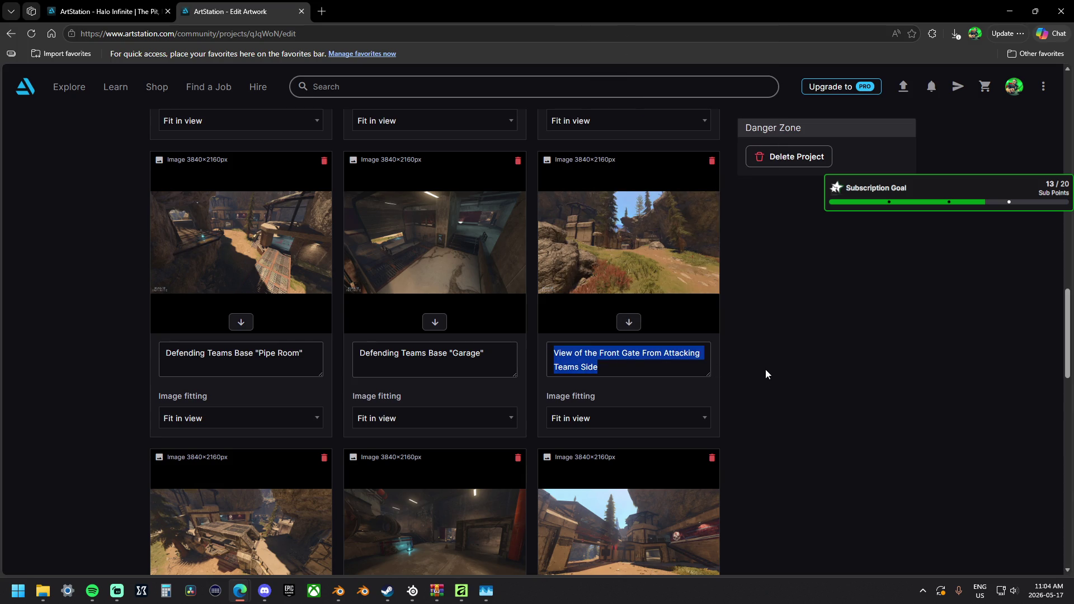
left_click(649, 367)
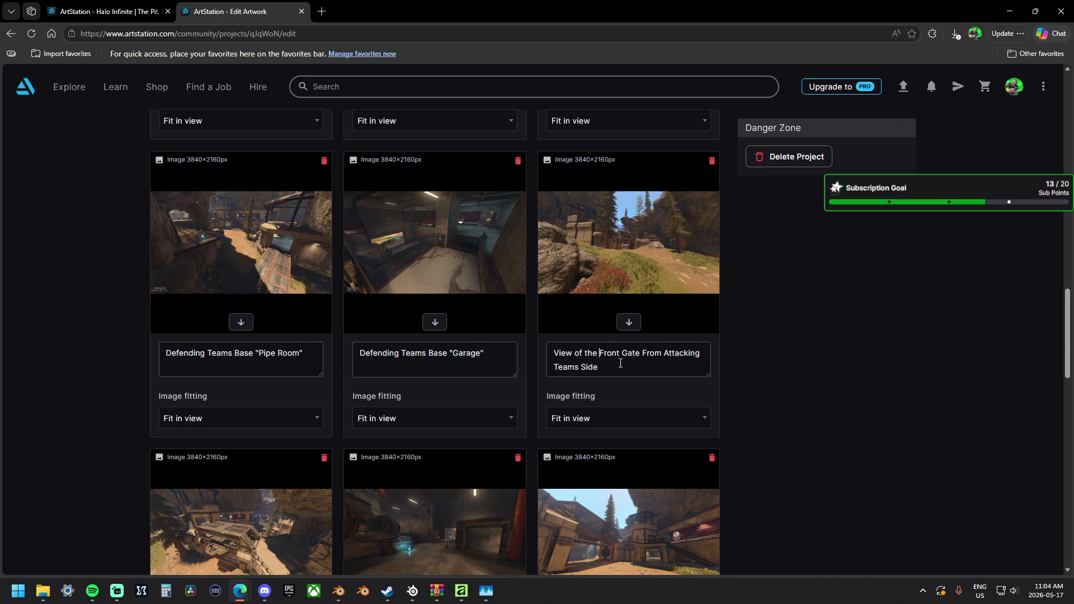
type("\"")
type("\"")
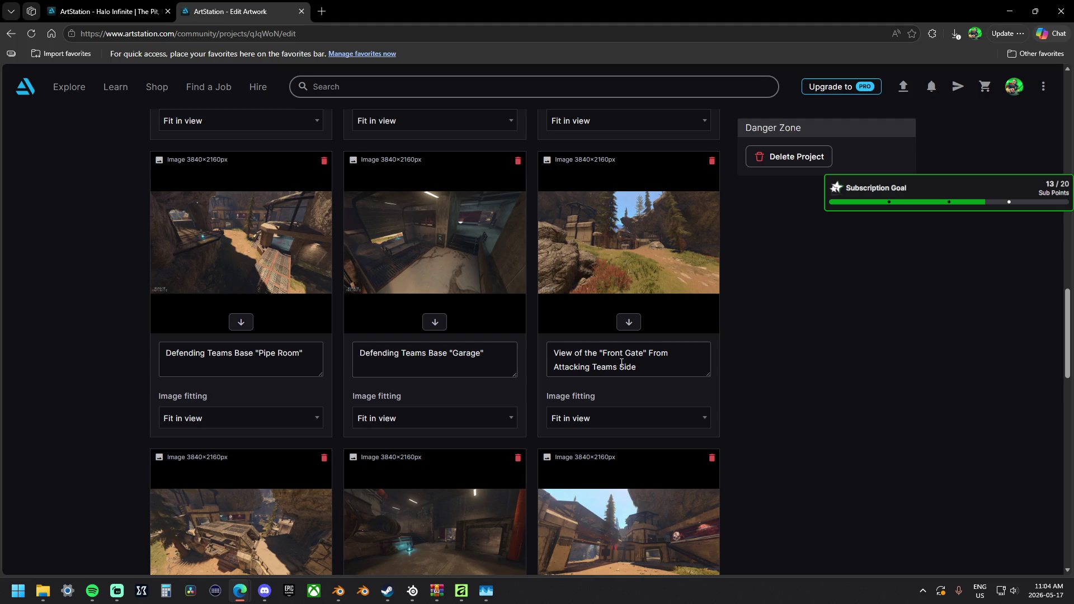
Copy that caption to the lower-right image, changing Attacking to Defending.
key("ctrl+a")
scroll(599, 372, "down", 3)
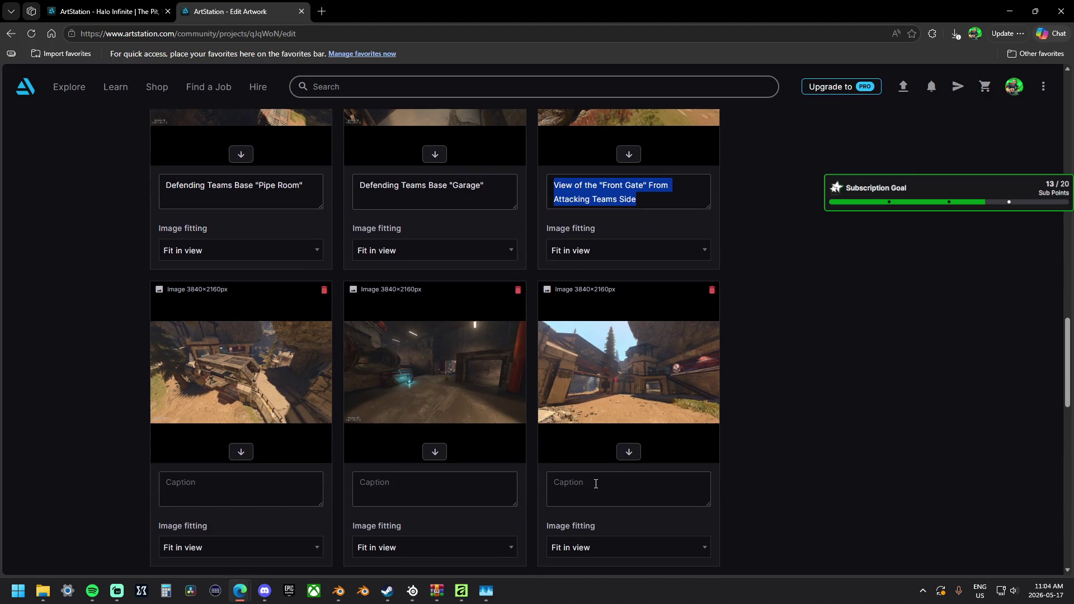
left_click(596, 484)
key("ctrl+v")
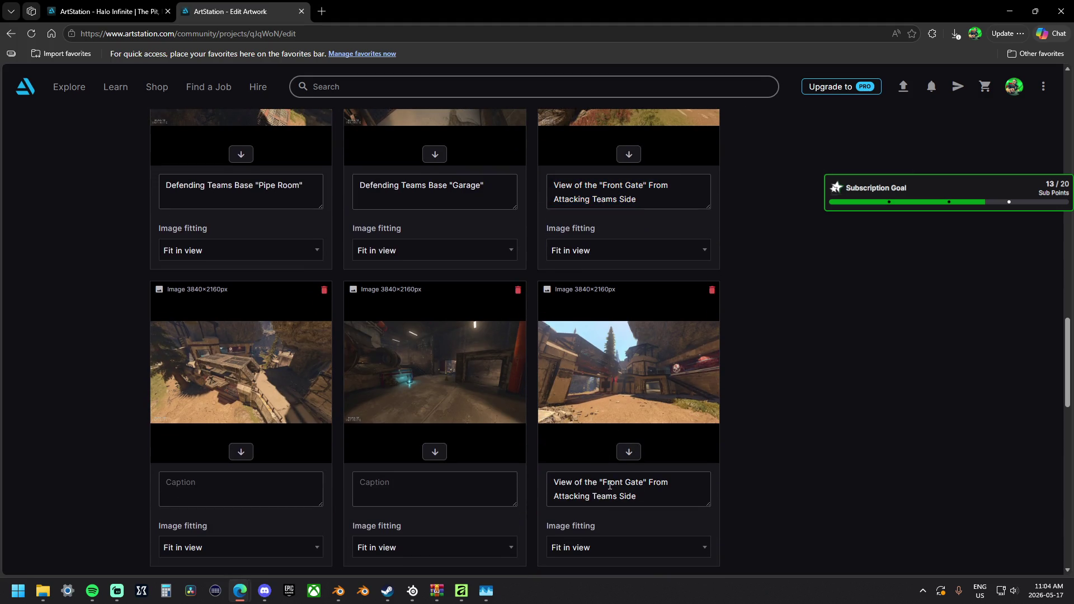
double_click(621, 486)
left_click_drag(590, 496, 551, 496)
type("Defending")
Paste the Pipe Room caption into the lower-middle image's caption.
scroll(489, 484, "up", 1)
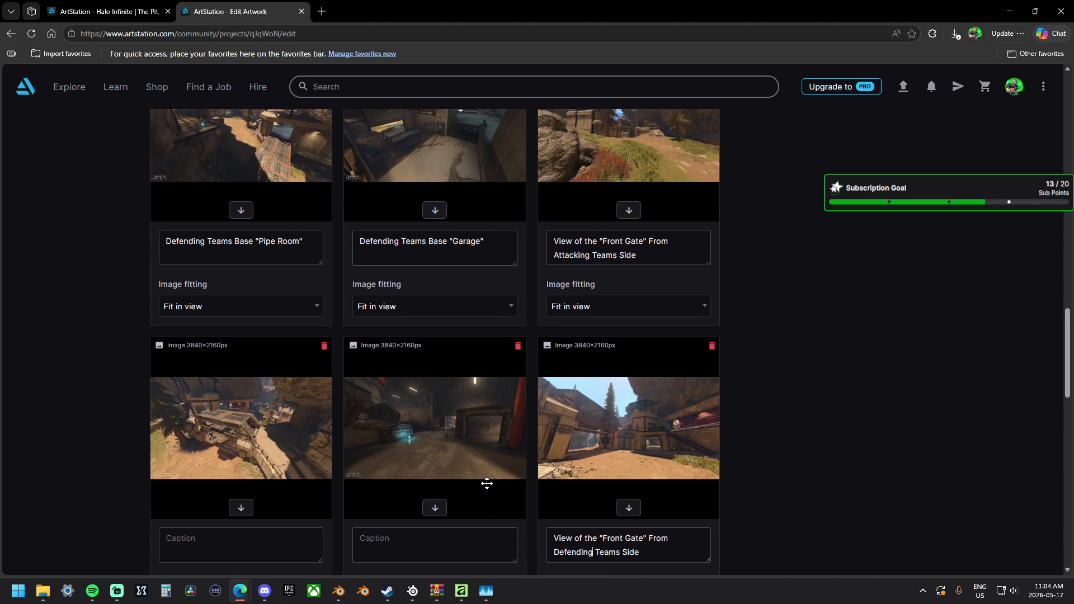
left_click(469, 549)
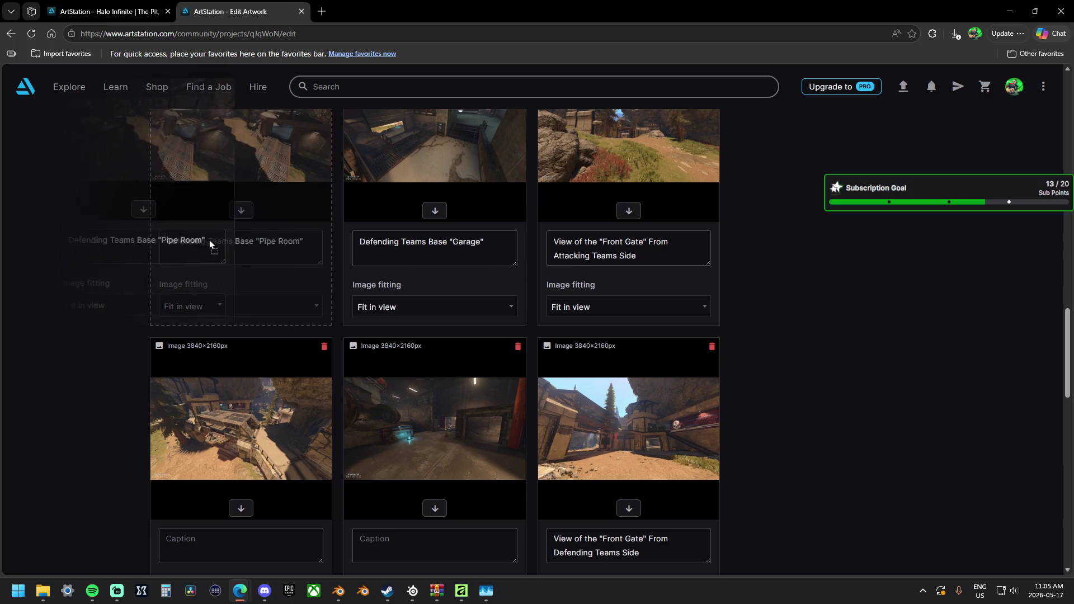
key("ctrl+a")
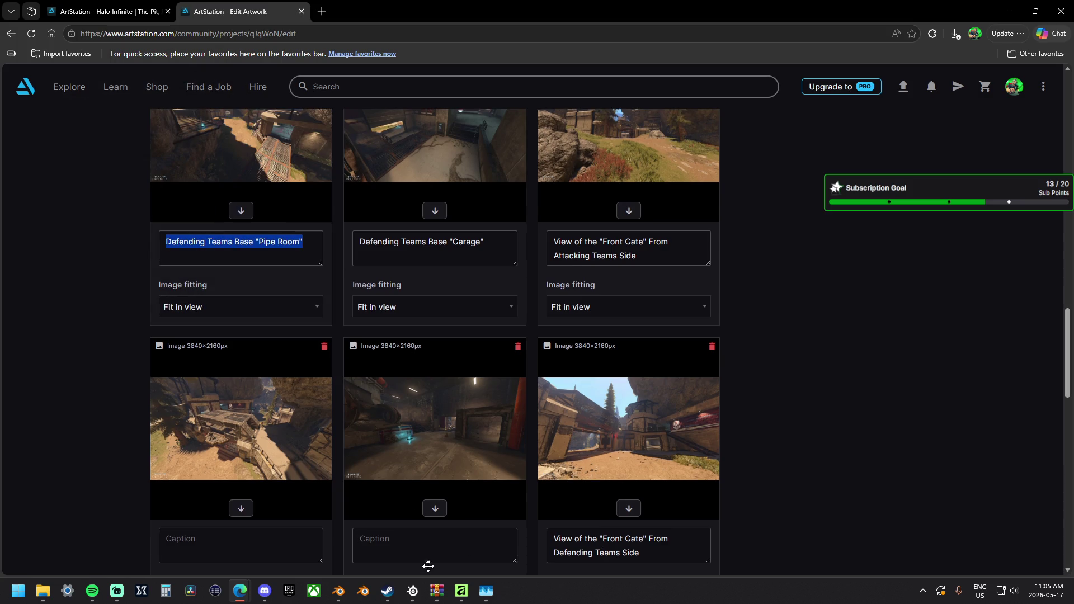
left_click(428, 545)
key("ctrl+v")
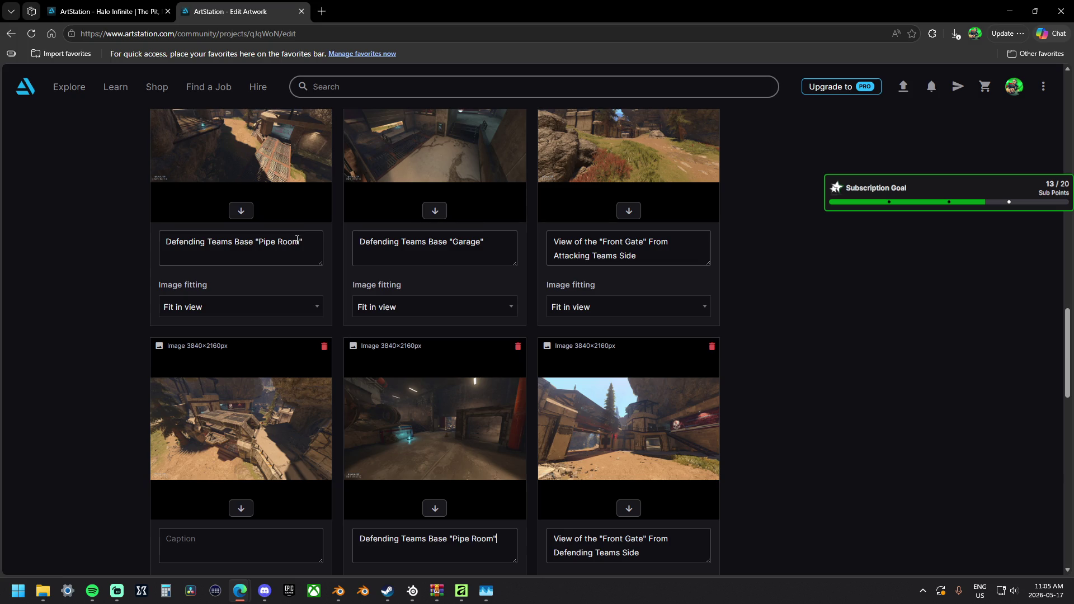
Change the upper-left caption from Pipe Room to "Short Cut".
left_click_drag(300, 241, 259, 242)
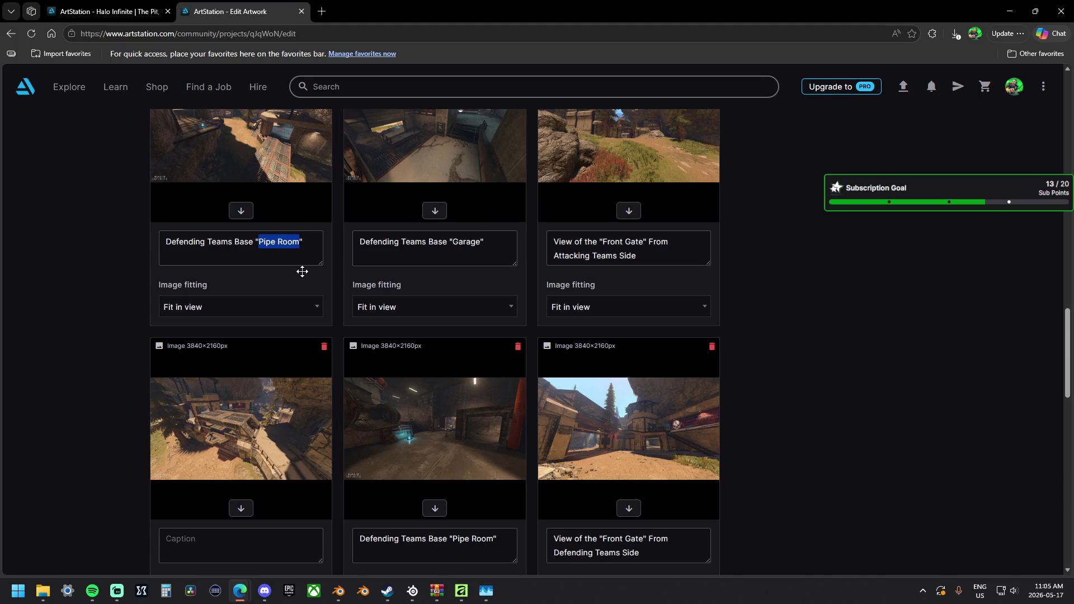
key("BackSpace")
type("short Cut")
left_click_drag(263, 242, 260, 242)
type("S")
type("\"")
Caption the lower-left image 'Front Gate View From Camo Spawn'.
scroll(277, 245, "down", 2)
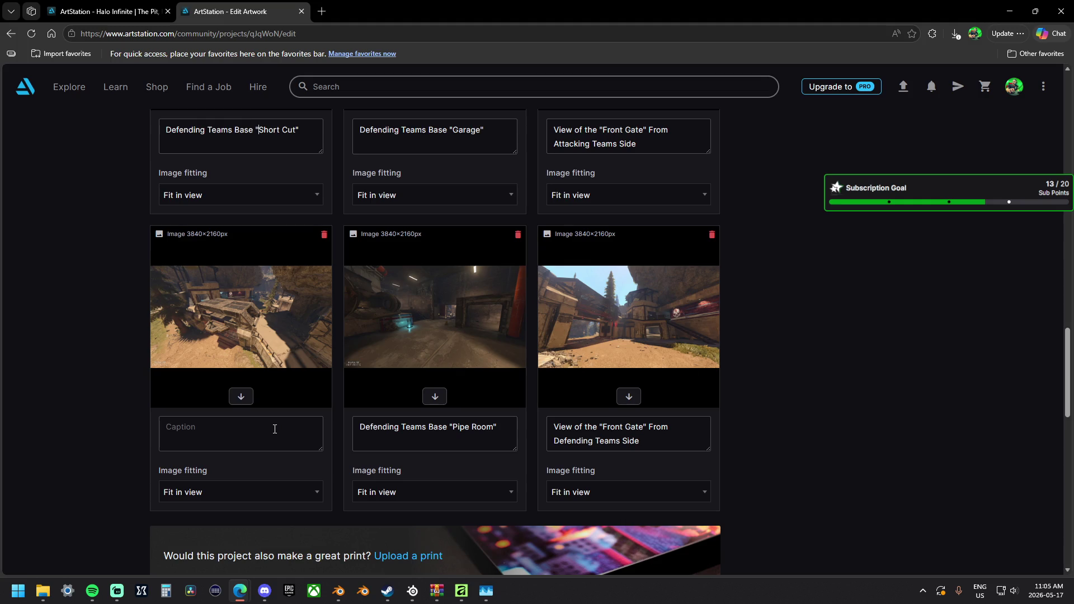
type("Front Gate")
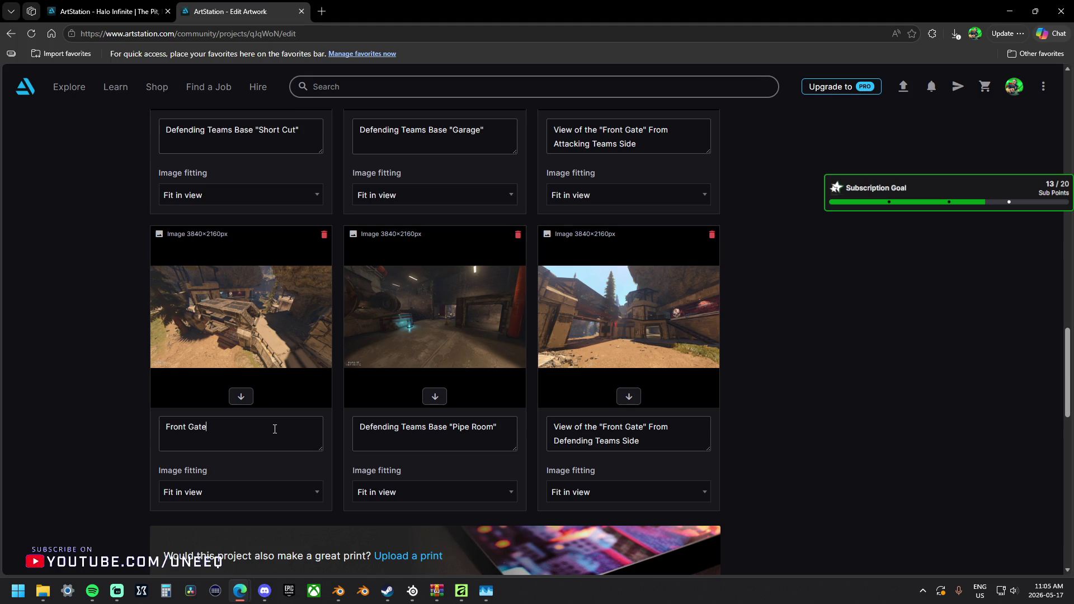
scroll(282, 386, "down", 3)
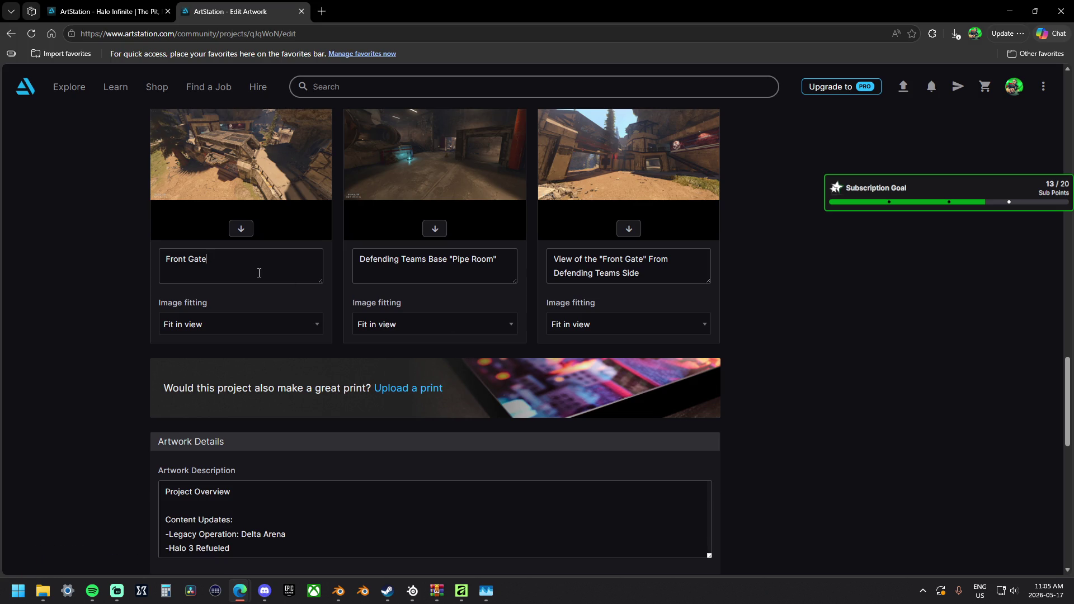
type(" Vi")
type("ew From")
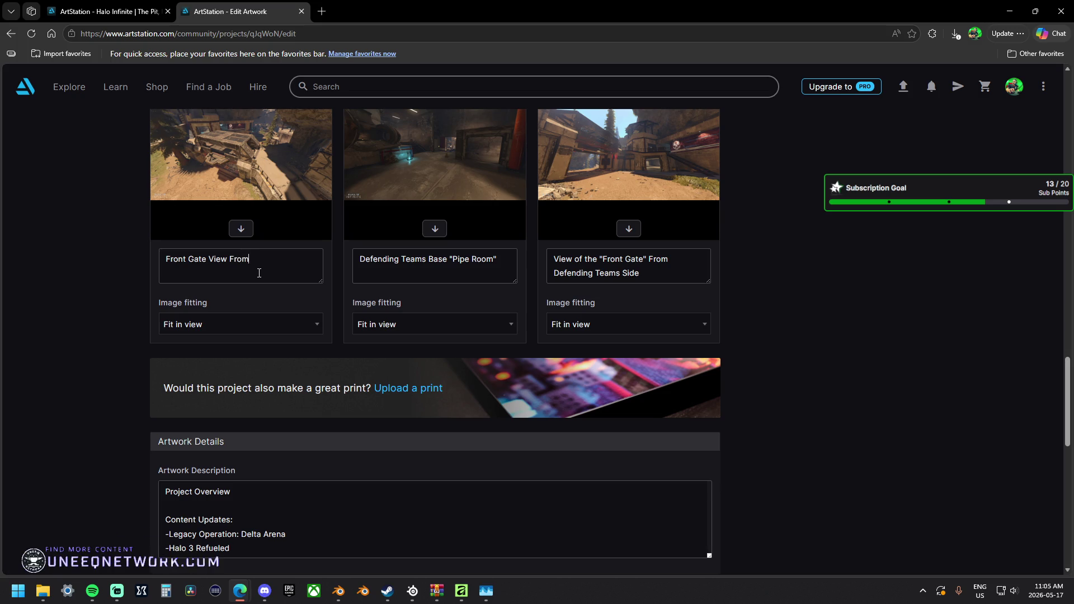
type(" Camo Spawn")
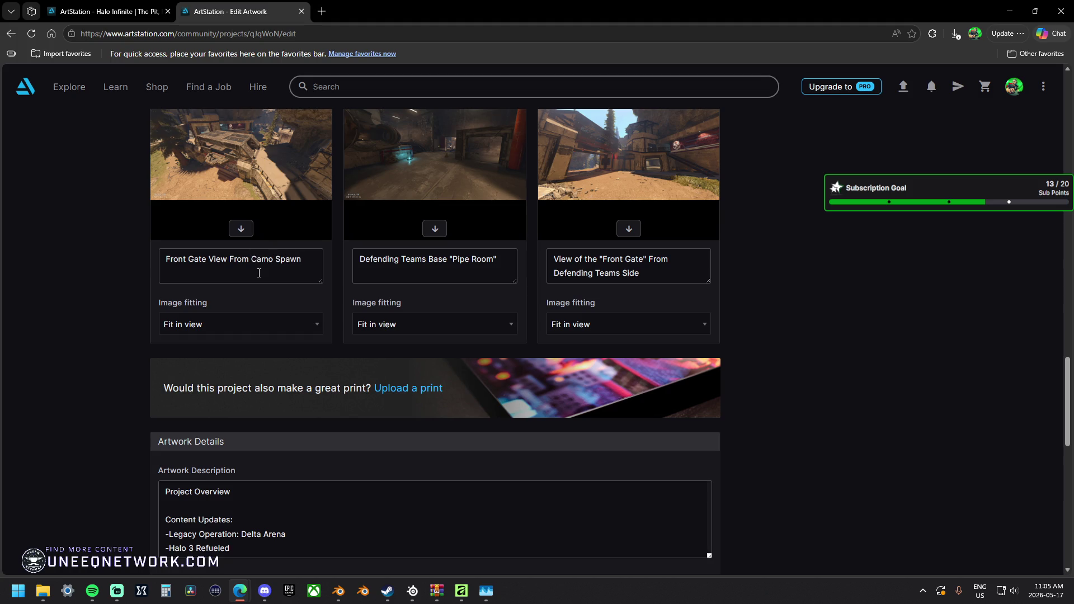
scroll(238, 320, "down", 1)
Try several times to add Forge to Software Used, ending up with mistaken forger and foprge entries.
scroll(630, 368, "down", 10)
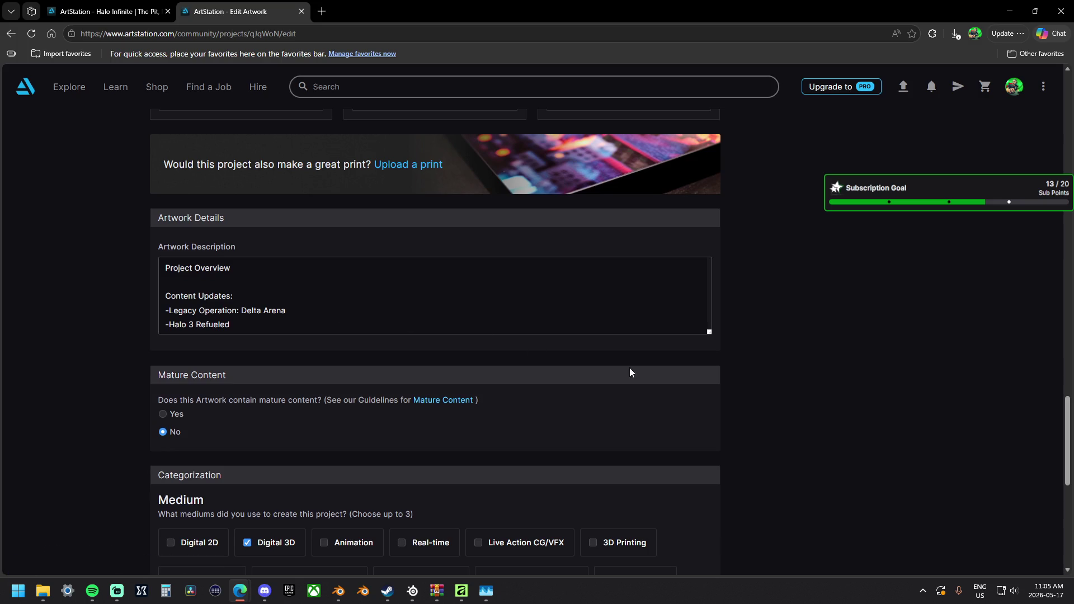
left_click(316, 352)
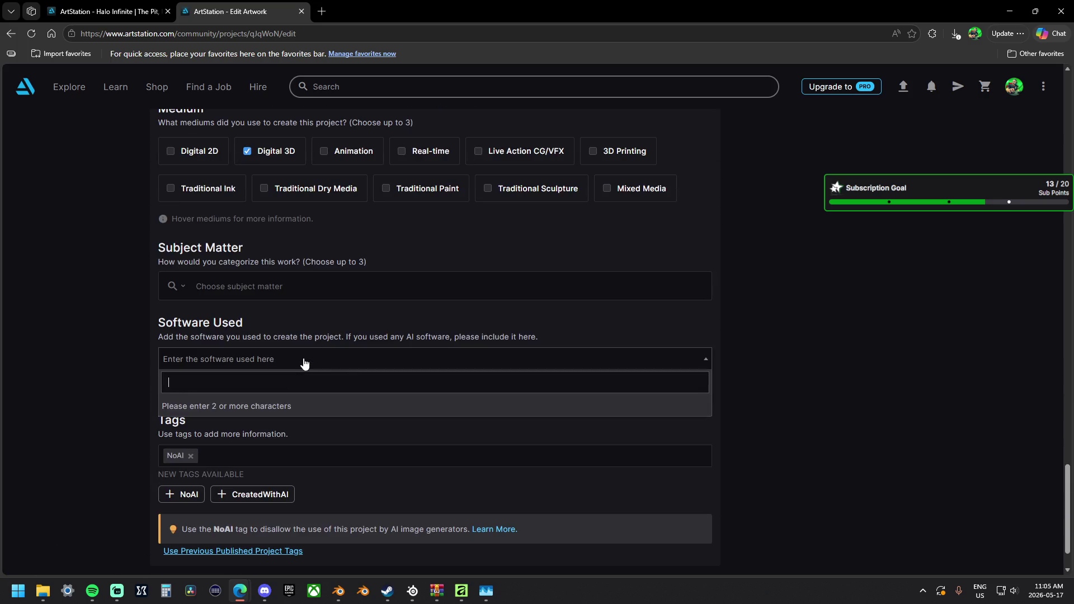
type("Forge")
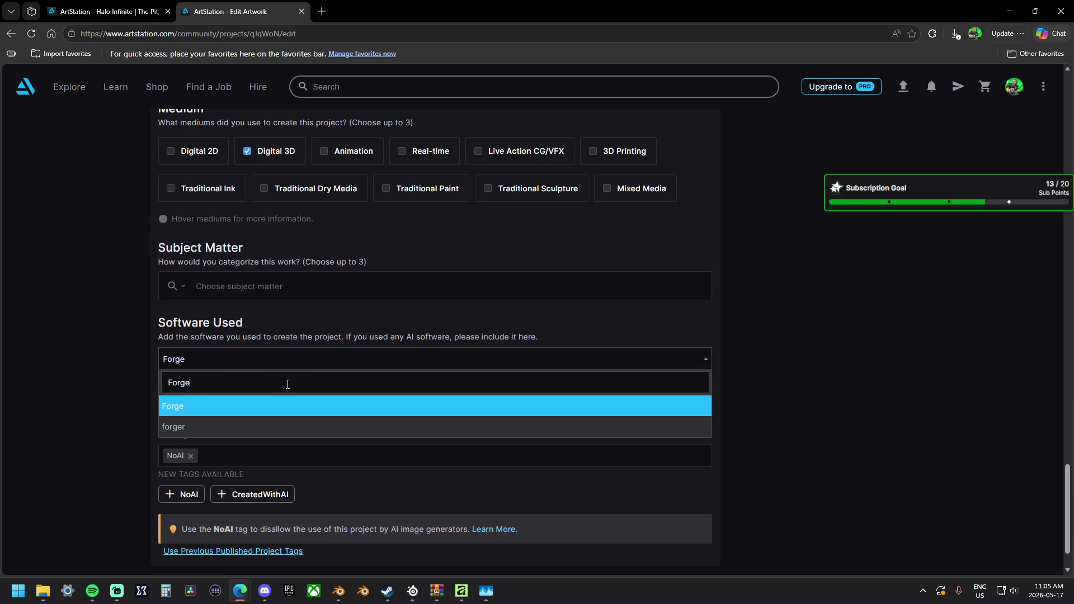
right_click(185, 405)
left_click(139, 378)
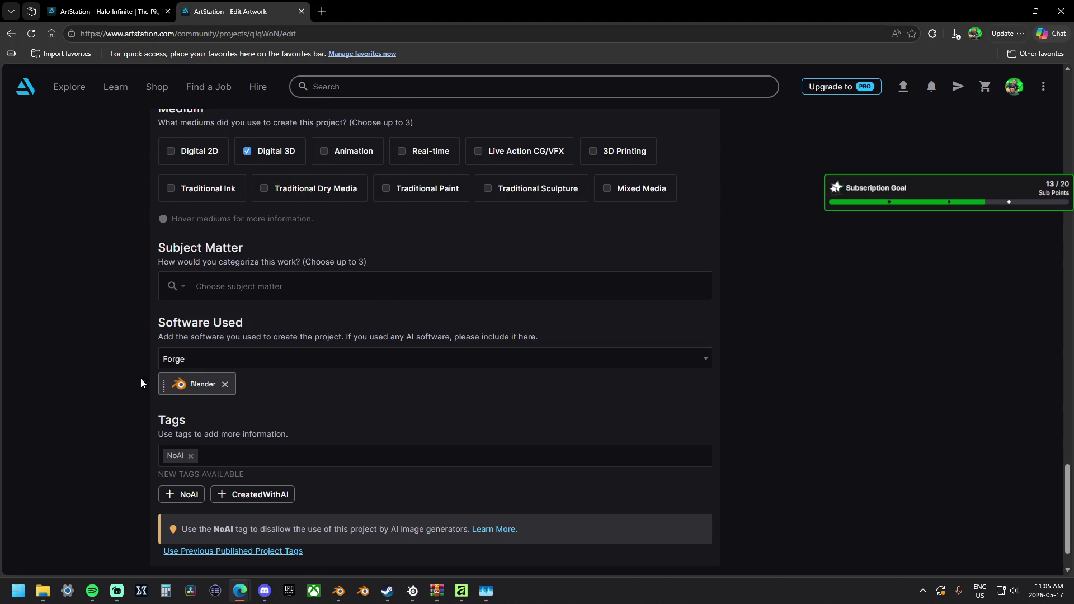
left_click(202, 358)
type("Forge")
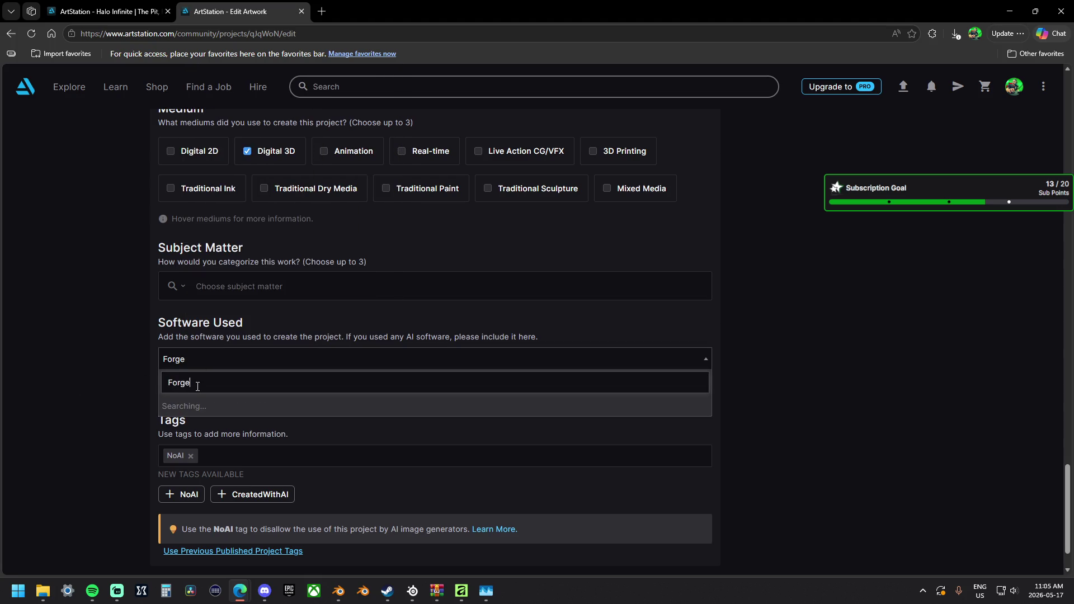
left_click(163, 406)
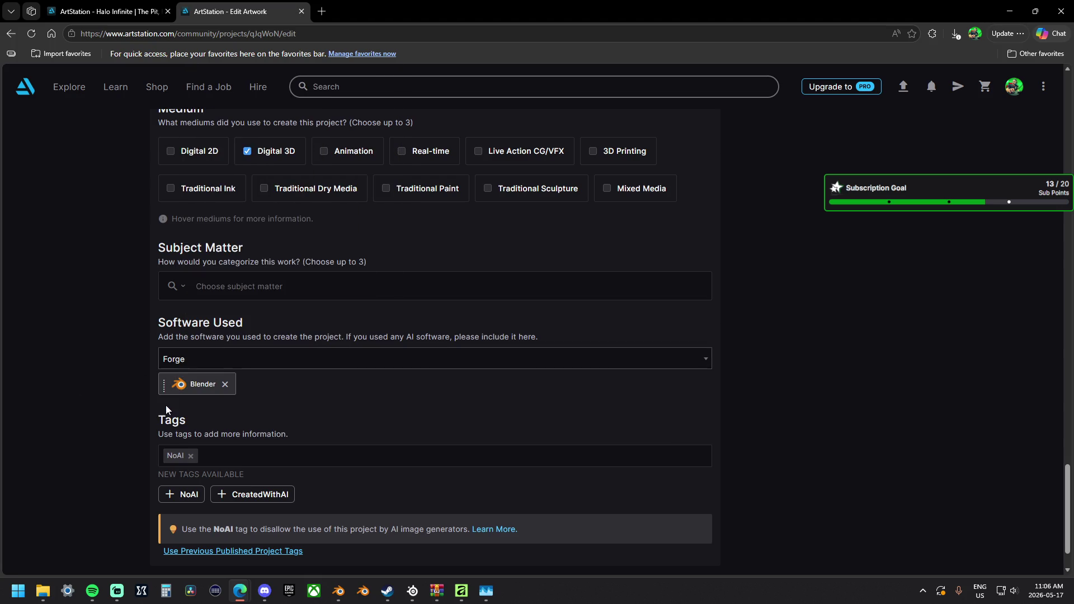
left_click(211, 363)
type("forge")
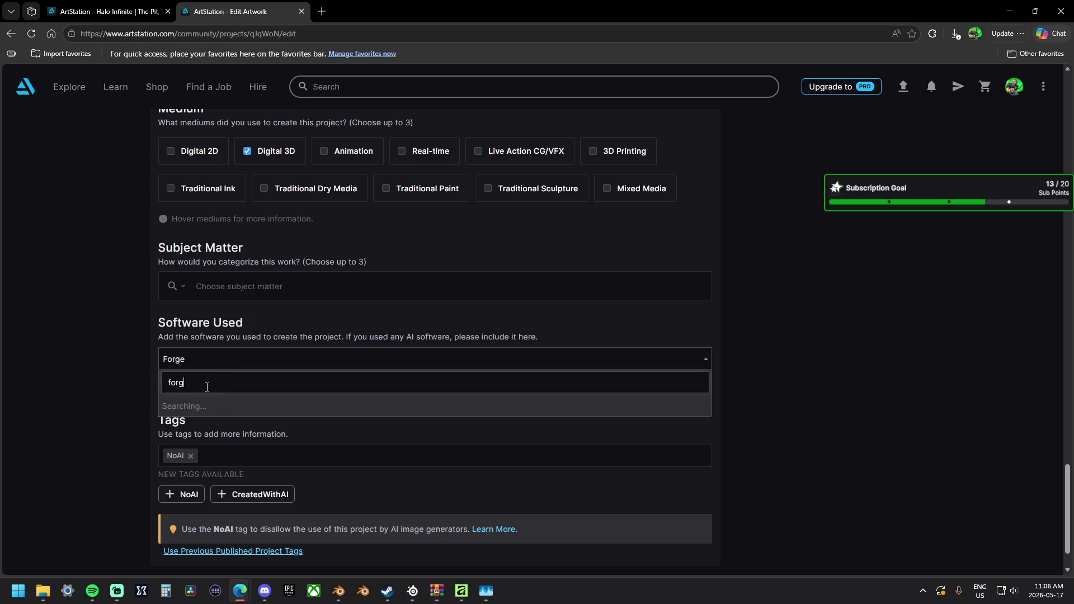
left_click(194, 413)
left_click(218, 360)
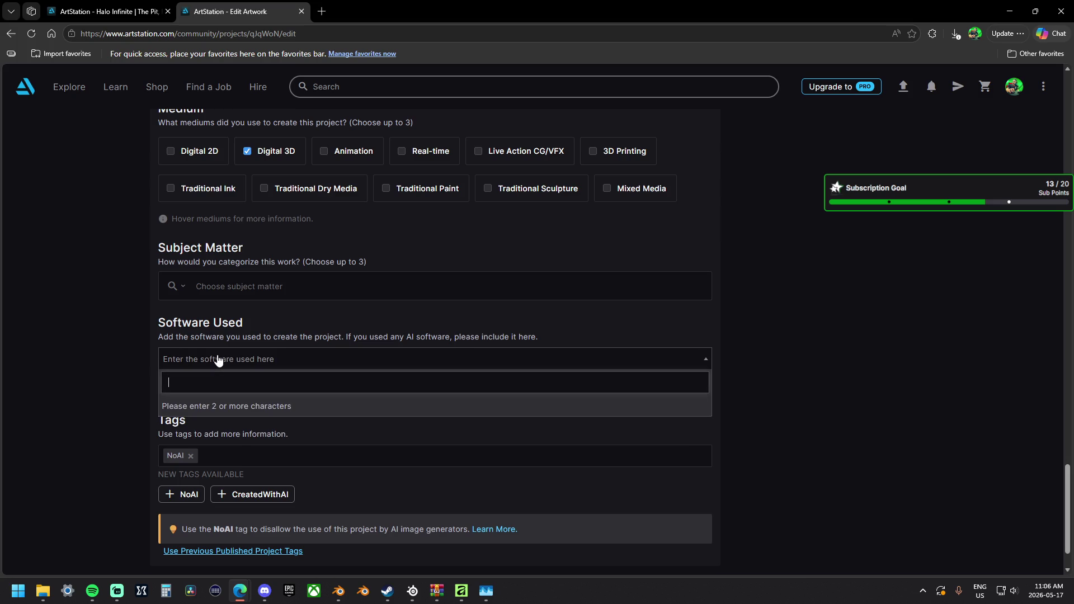
type("forge")
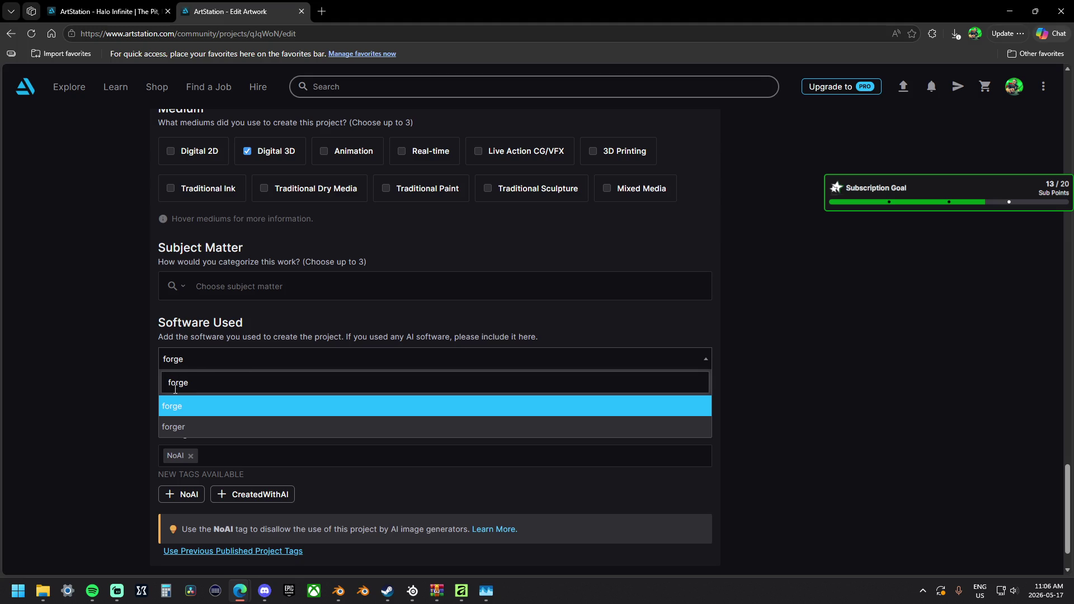
left_click(183, 407)
left_click(203, 372)
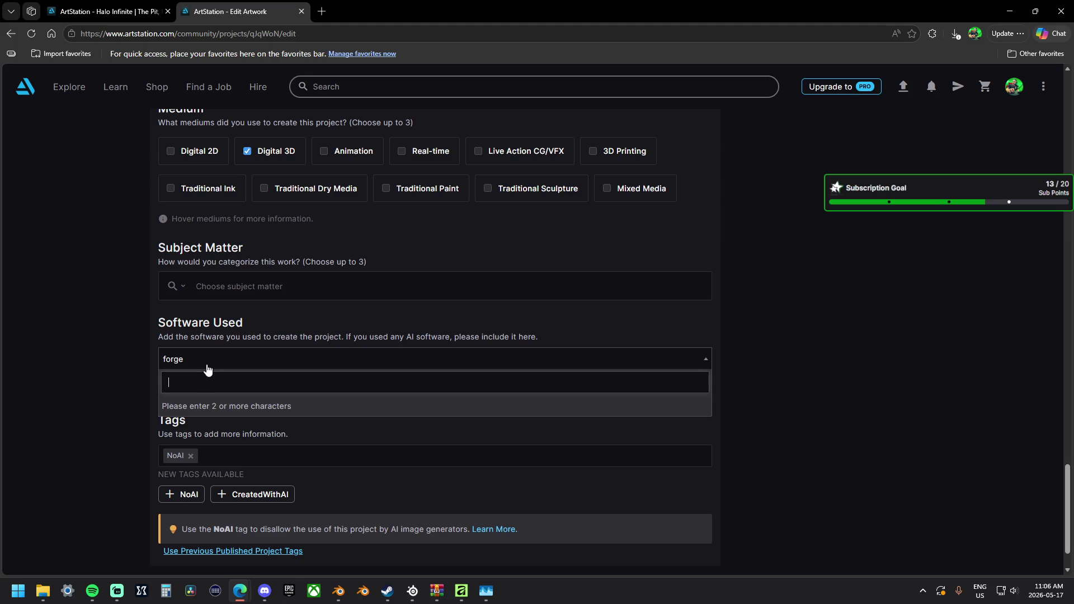
type("foprge")
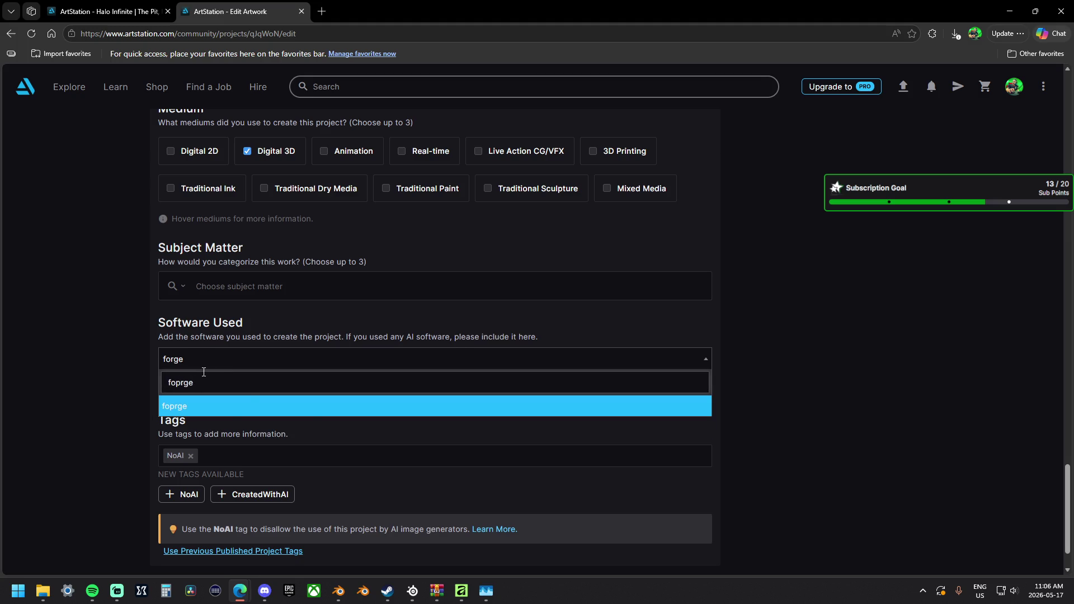
key("Return")
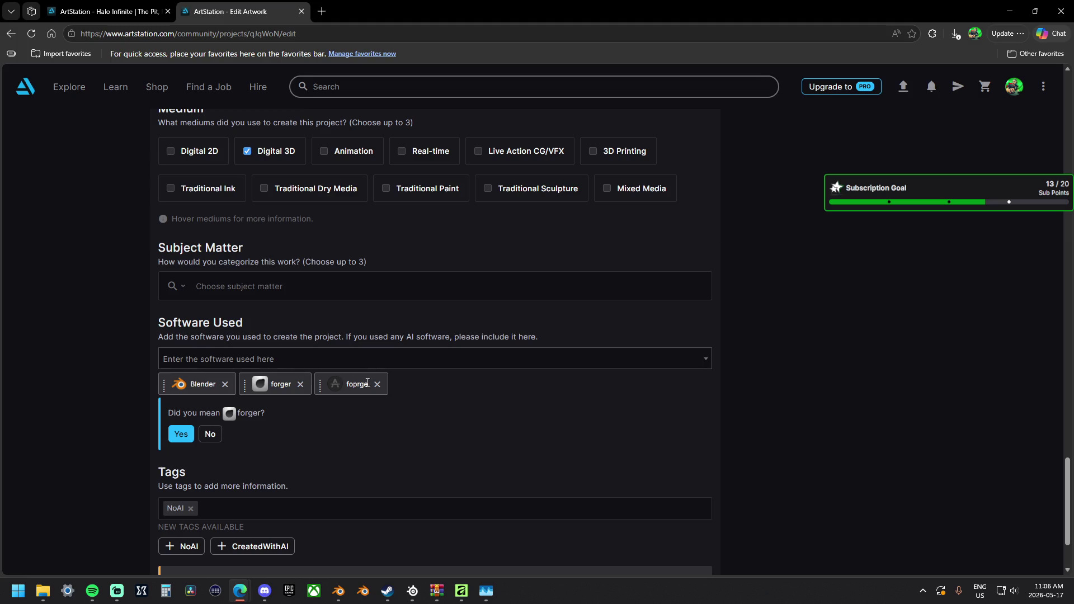
Remove the foprge and forger entries and pick Forge from the software list.
left_click(377, 385)
left_click(218, 438)
left_click(218, 359)
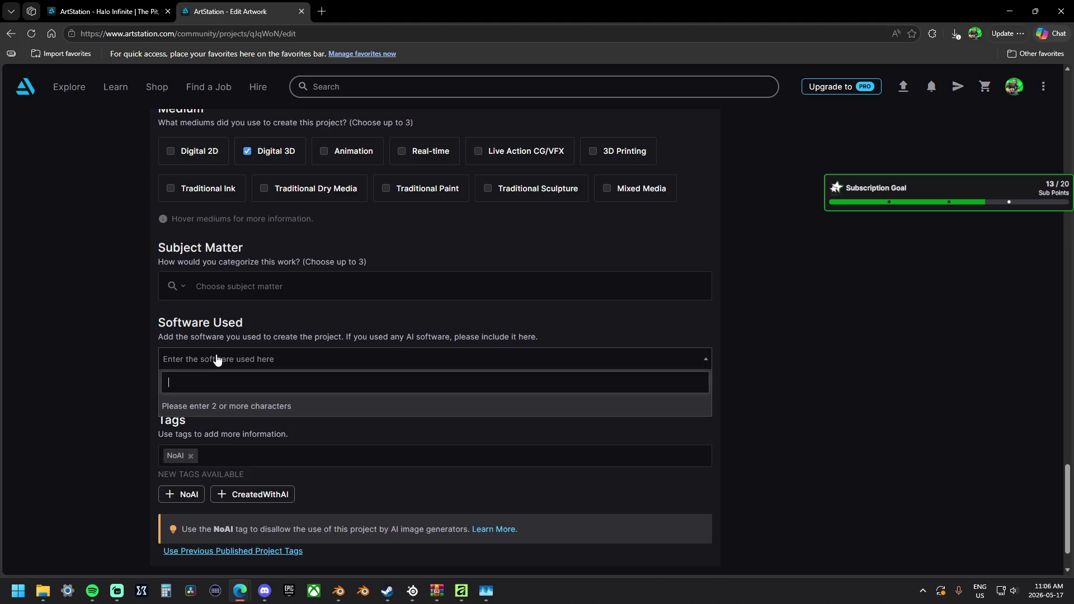
type("Forge")
key("Return")
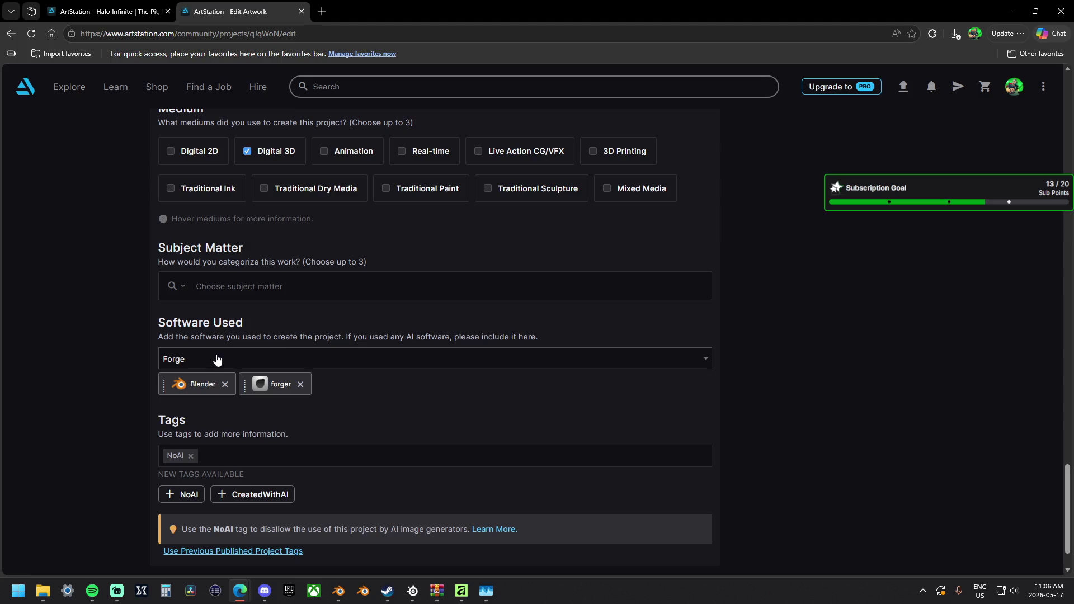
left_click(301, 385)
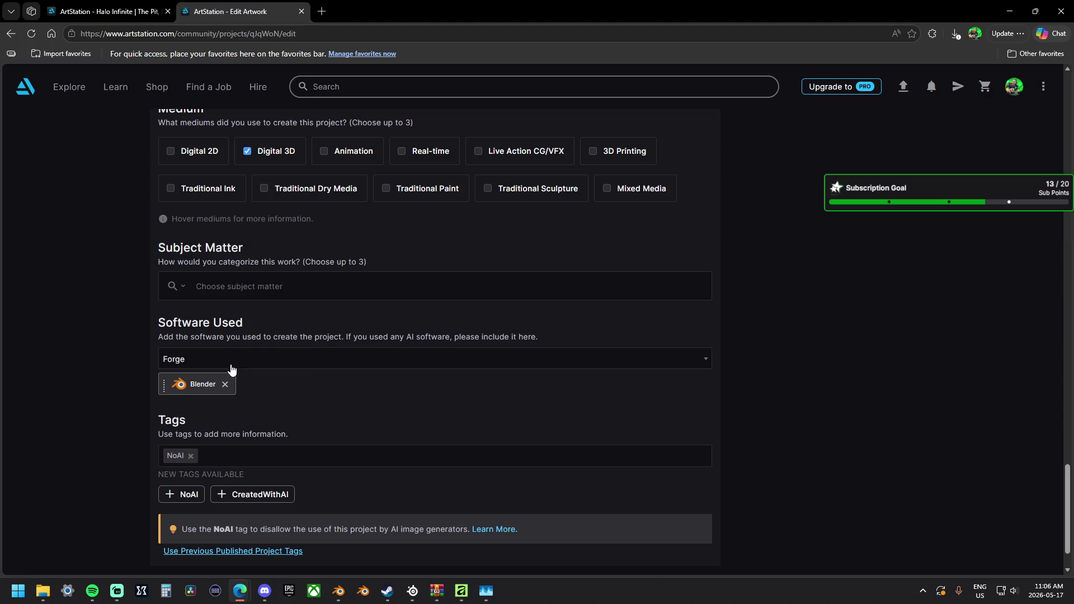
left_click(227, 365)
type("Forge")
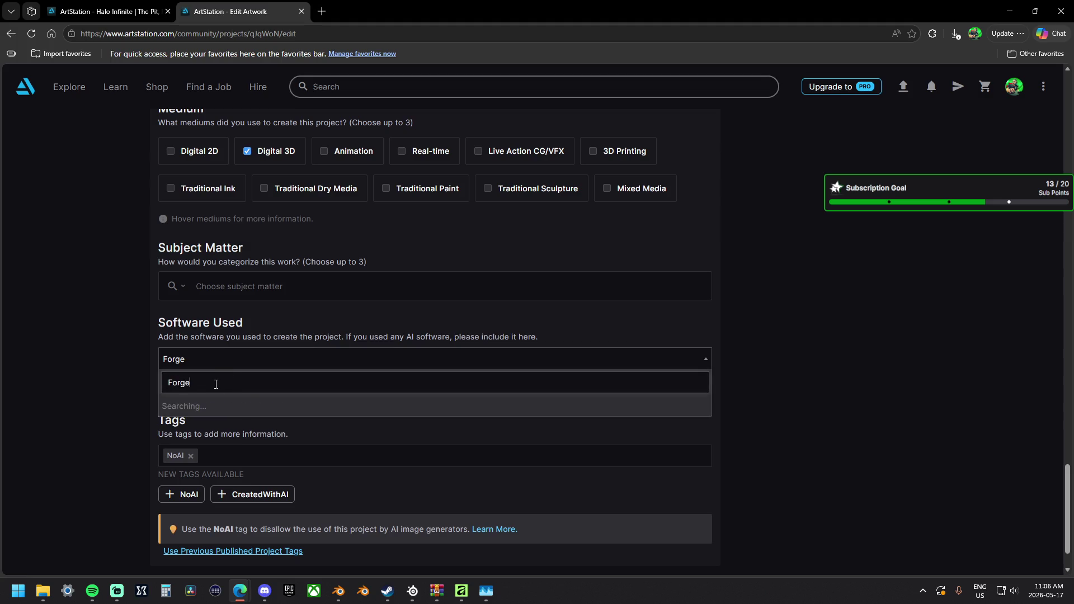
key("Escape")
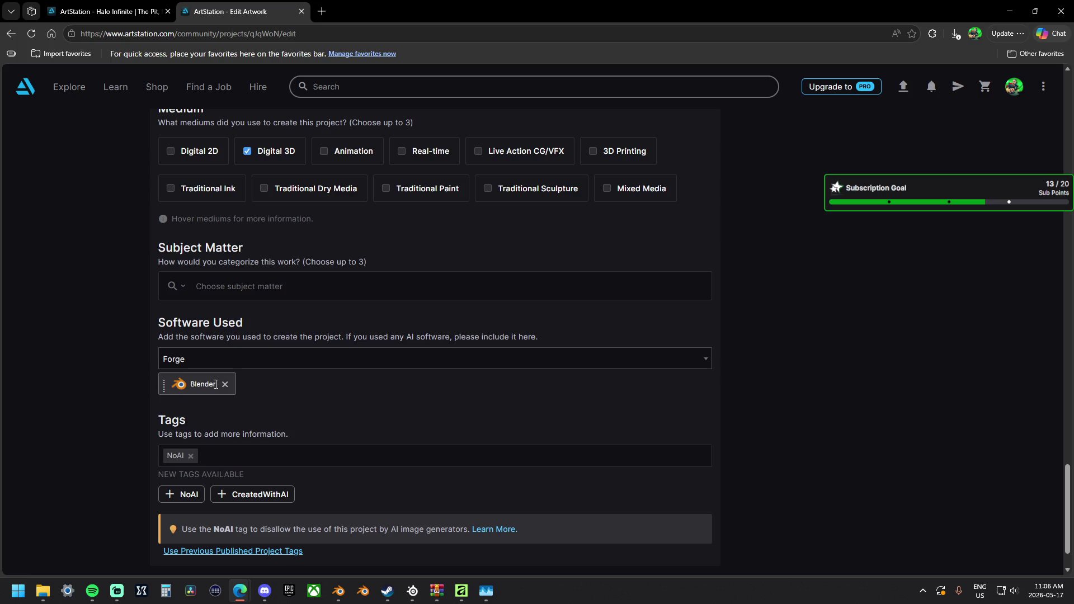
left_click(211, 367)
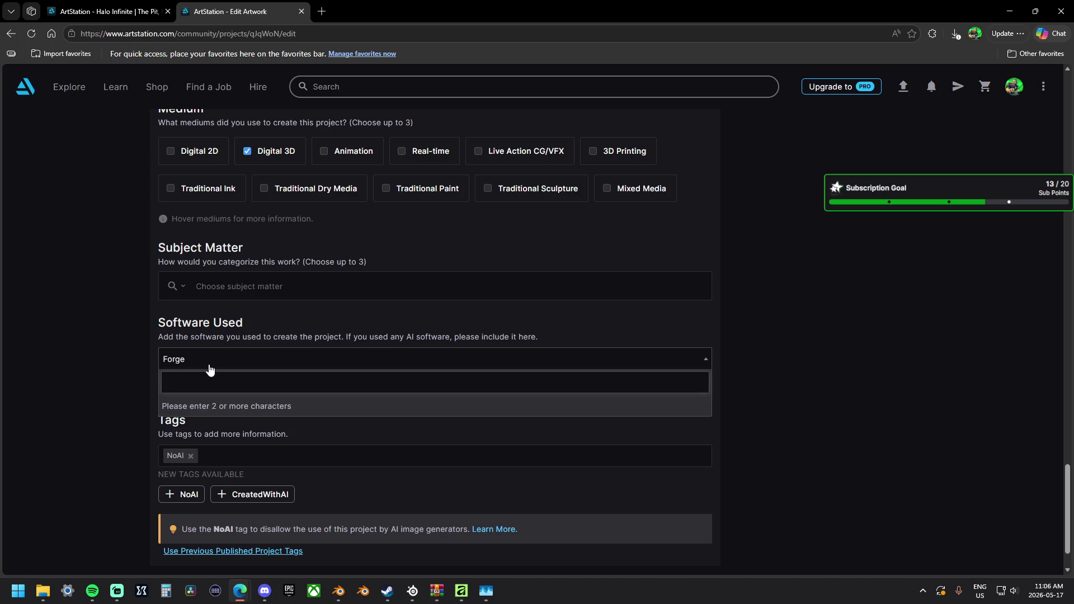
type("Forge")
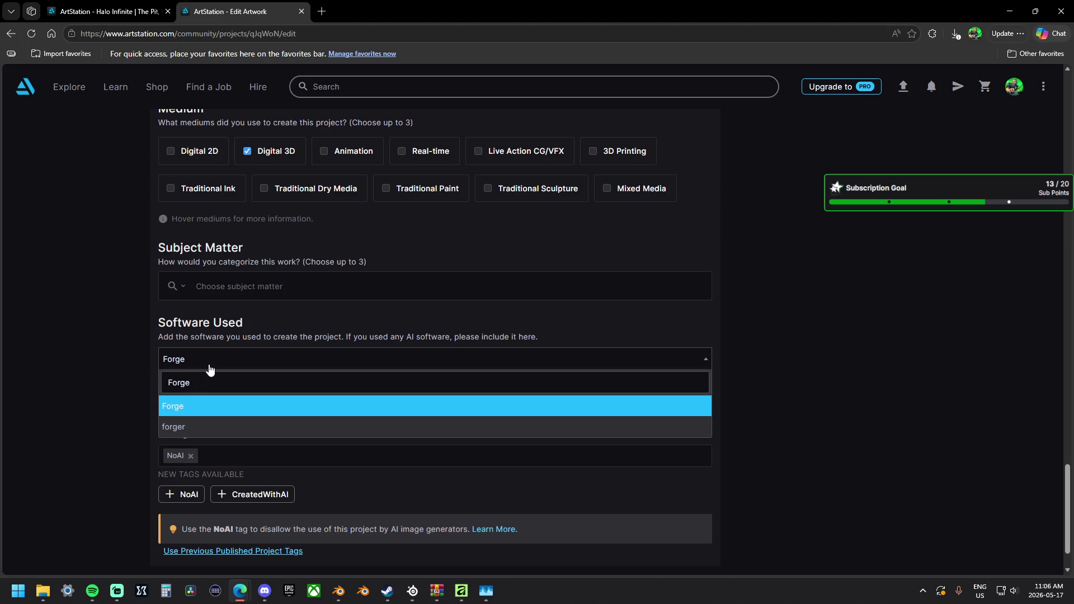
left_click(192, 409)
Search Subject Matter for 'game' and add Game Art, Gameplay & Level Design, and Games and Real-Time 3D Environment Art.
scroll(330, 431, "down", 1)
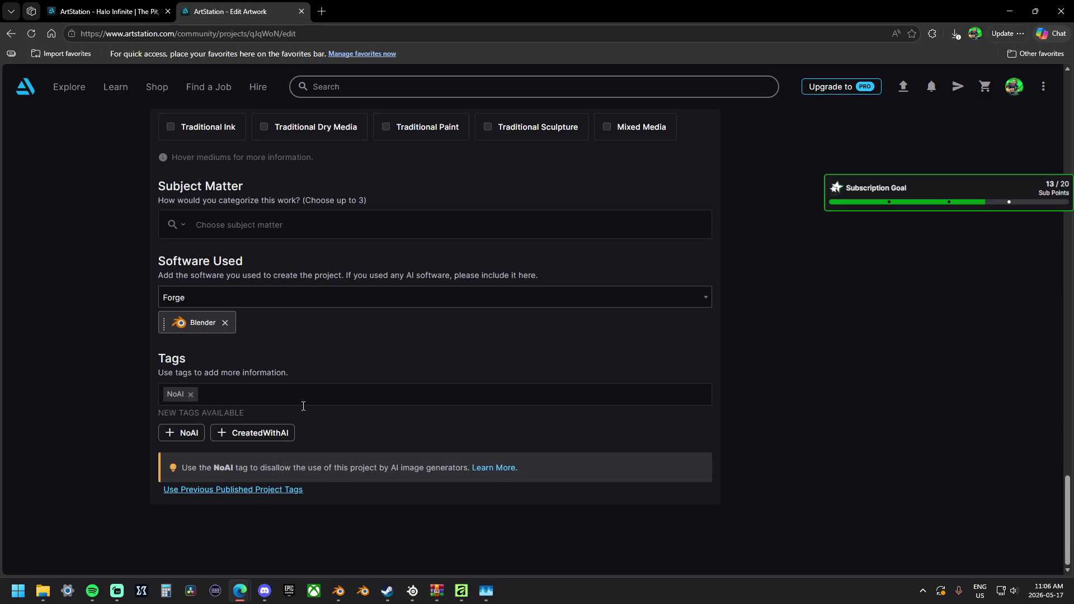
scroll(303, 406, "up", 5)
mouse_move(401, 381)
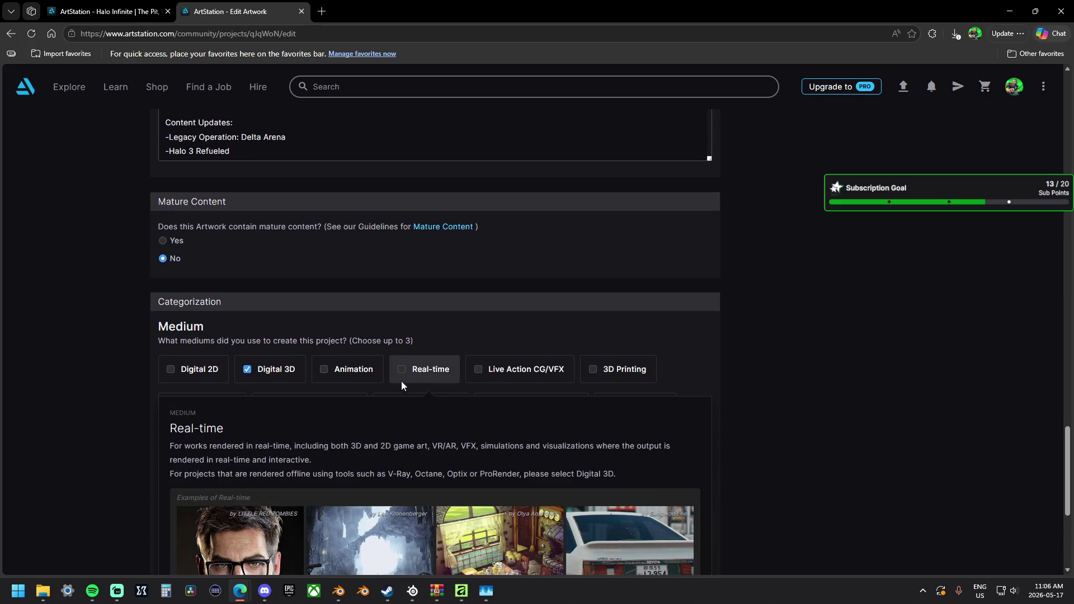
scroll(811, 369, "up", 2)
scroll(812, 367, "down", 4)
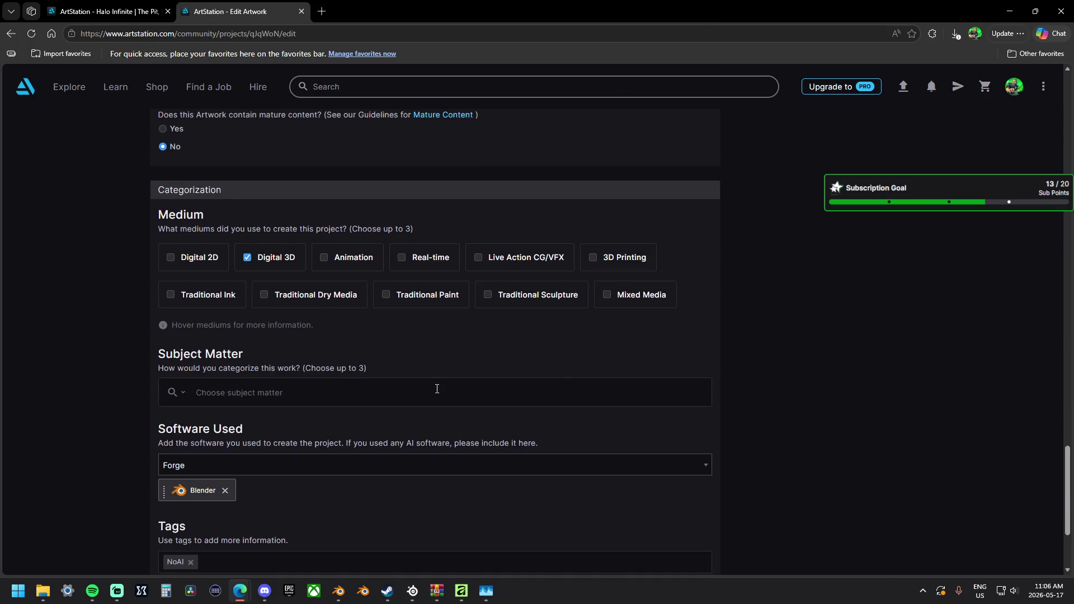
left_click(437, 389)
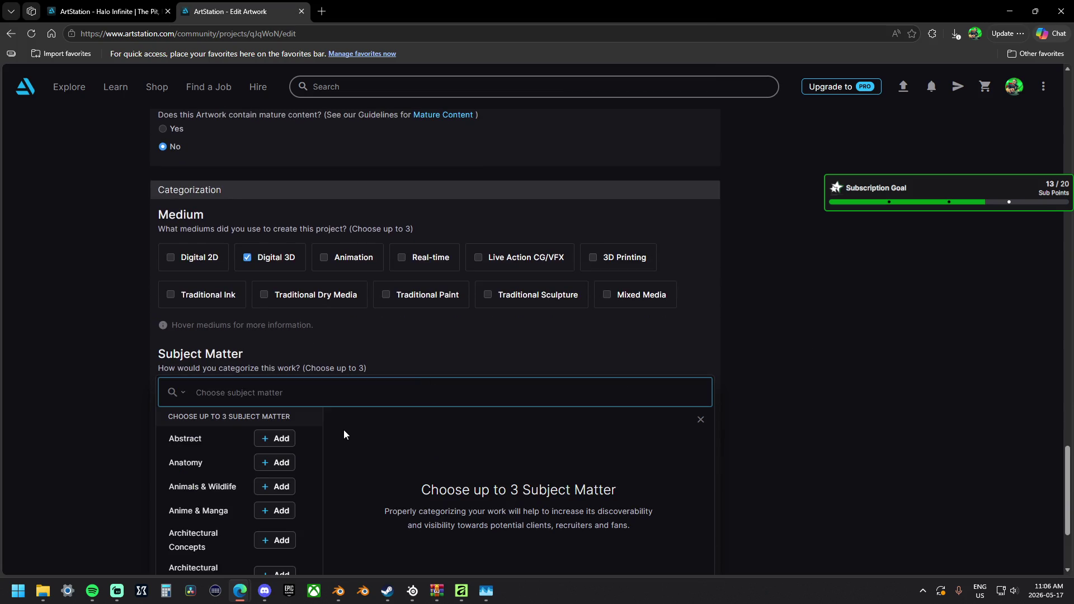
type("3d")
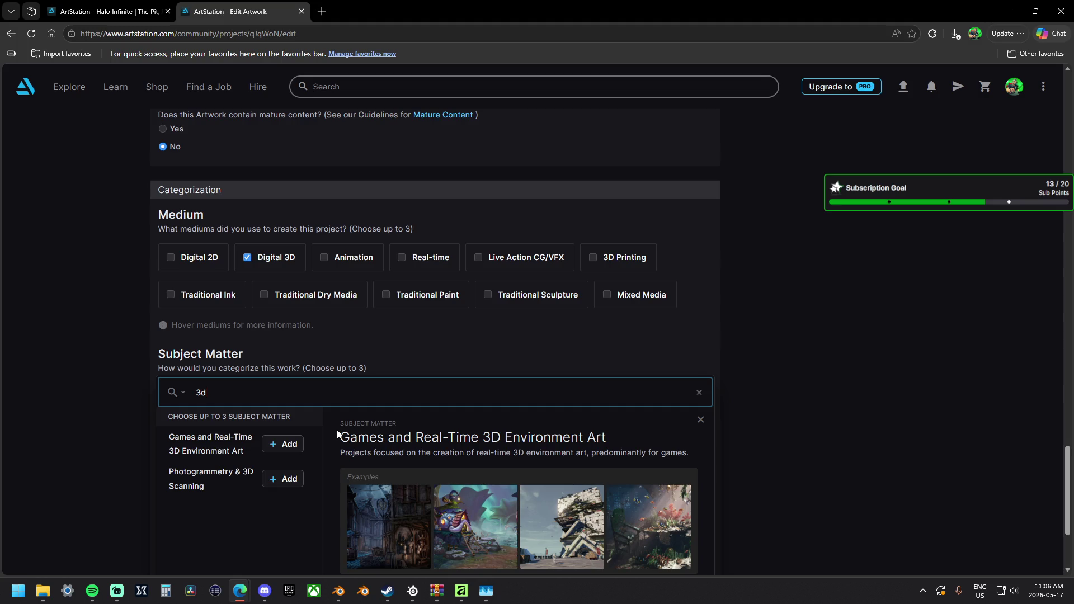
scroll(338, 434, "down", 1)
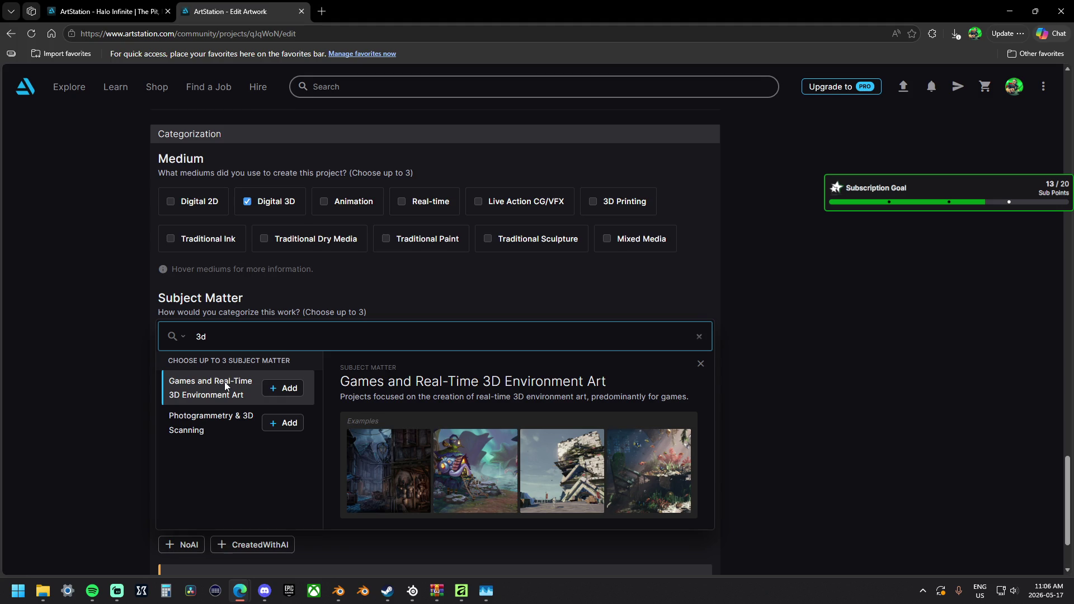
key("BackSpace")
key("BackSpace")
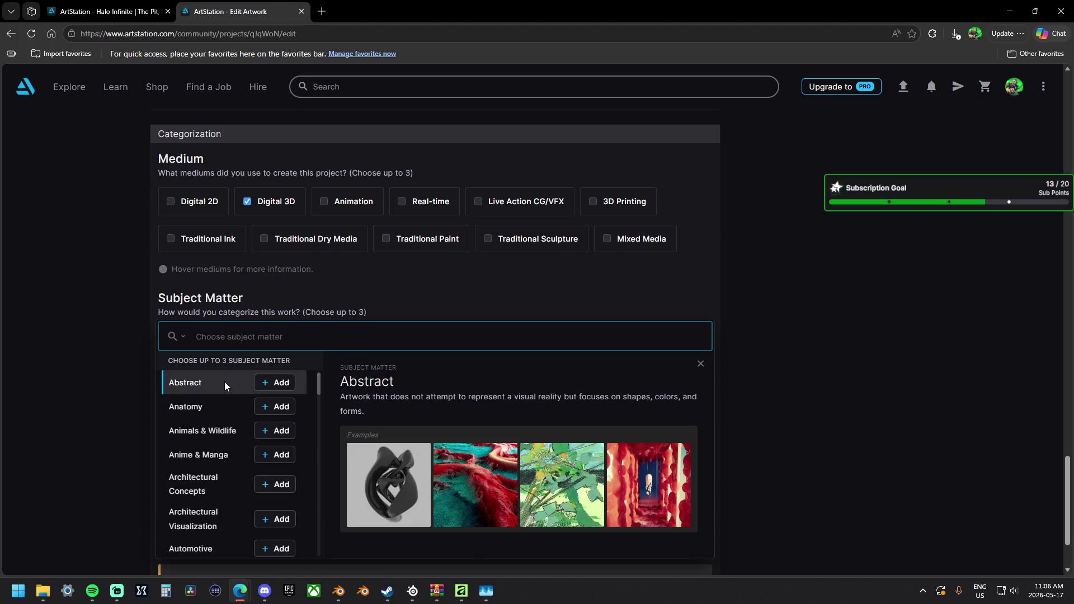
type("game")
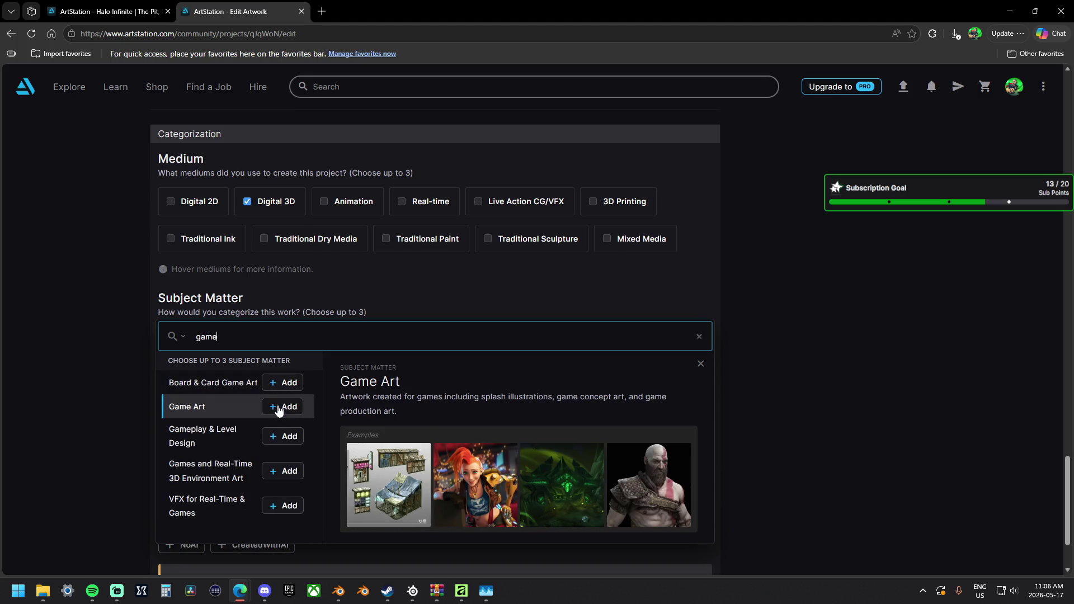
left_click(285, 407)
left_click(285, 437)
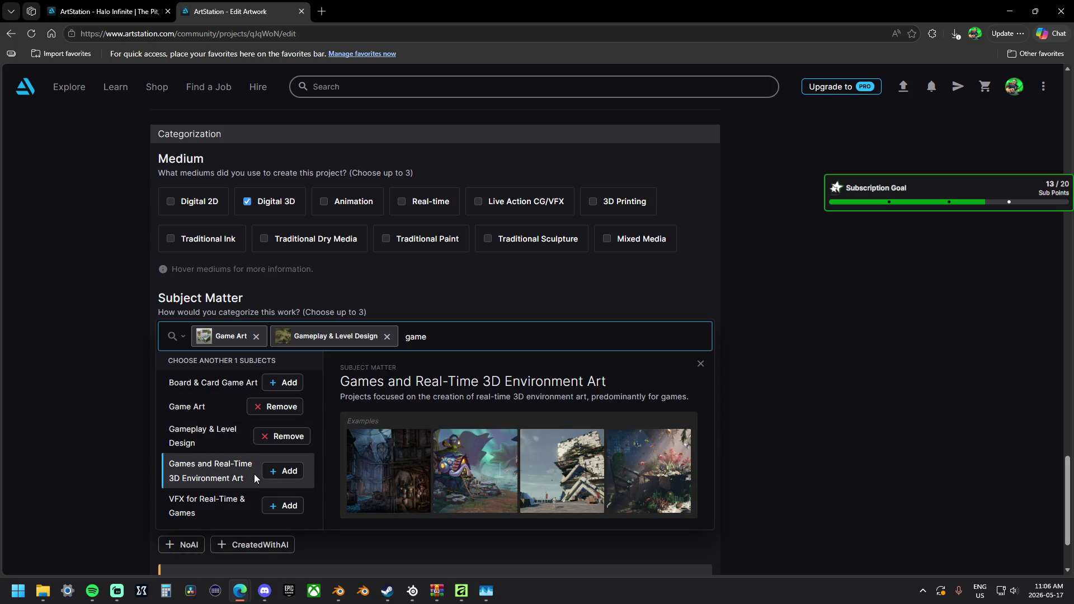
left_click(283, 471)
Scroll to the top of Edit Artwork and choose 'Preview on community'.
scroll(807, 368, "up", 10)
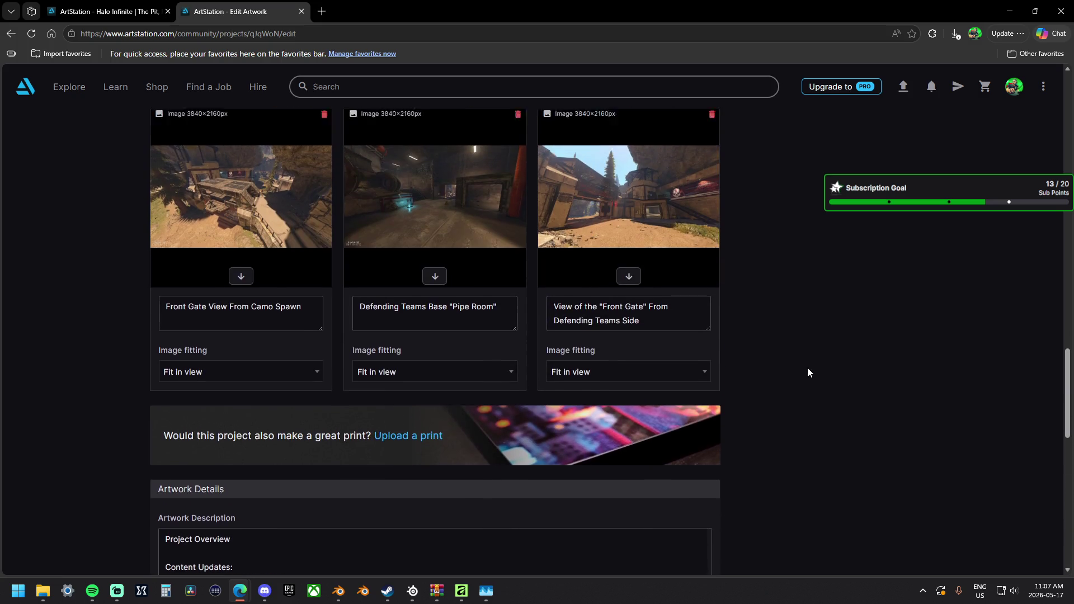
scroll(807, 368, "up", 5)
scroll(808, 367, "up", 5)
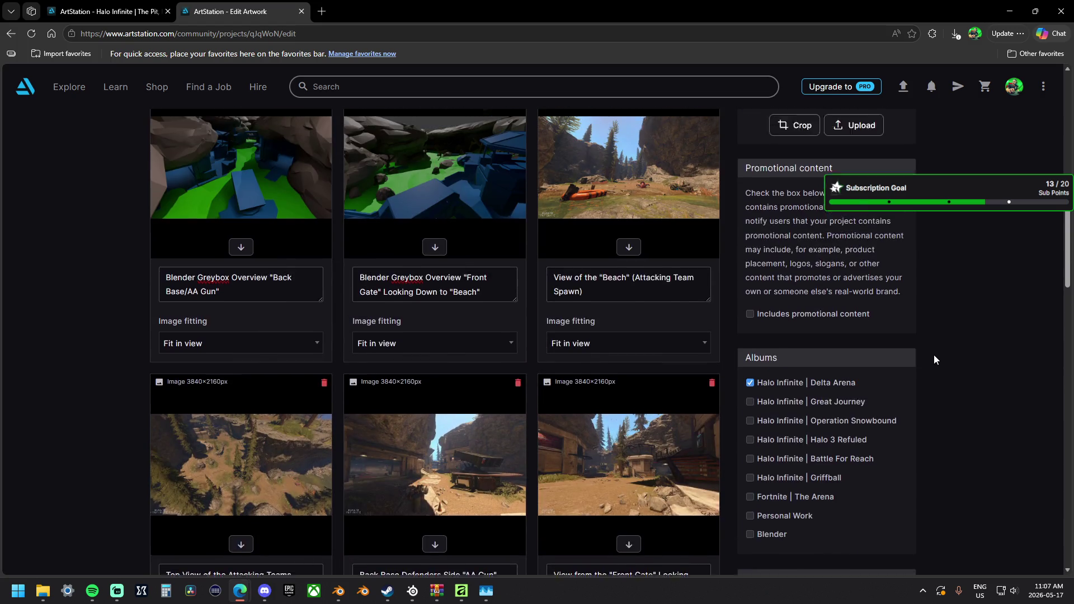
scroll(935, 358, "up", 6)
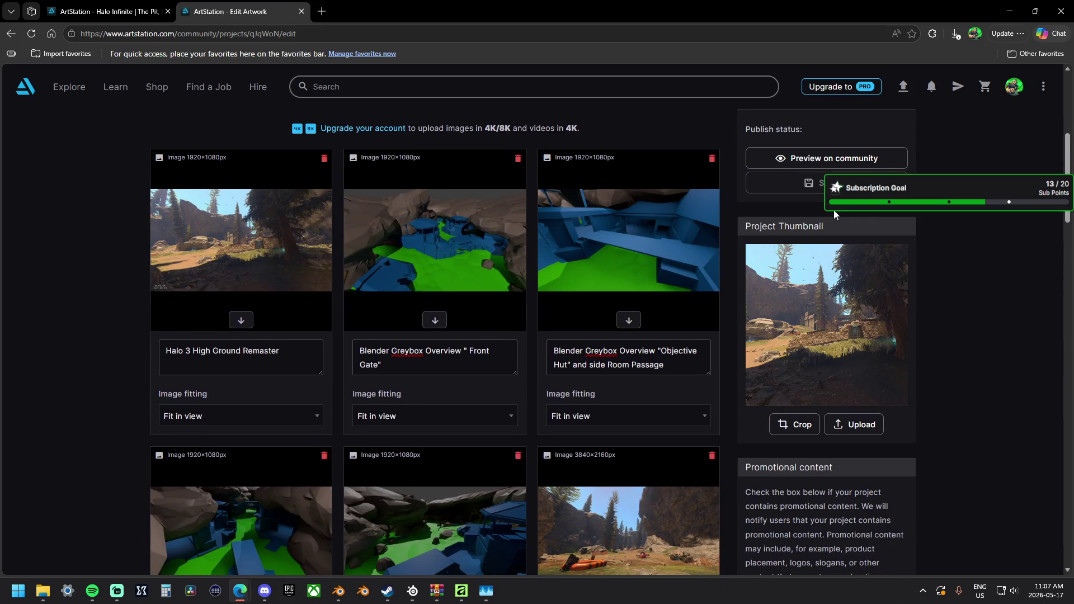
scroll(935, 240, "up", 2)
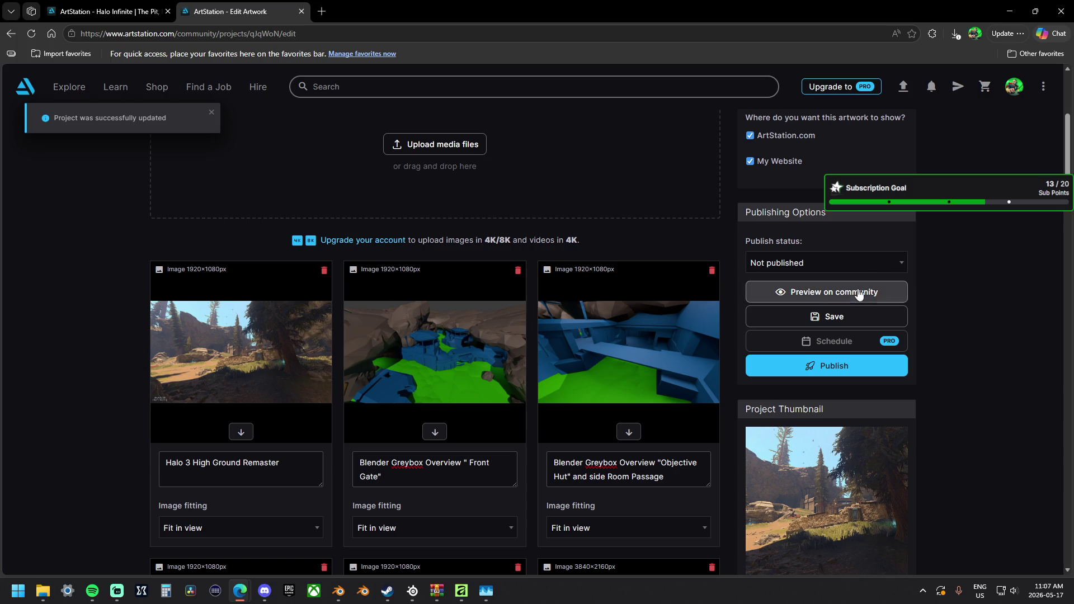
left_click(860, 291)
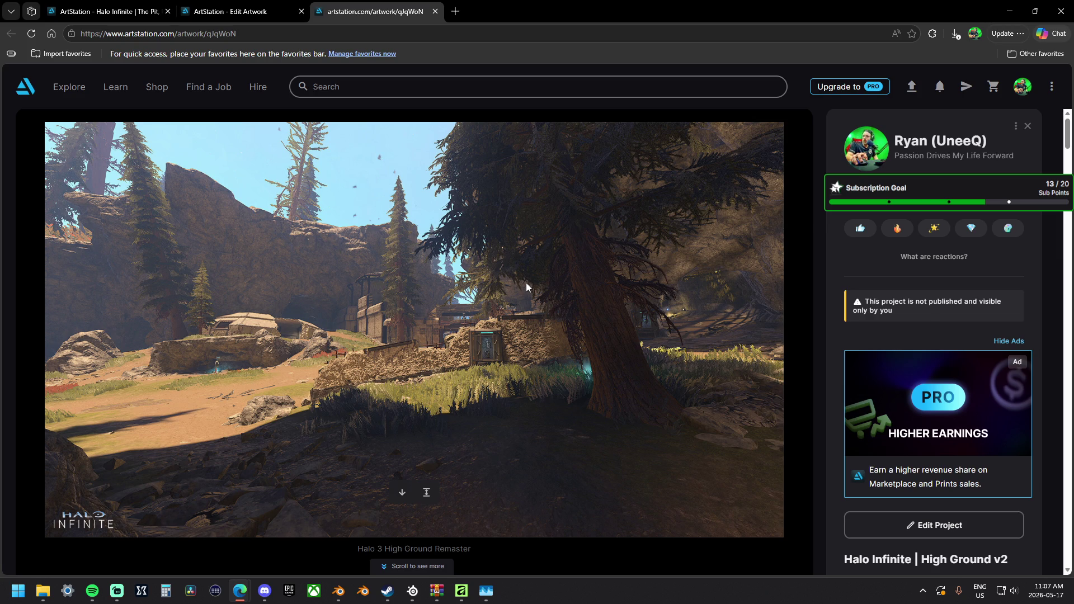
scroll(526, 286, "down", 4)
scroll(526, 283, "down", 4)
scroll(526, 283, "down", 7)
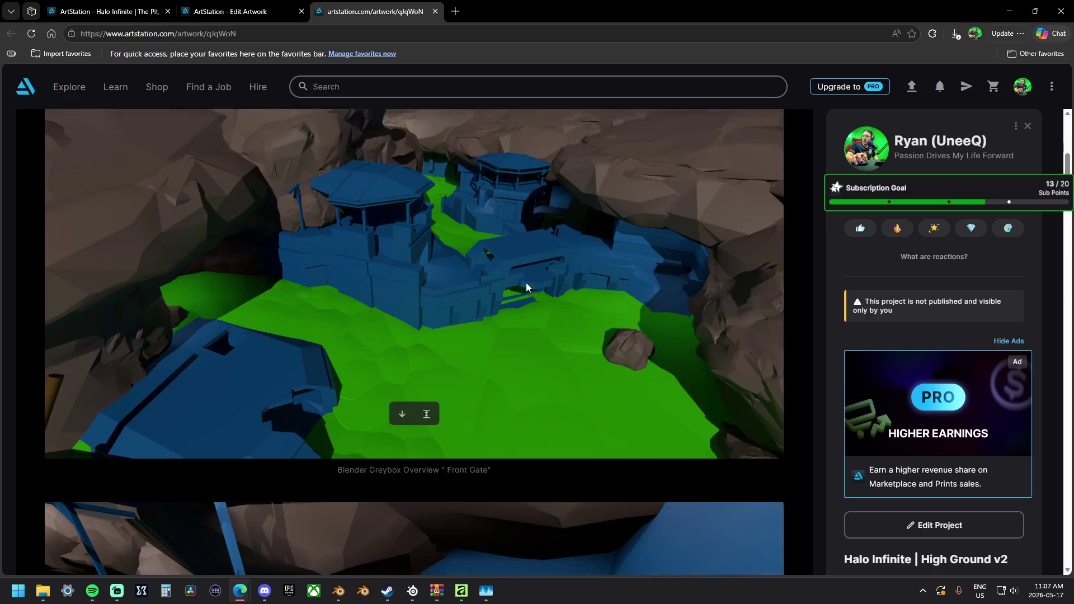
scroll(526, 286, "down", 10)
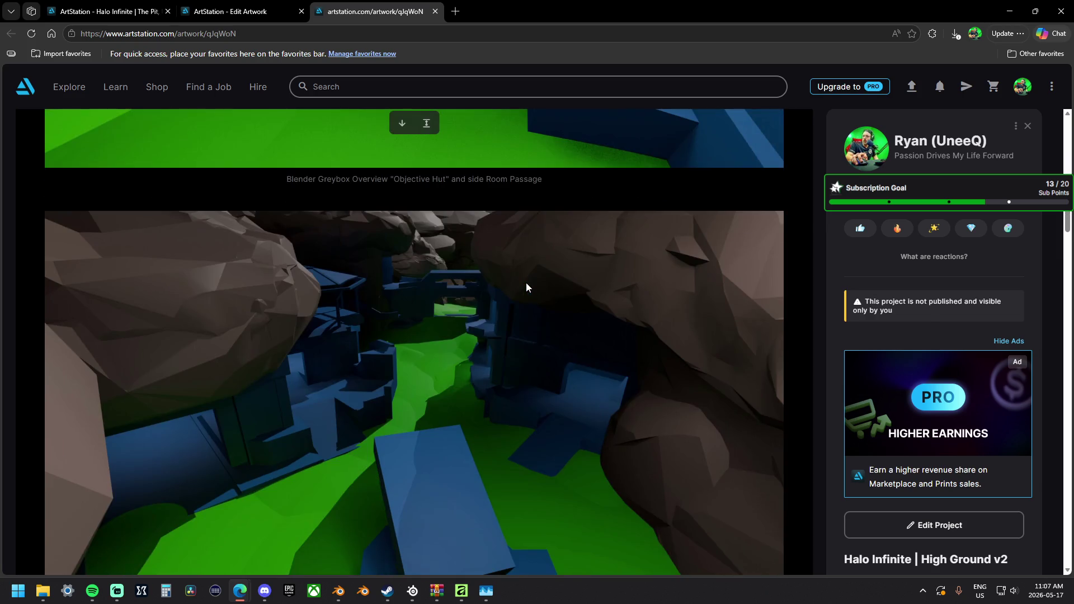
scroll(526, 283, "down", 7)
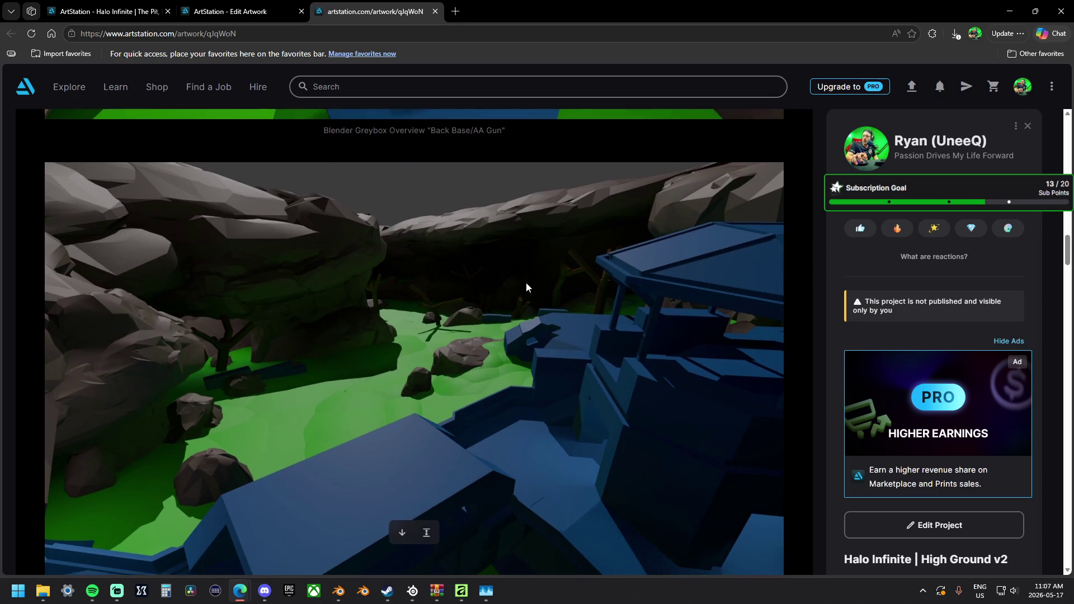
scroll(526, 282, "down", 4)
scroll(526, 283, "down", 6)
scroll(526, 283, "down", 4)
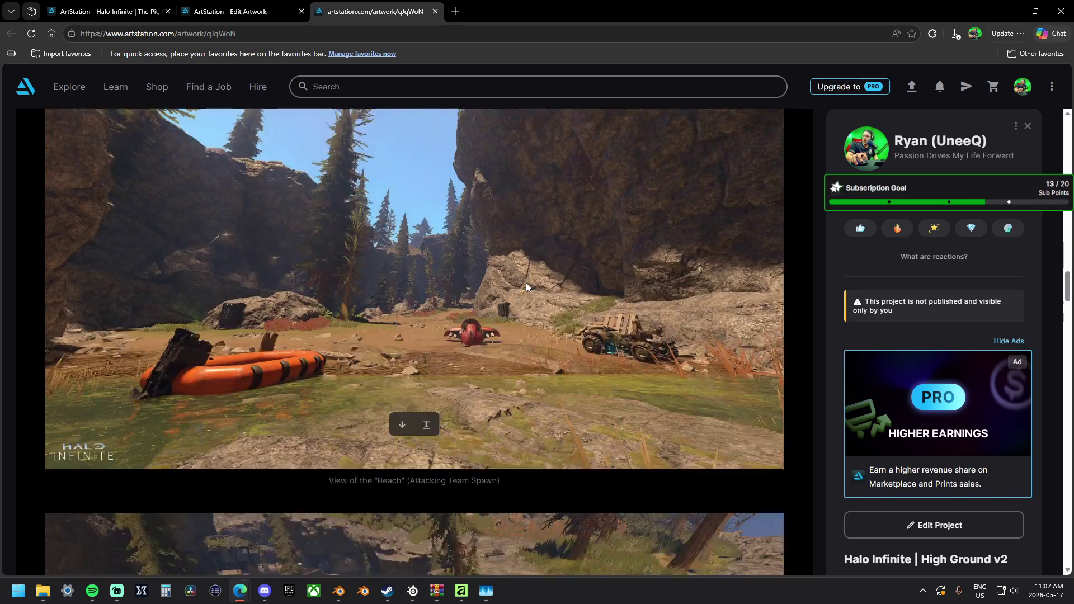
scroll(878, 386, "down", 4)
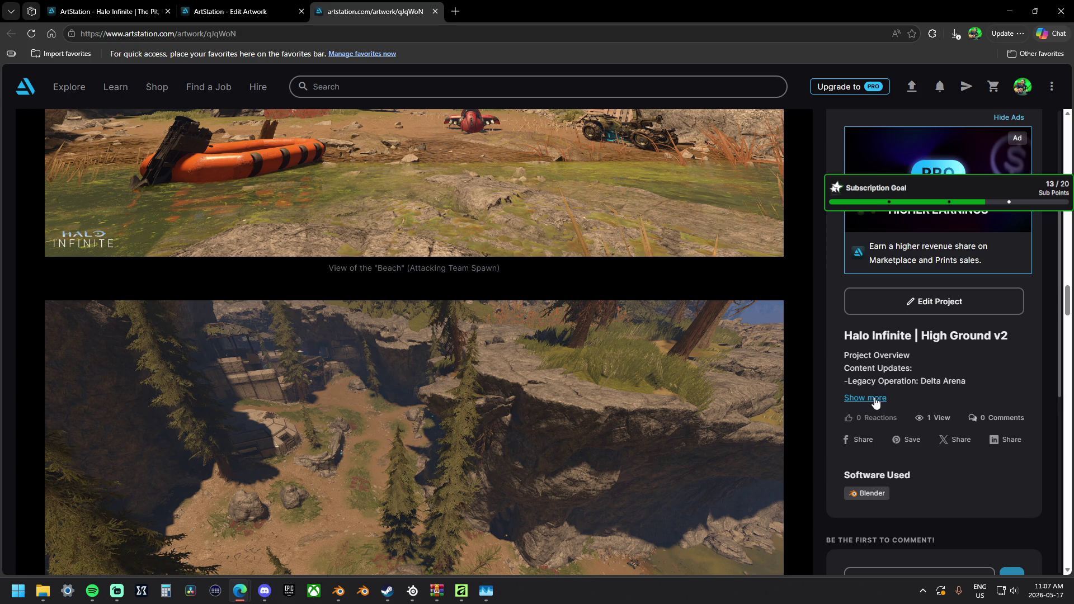
scroll(891, 370, "down", 1)
scroll(892, 363, "down", 6)
scroll(903, 315, "up", 11)
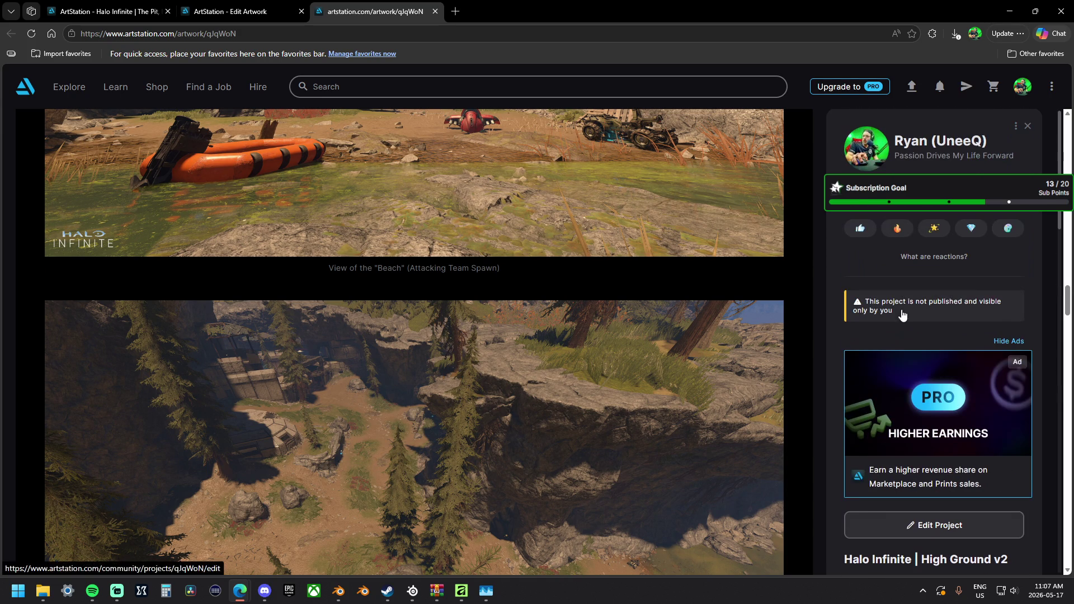
Close the preview and paste the full project overview text into the description.
left_click(435, 12)
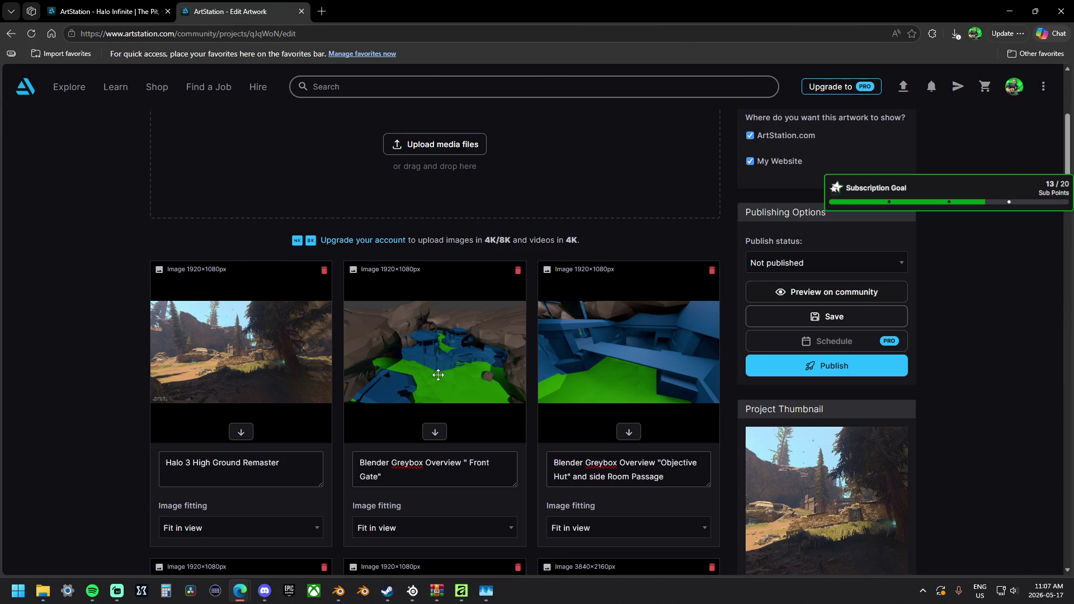
scroll(674, 350, "down", 15)
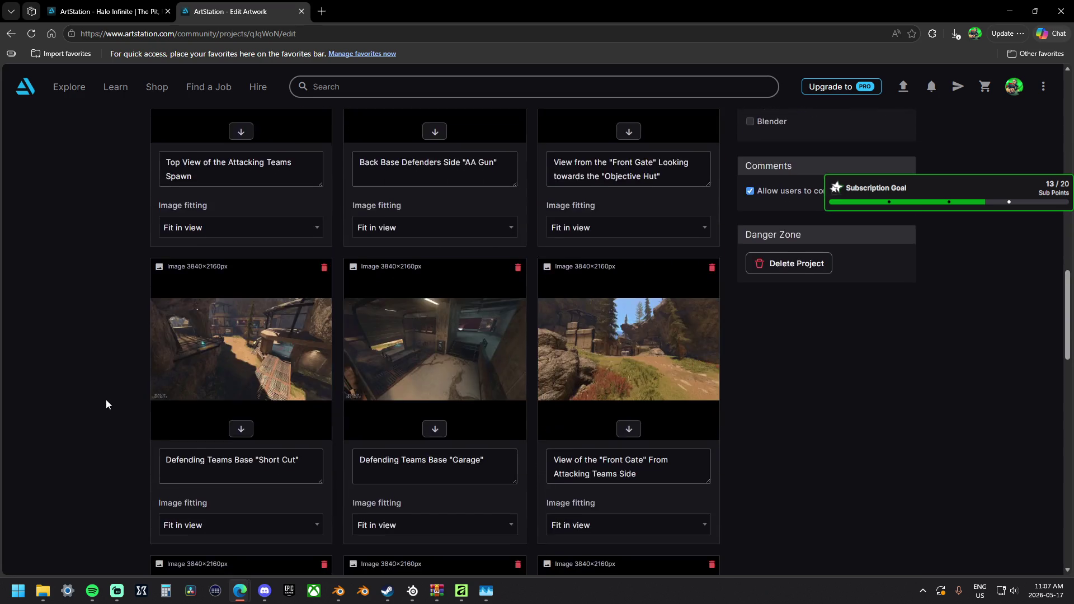
scroll(106, 404, "down", 10)
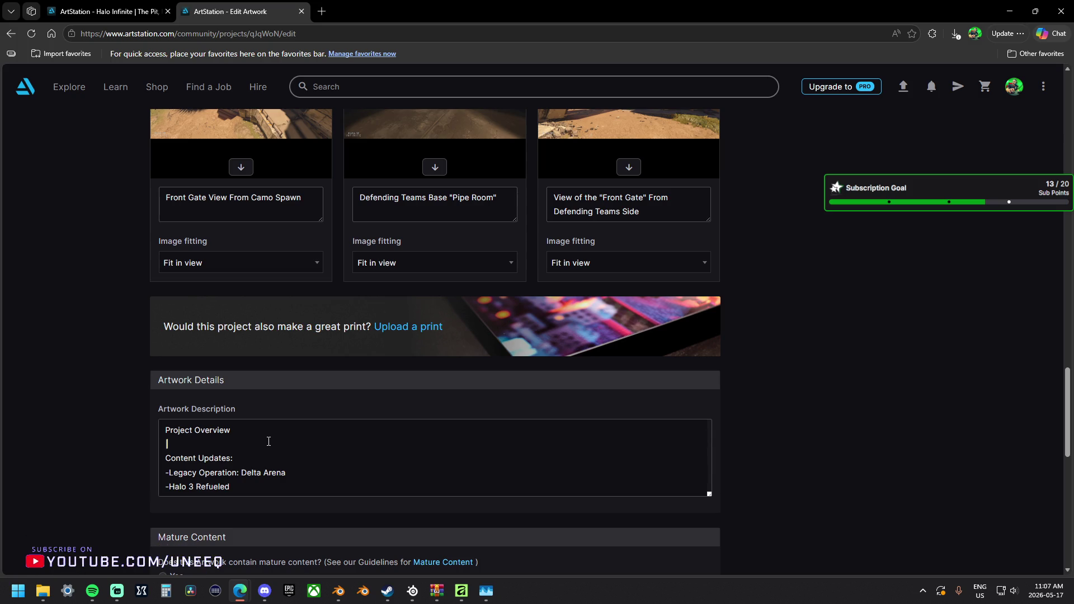
key("ctrl+v")
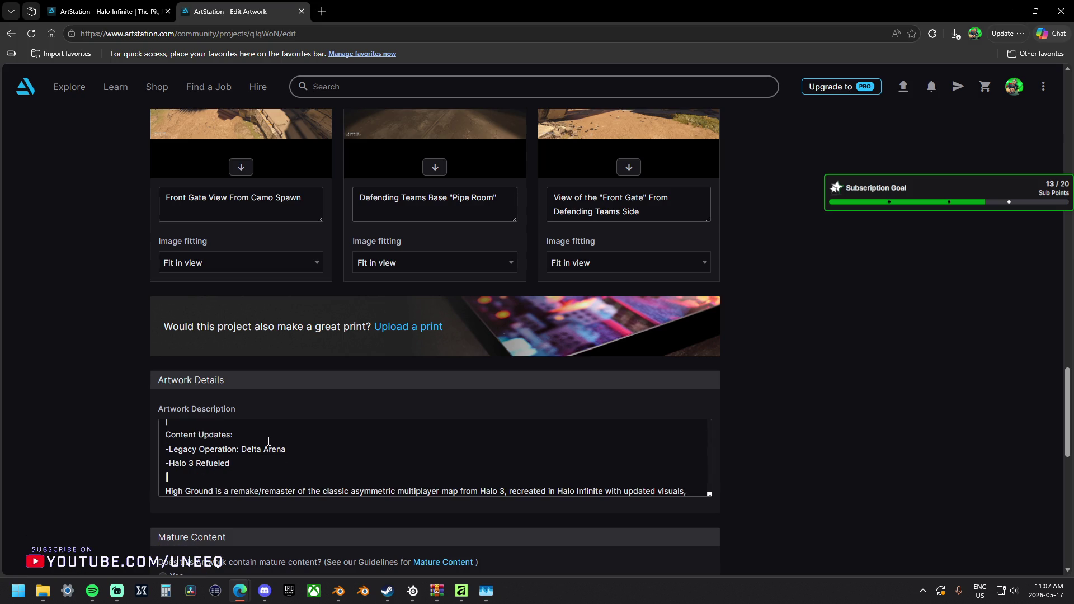
scroll(269, 442, "down", 1)
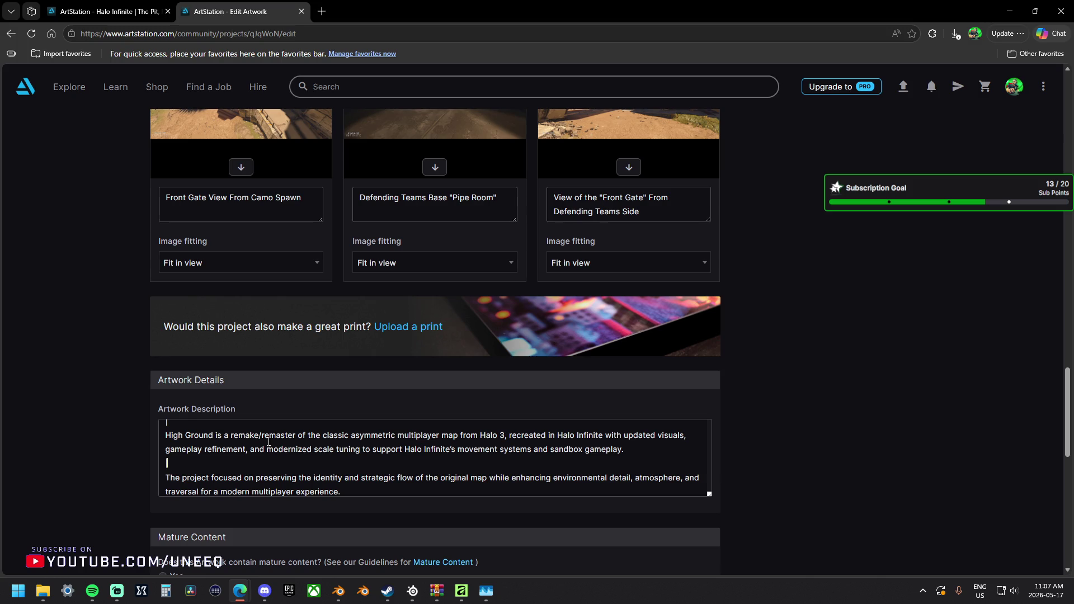
scroll(268, 442, "down", 1)
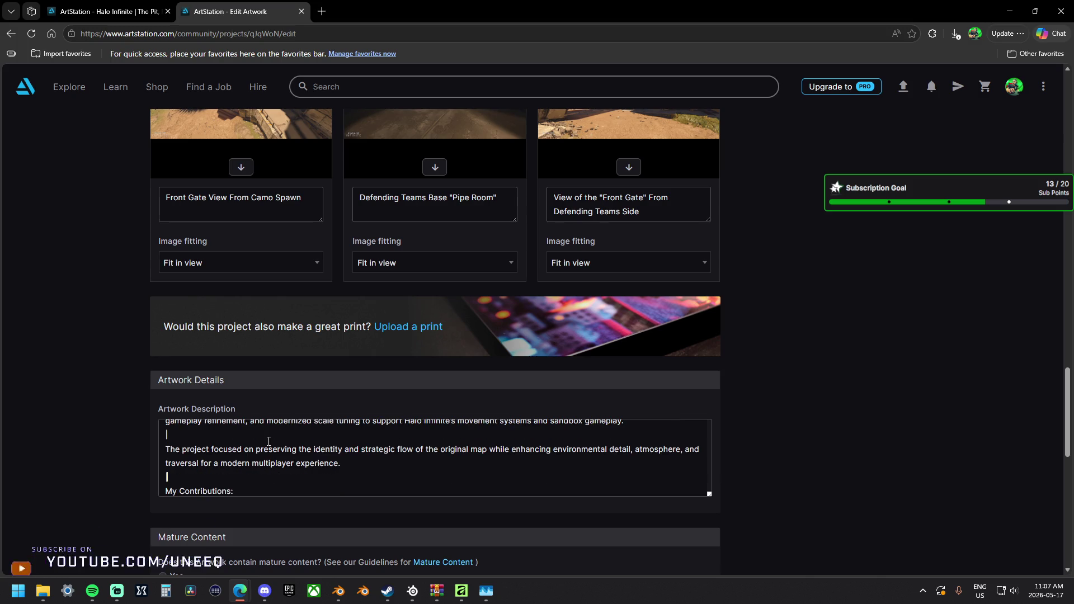
scroll(269, 441, "down", 1)
scroll(269, 441, "down", 4)
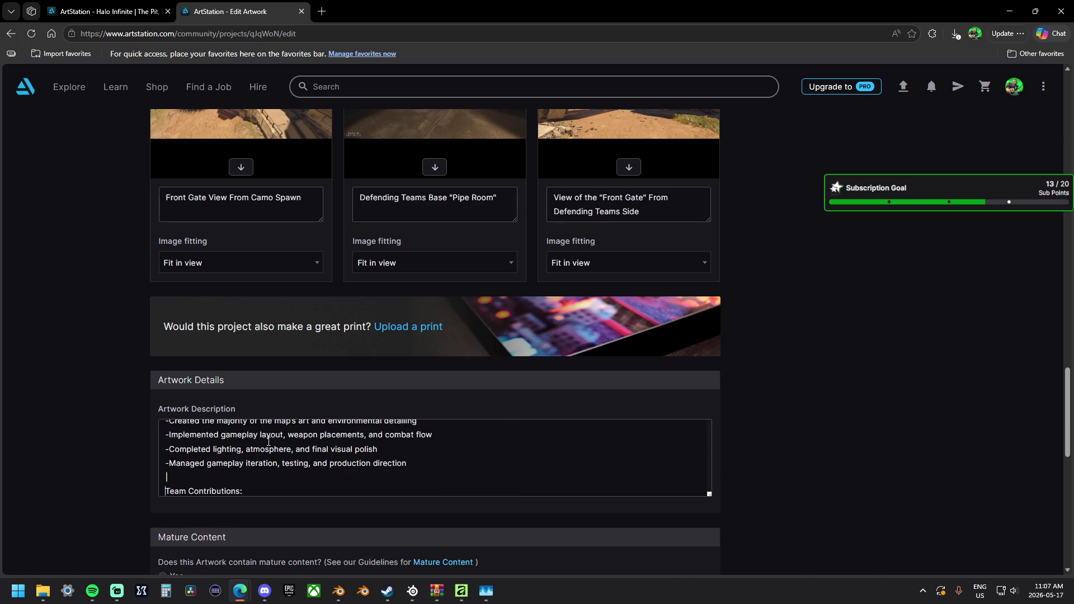
scroll(269, 442, "up", 6)
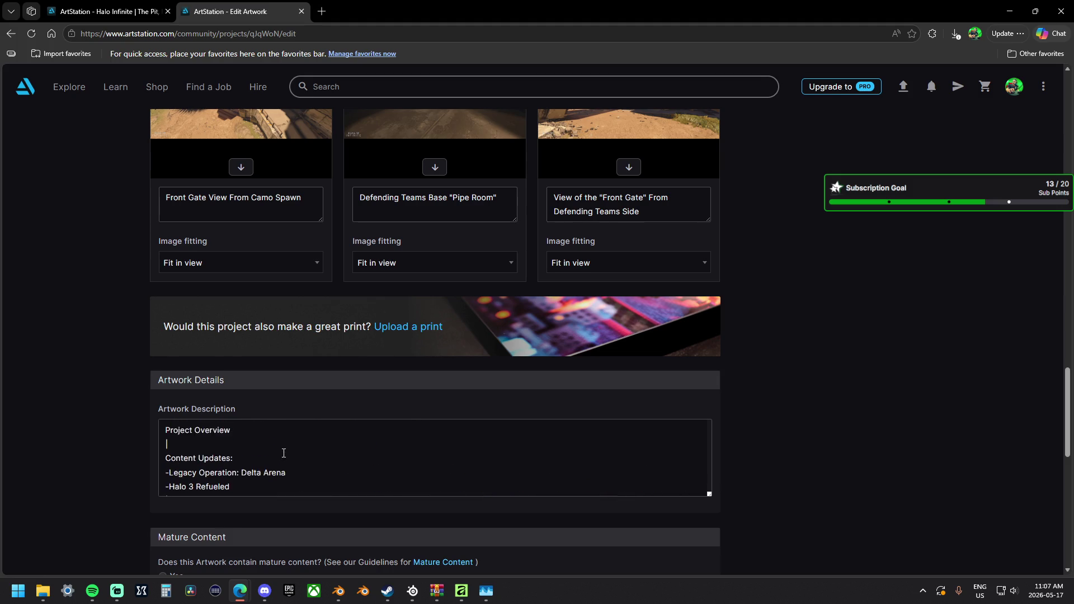
scroll(760, 345, "up", 10)
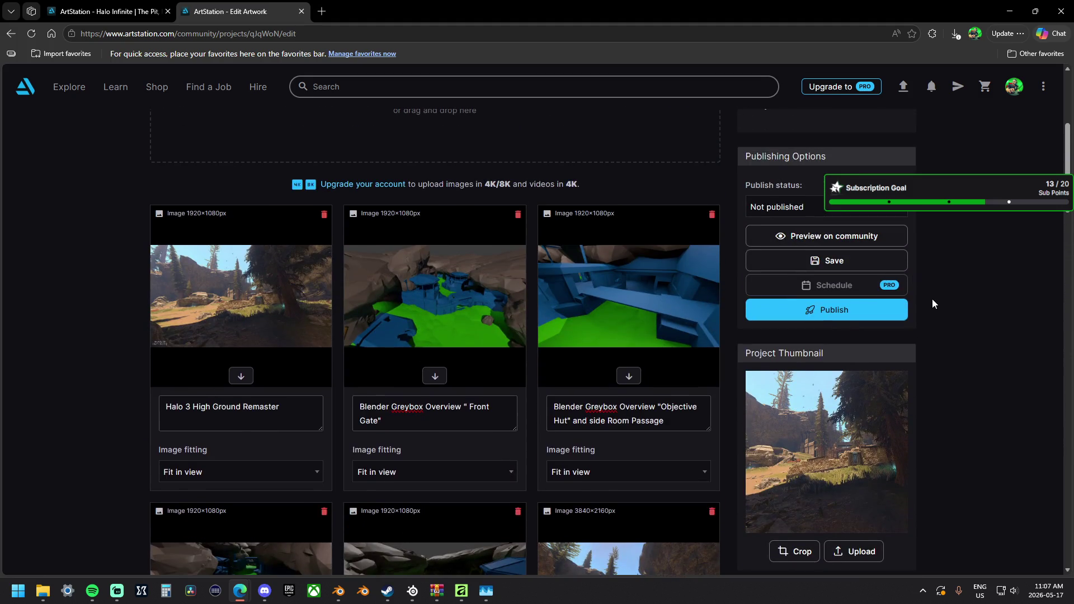
Save the project, preview it on the community page, and expand the full description.
left_click(902, 261)
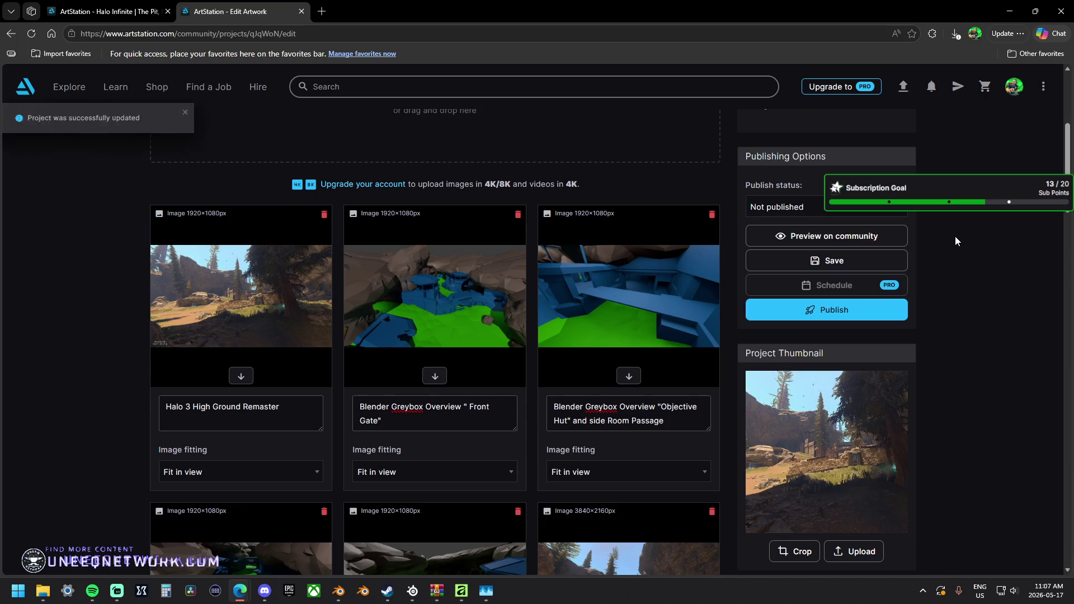
left_click(879, 234)
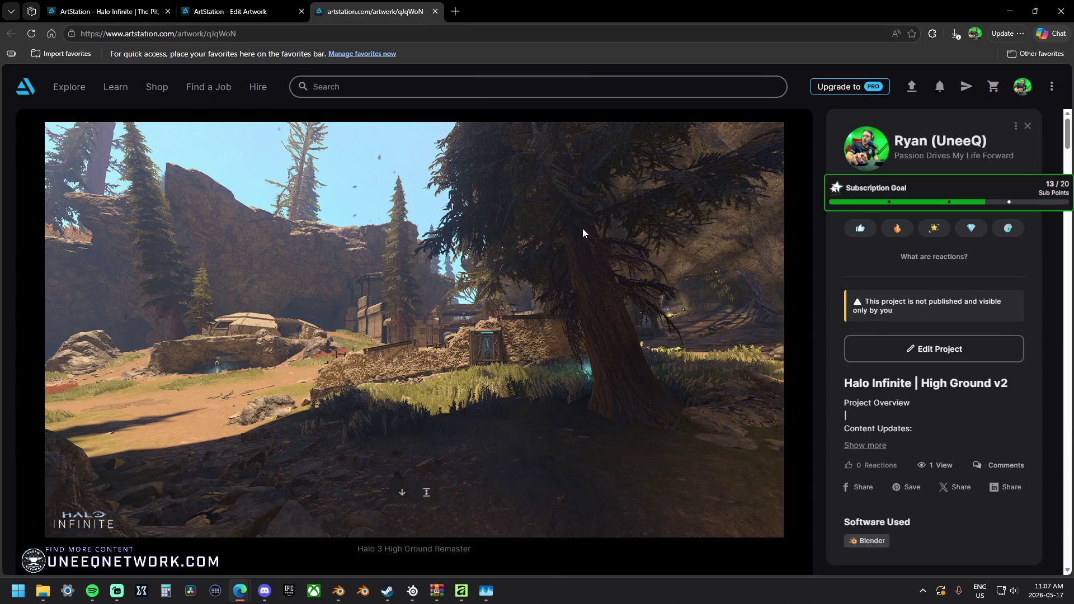
scroll(829, 336, "down", 5)
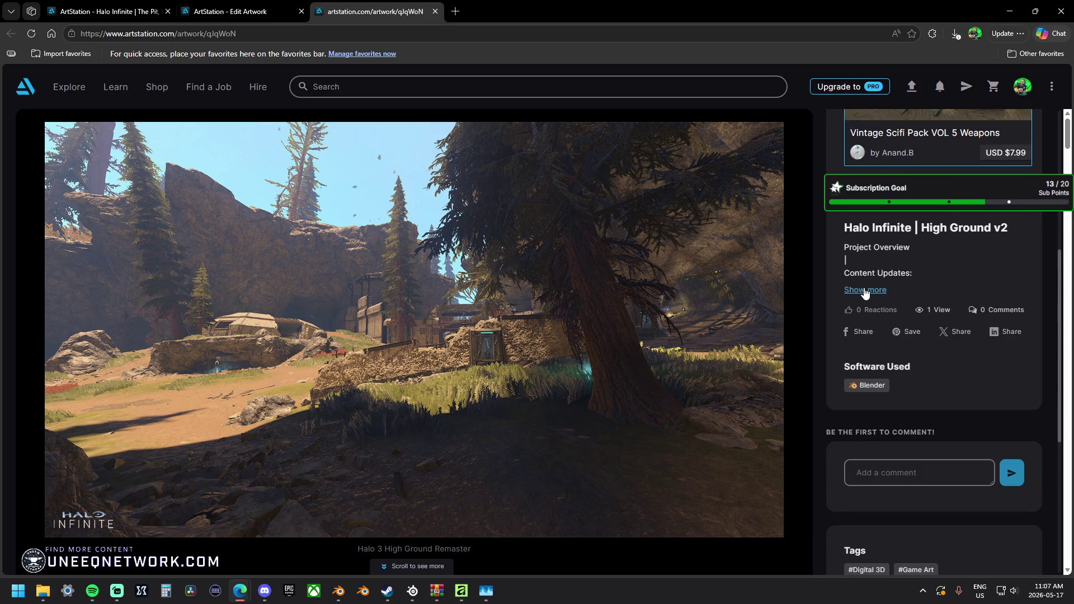
left_click(865, 291)
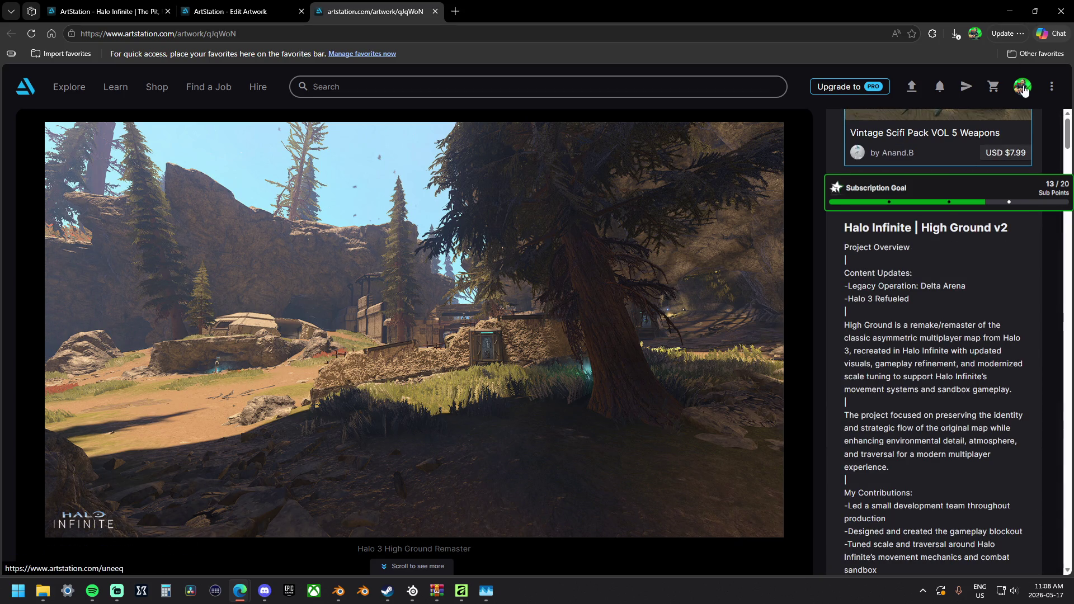
scroll(945, 245, "up", 4)
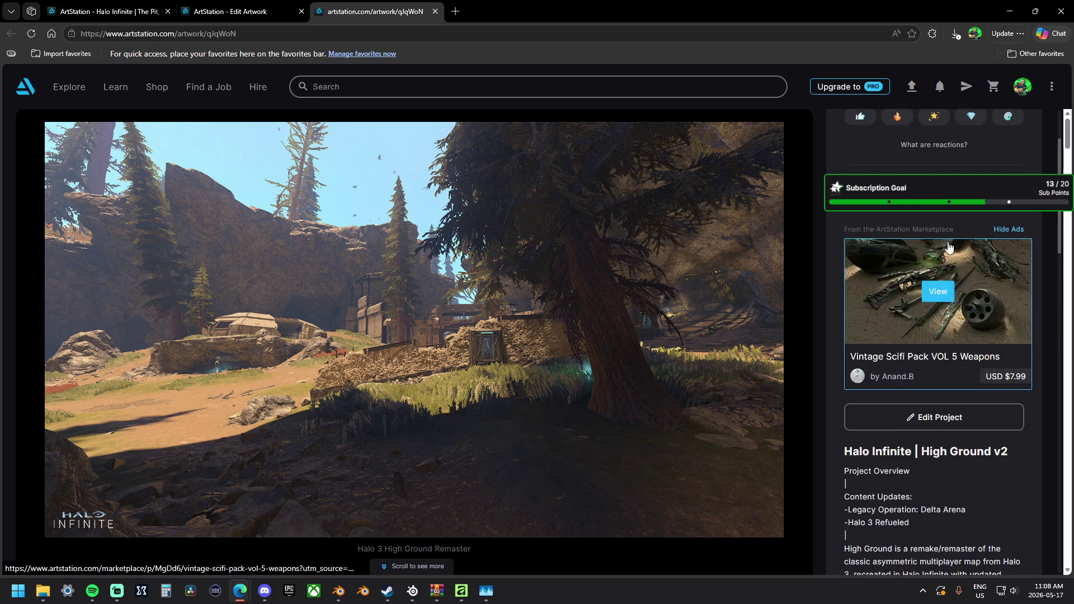
Back in the High Ground v2 editor, replace the 'Project Overview' description heading with 'Included in Content Updates:'.
left_click(434, 11)
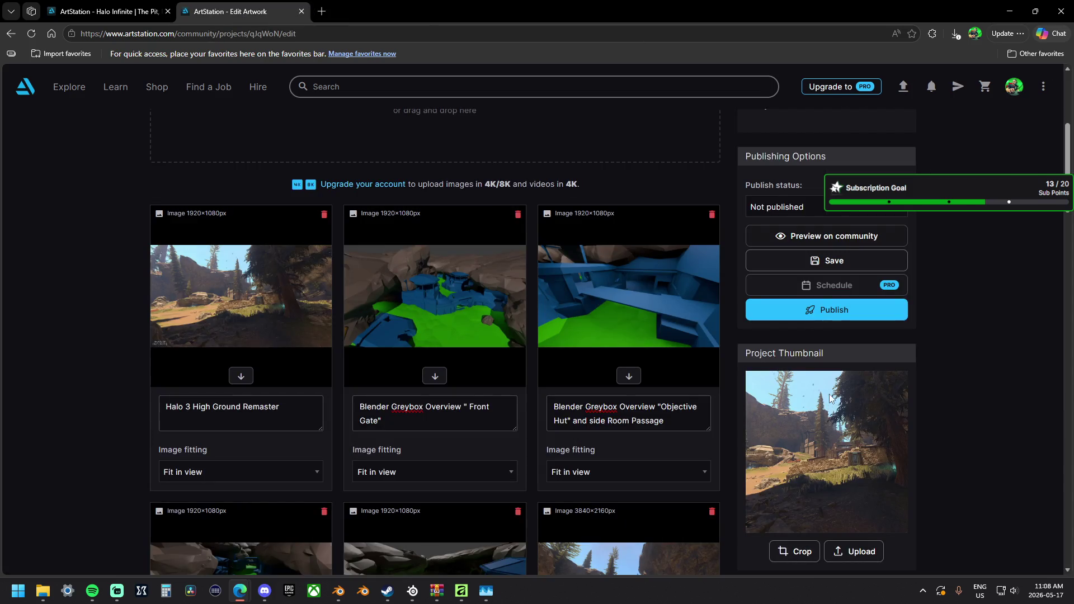
scroll(823, 280, "up", 2)
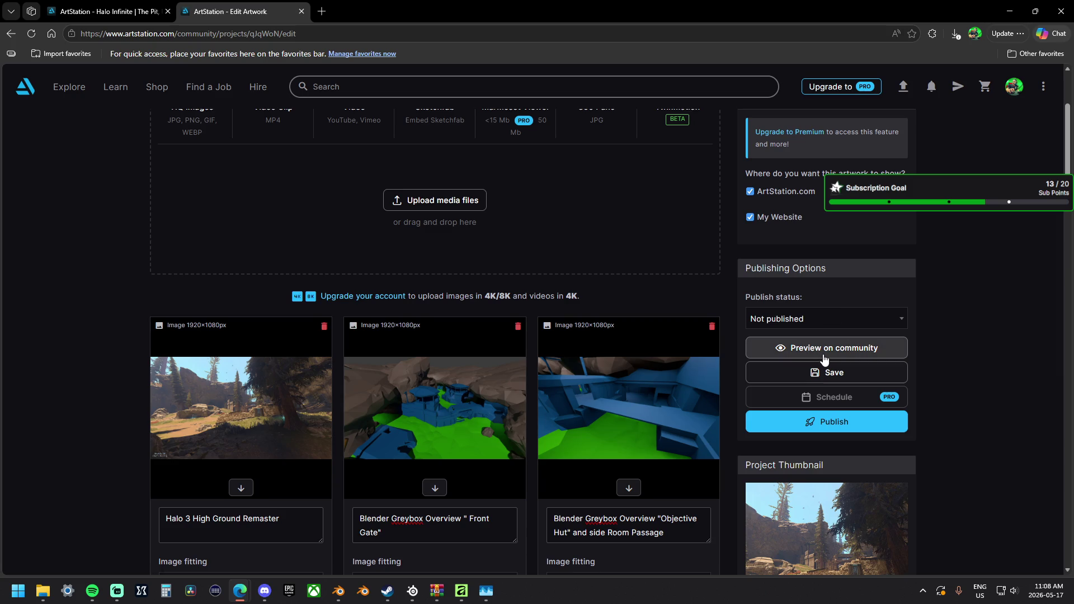
scroll(825, 360, "down", 20)
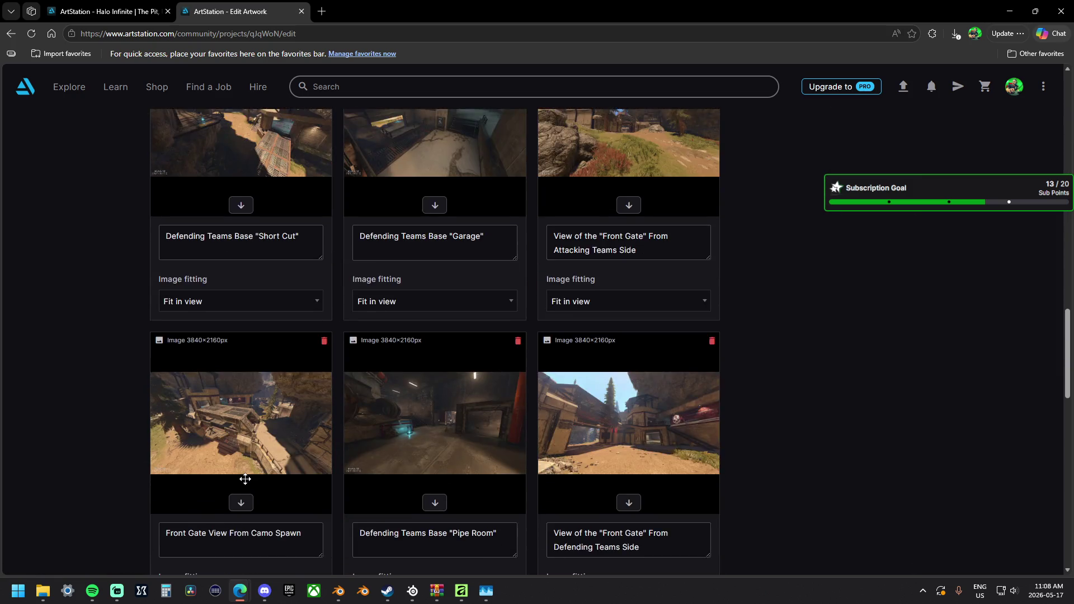
scroll(241, 473, "down", 6)
left_click_drag(172, 446, 145, 429)
key("BackSpace")
key("Delete")
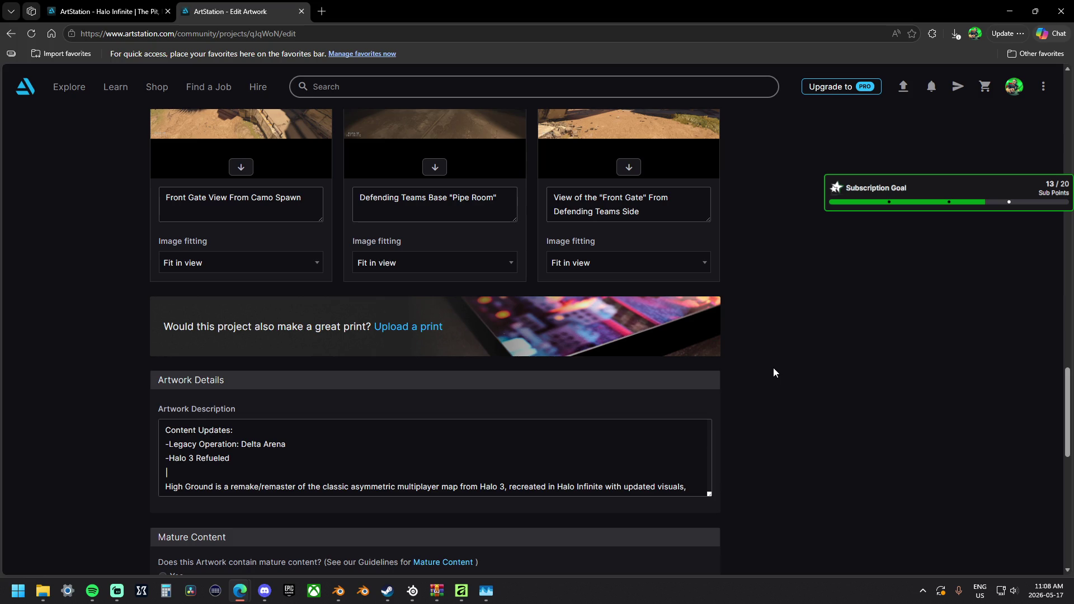
type("Included in")
Select the 'Included in Content Updates' list lines in the description for reuse.
key("ctrl+a")
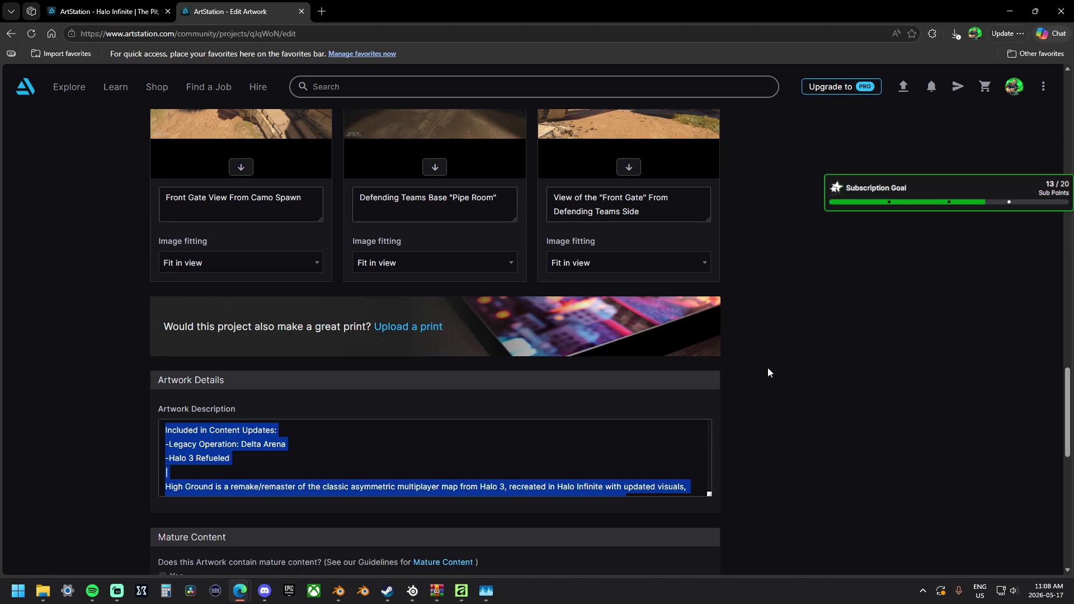
left_click(828, 308)
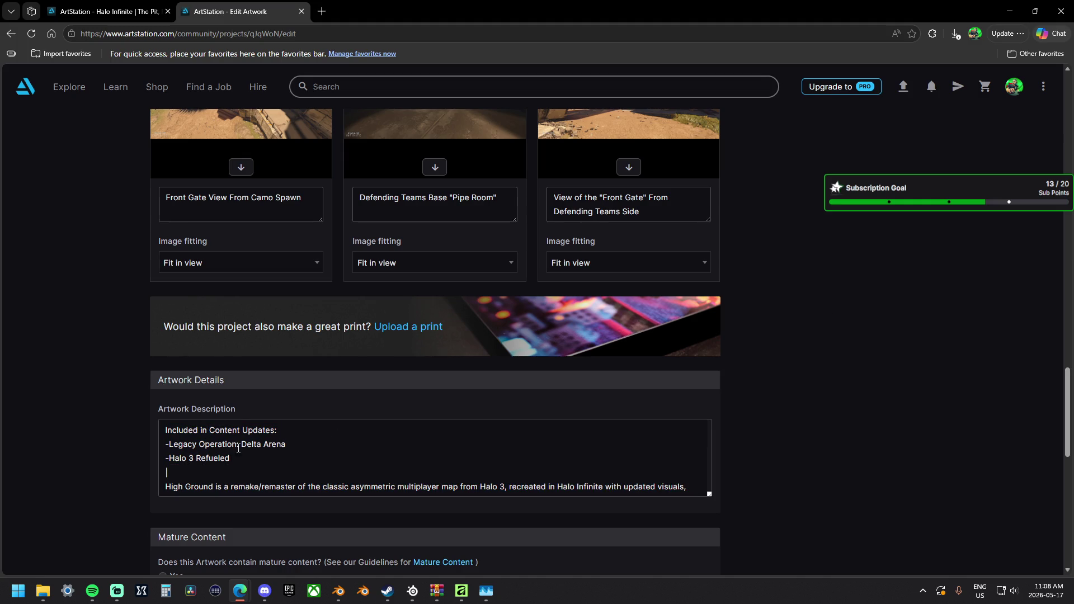
mouse_move(249, 460)
left_mouse_down()
mouse_move(167, 445)
mouse_move(276, 432)
left_mouse_up()
key("ctrl+c")
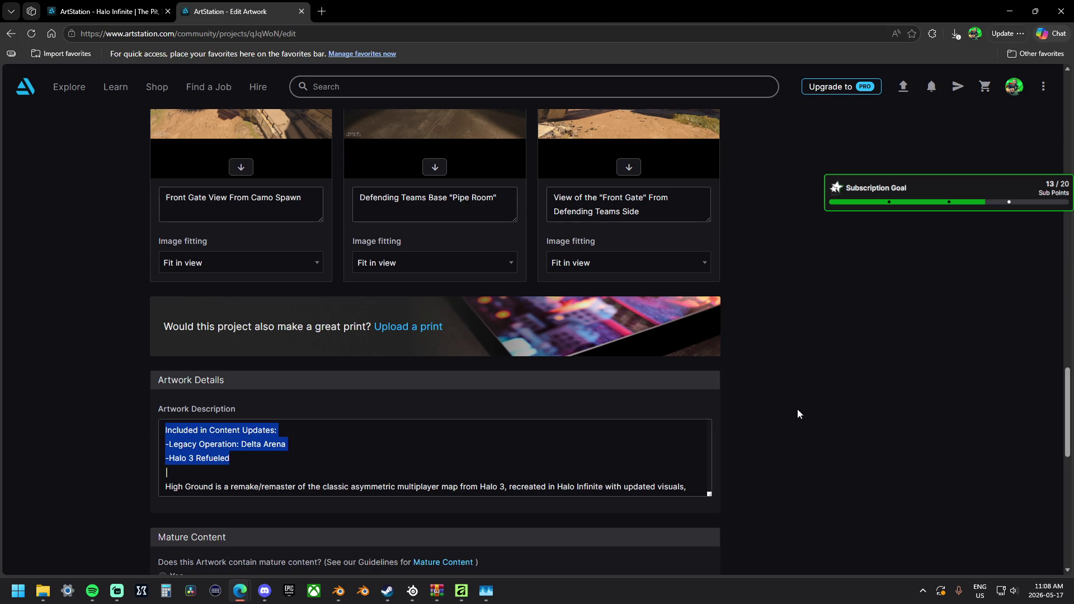
scroll(798, 414, "up", 15)
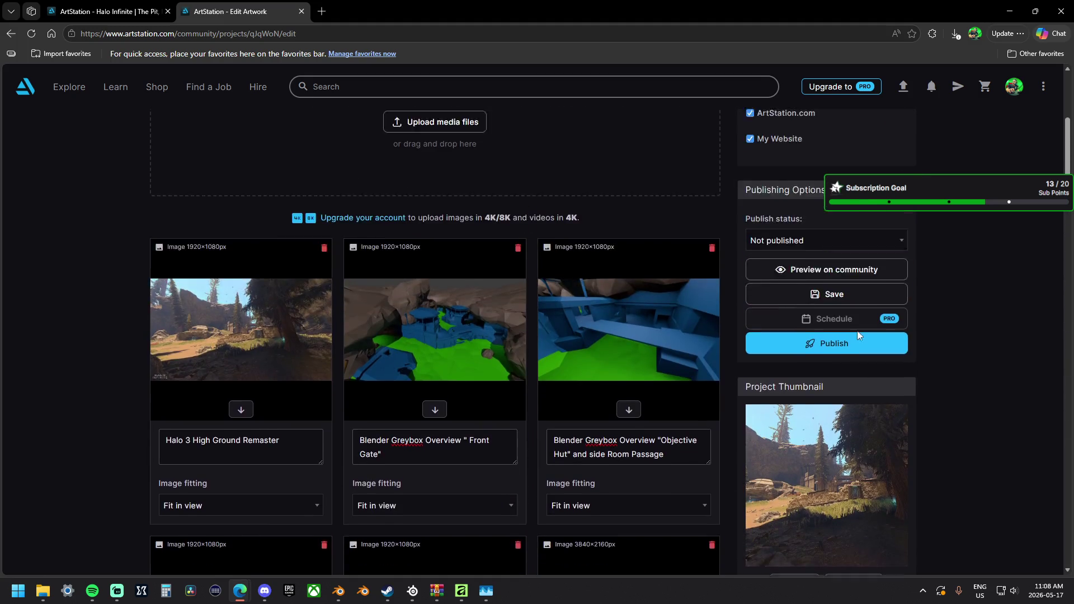
Save and publish High Ground v2, dismiss the success notices, and return to Manage Portfolio.
left_click(836, 324)
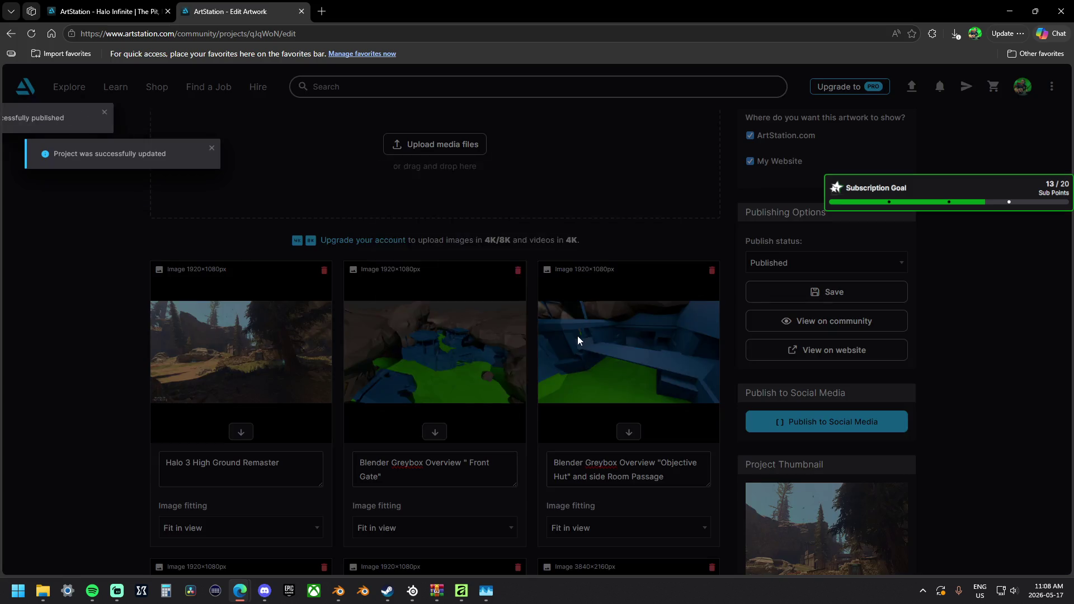
left_click(694, 200)
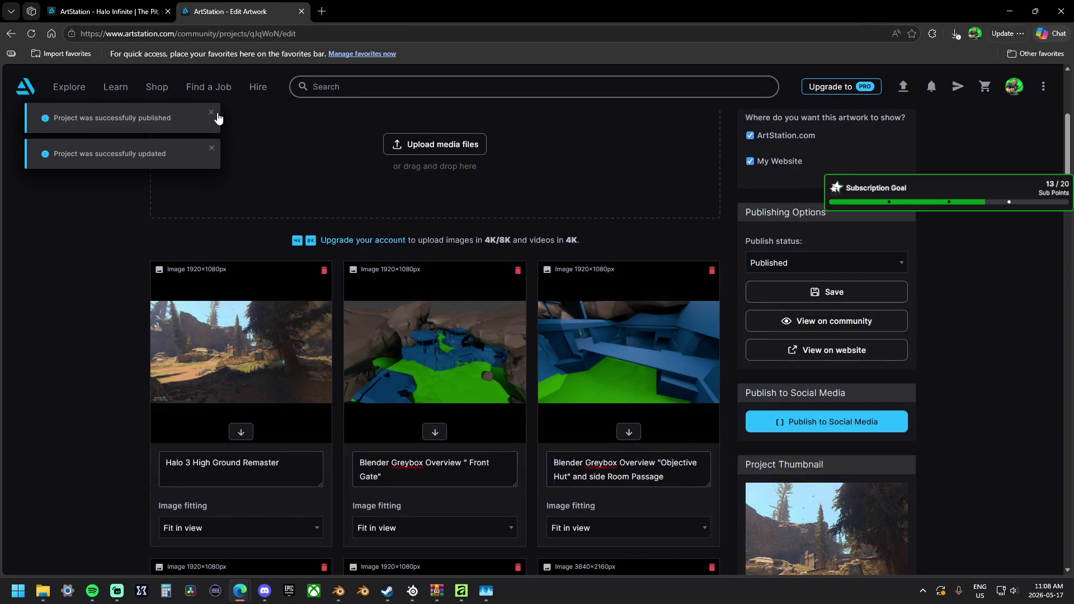
left_click(211, 112)
left_click(211, 112)
scroll(100, 161, "up", 4)
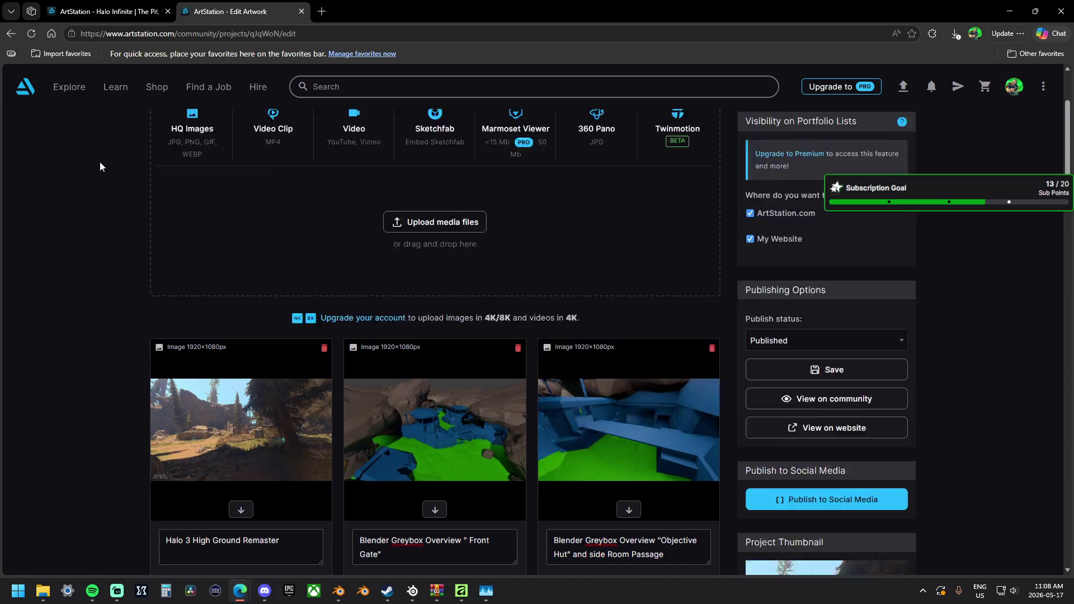
left_click(174, 132)
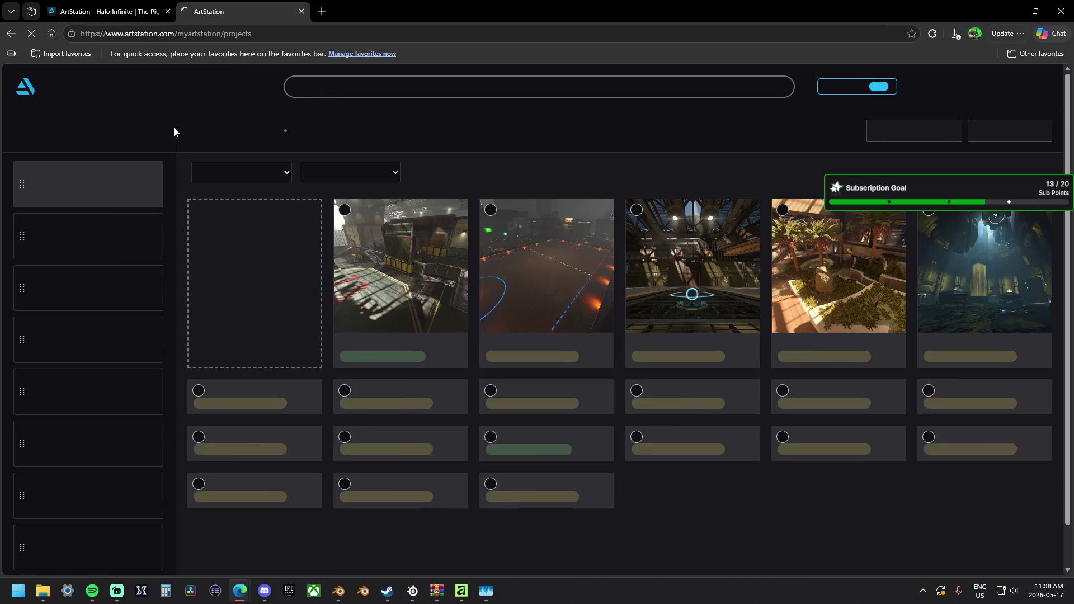
Move the High Ground v2 card next to The Pit in the portfolio list.
mouse_move(432, 273)
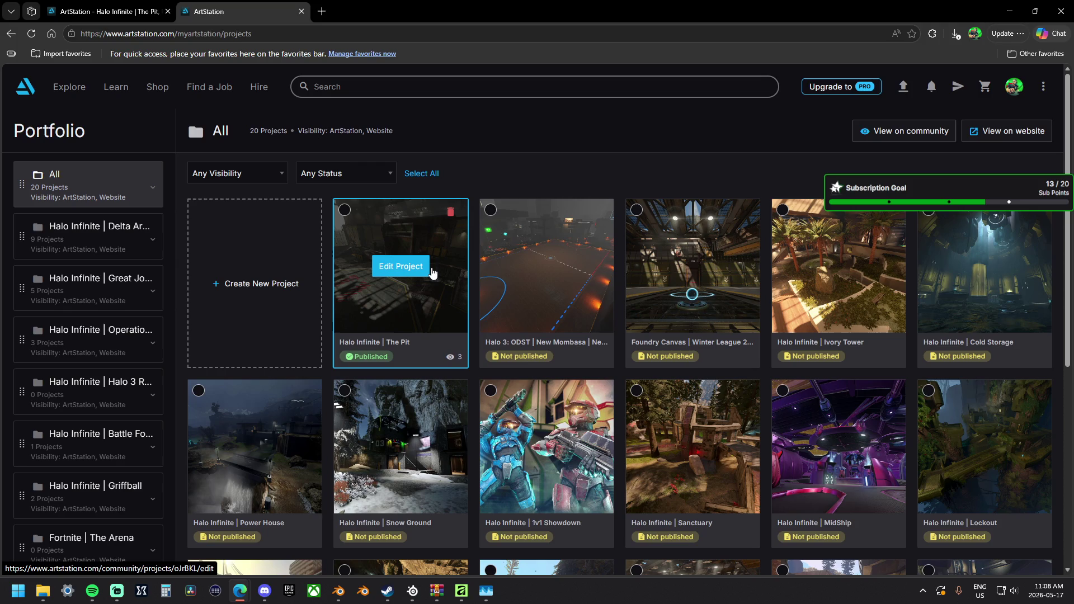
scroll(456, 258, "down", 3)
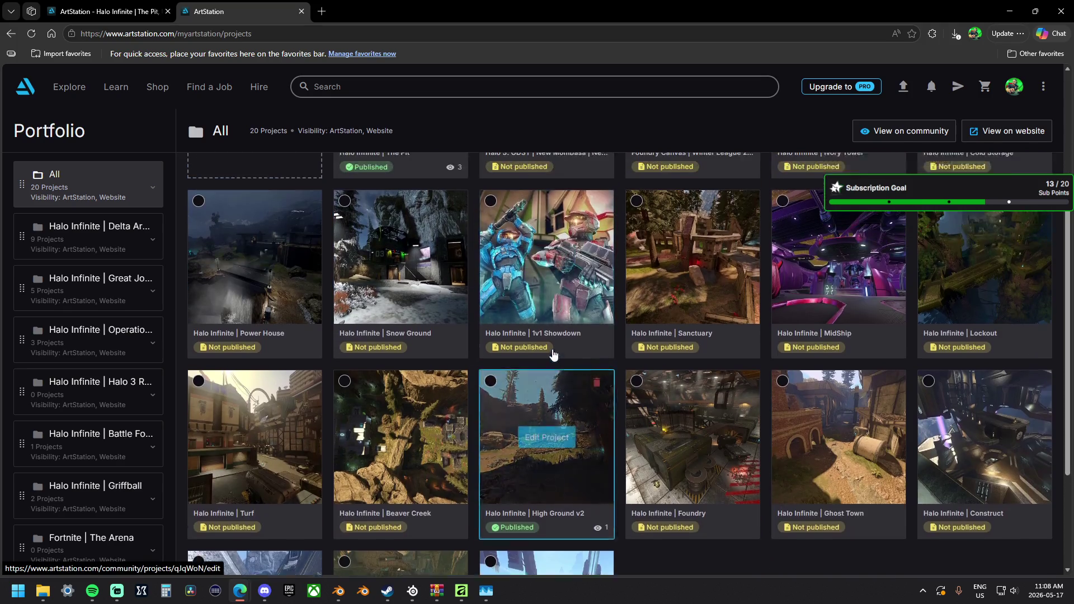
scroll(552, 354, "up", 1)
mouse_move(547, 513)
left_mouse_down()
mouse_move(521, 216)
mouse_move(564, 171)
mouse_move(548, 268)
left_mouse_up()
left_click(549, 313)
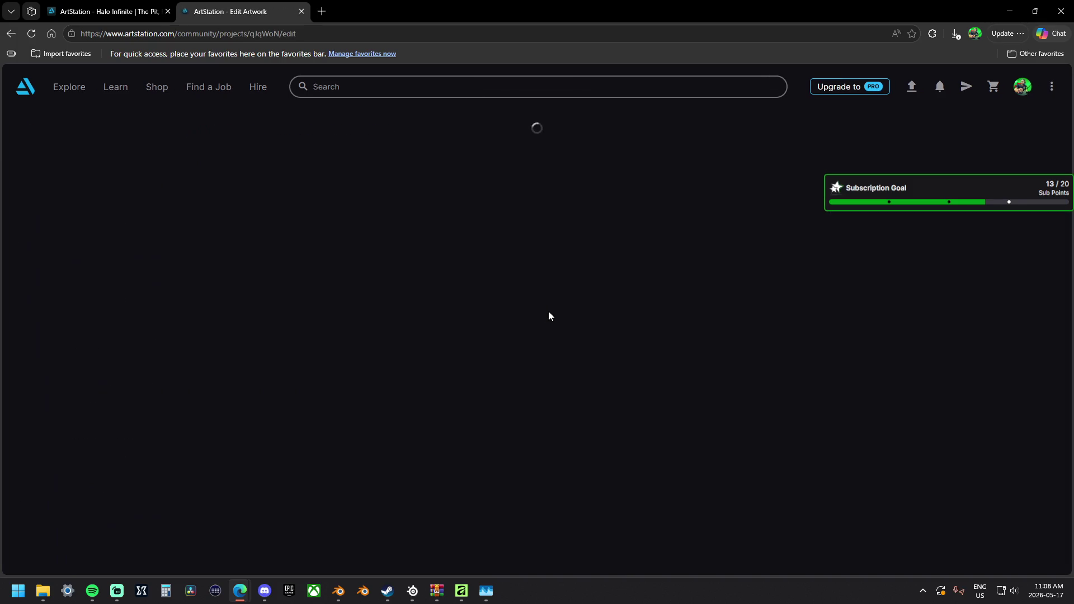
key("alt+Left")
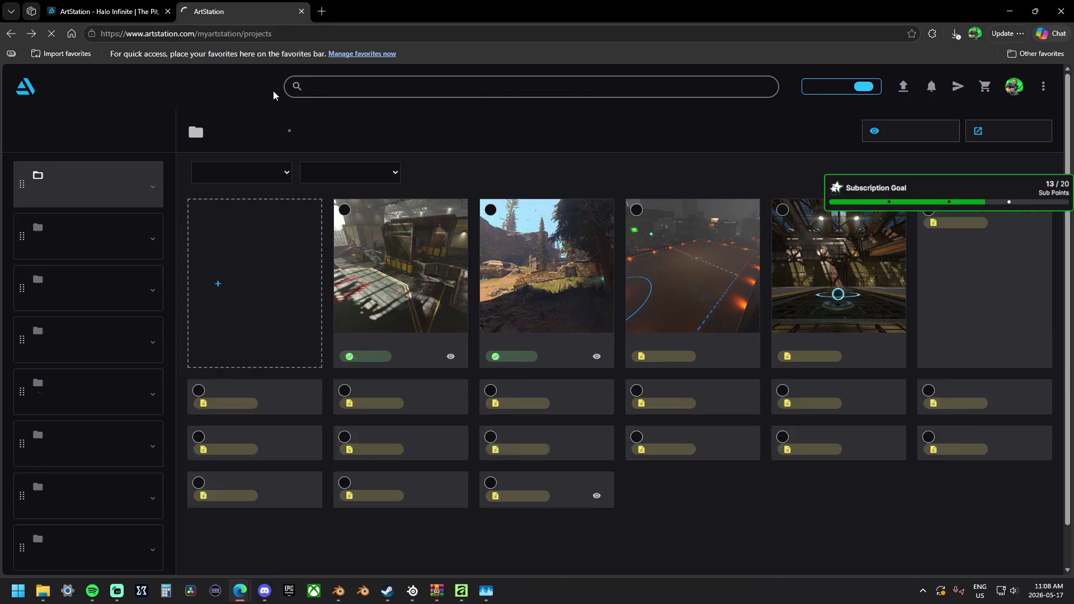
In The Pit, replace the old description heading and list with the copied 'Included in Content Updates:' list.
left_click(441, 304)
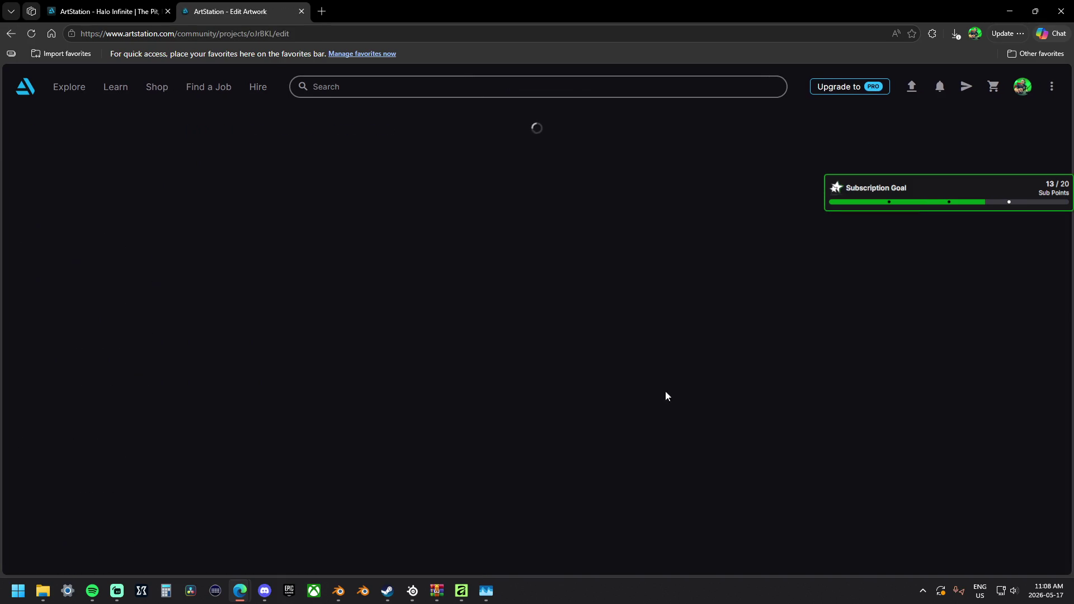
scroll(673, 391, "down", 9)
scroll(671, 384, "down", 11)
scroll(727, 401, "up", 4)
scroll(720, 399, "up", 4)
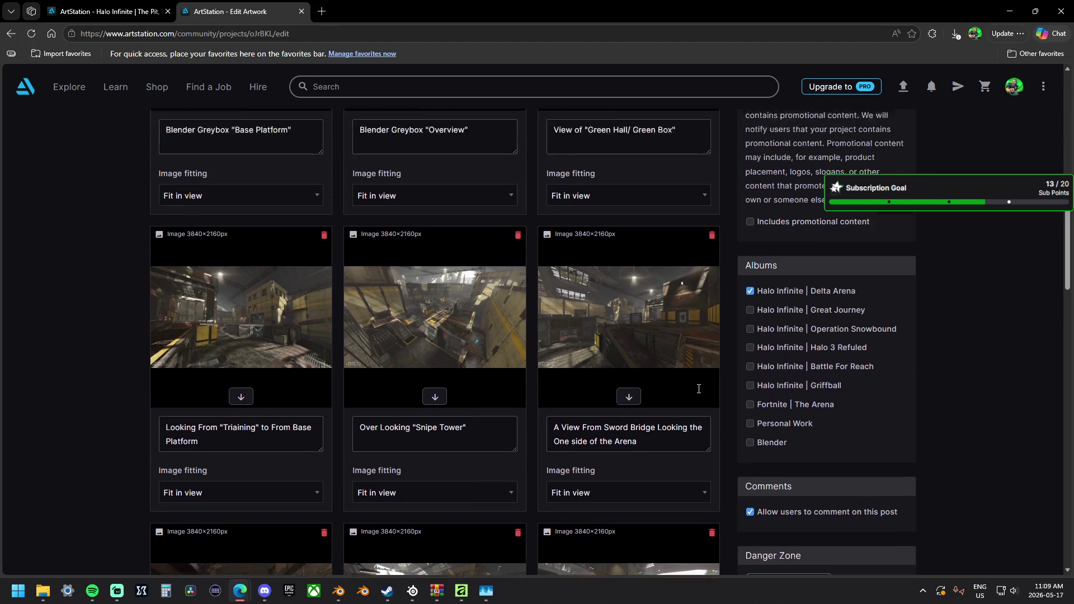
scroll(630, 351, "down", 6)
scroll(630, 351, "down", 20)
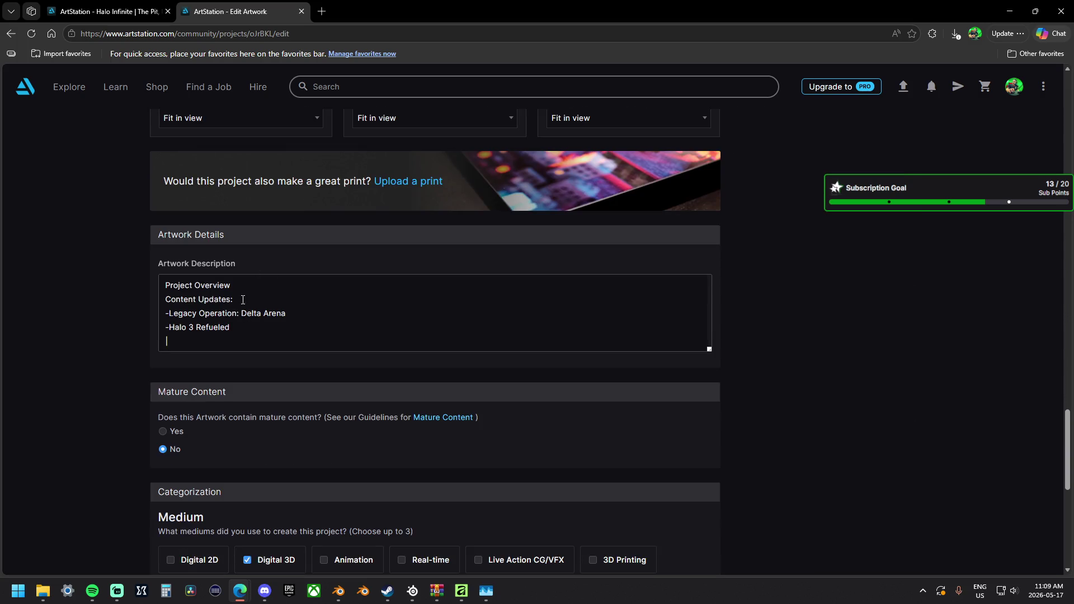
left_click_drag(243, 300, 155, 281)
key("ctrl+v")
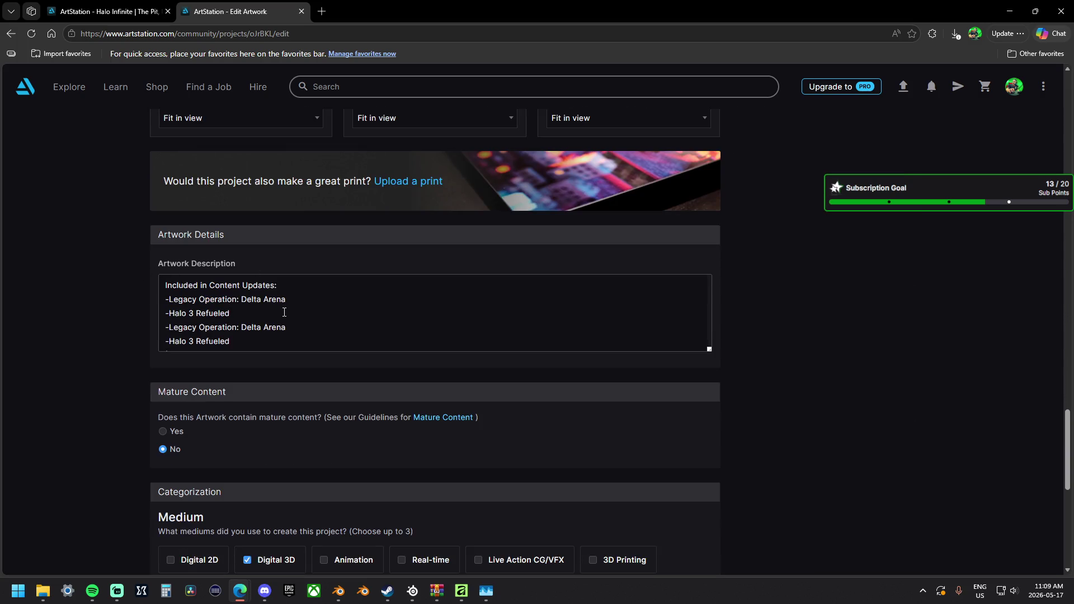
key("ctrl+z")
mouse_move(276, 328)
left_mouse_down()
mouse_move(144, 296)
mouse_move(133, 260)
left_mouse_up()
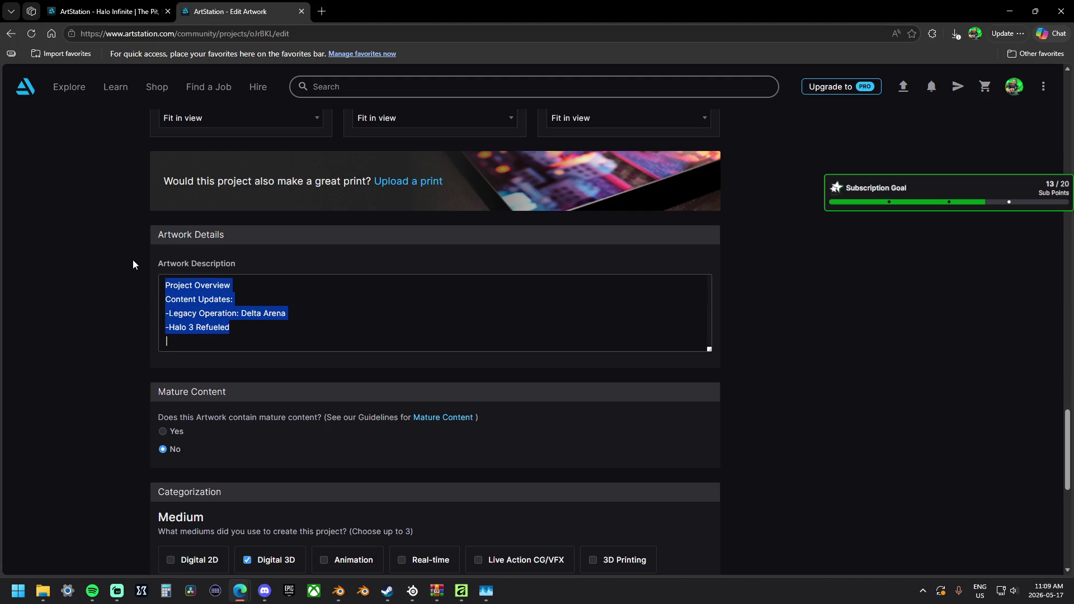
key("ctrl+v")
Publish The Pit, dismiss the success notice, and go back to the portfolio list.
scroll(402, 329, "up", 1)
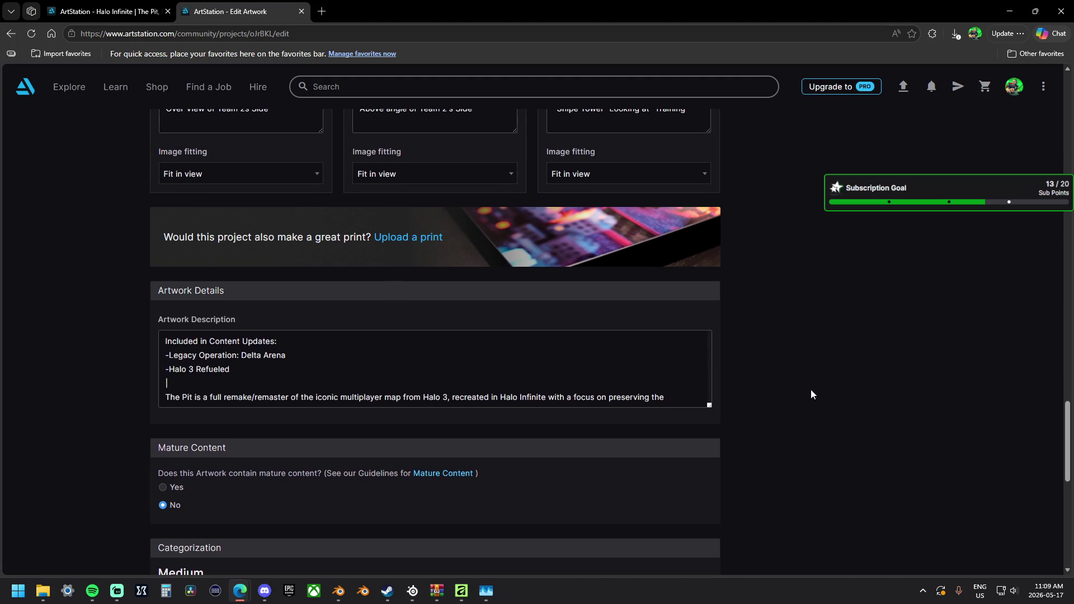
scroll(813, 391, "up", 15)
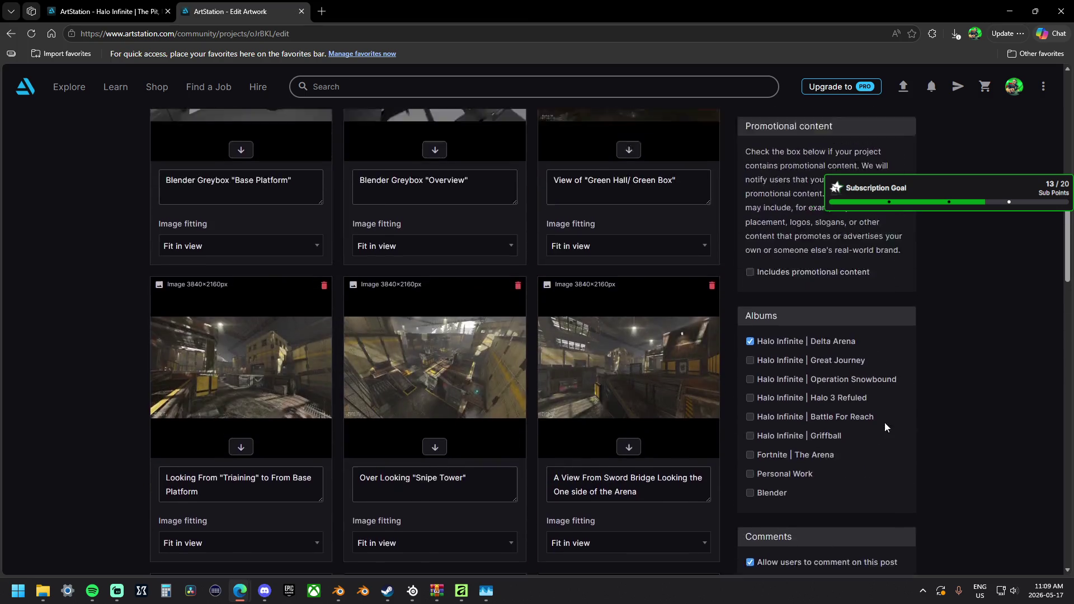
scroll(885, 422, "up", 10)
left_click(889, 414)
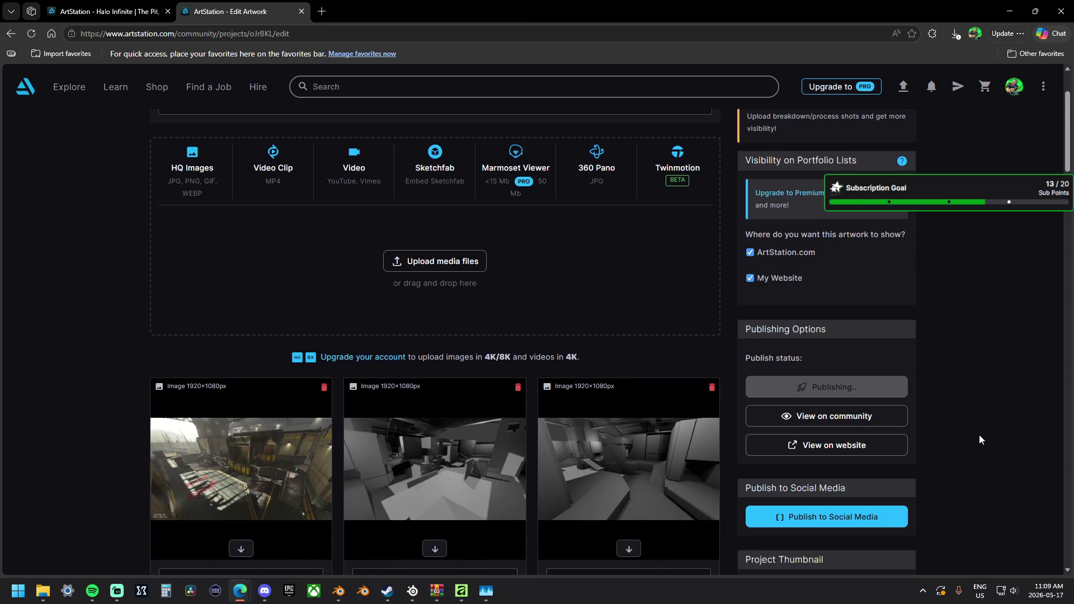
scroll(973, 436, "up", 2)
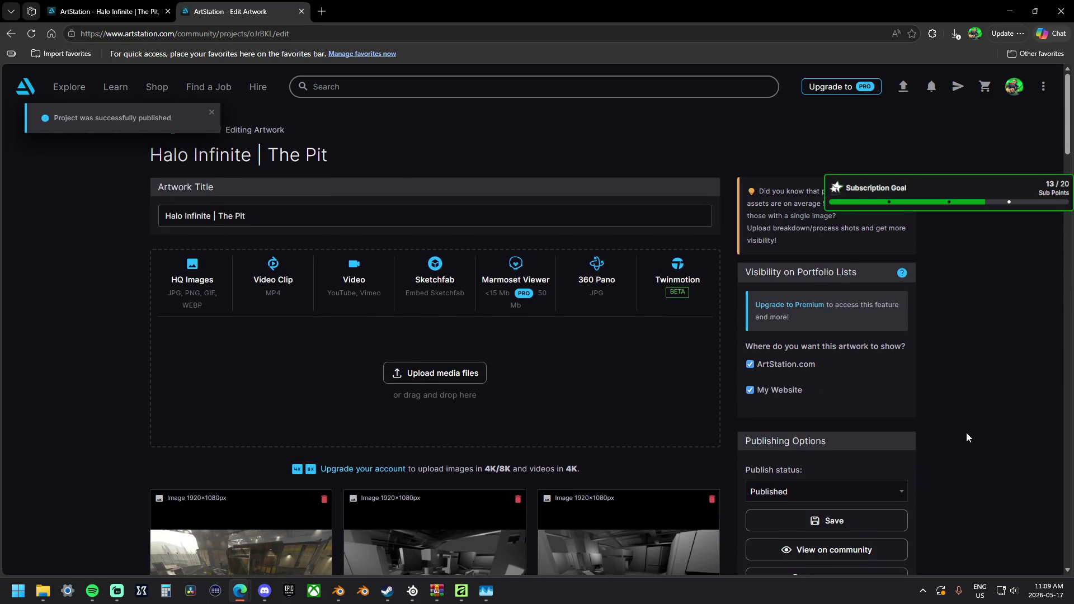
left_click(212, 113)
left_click(185, 134)
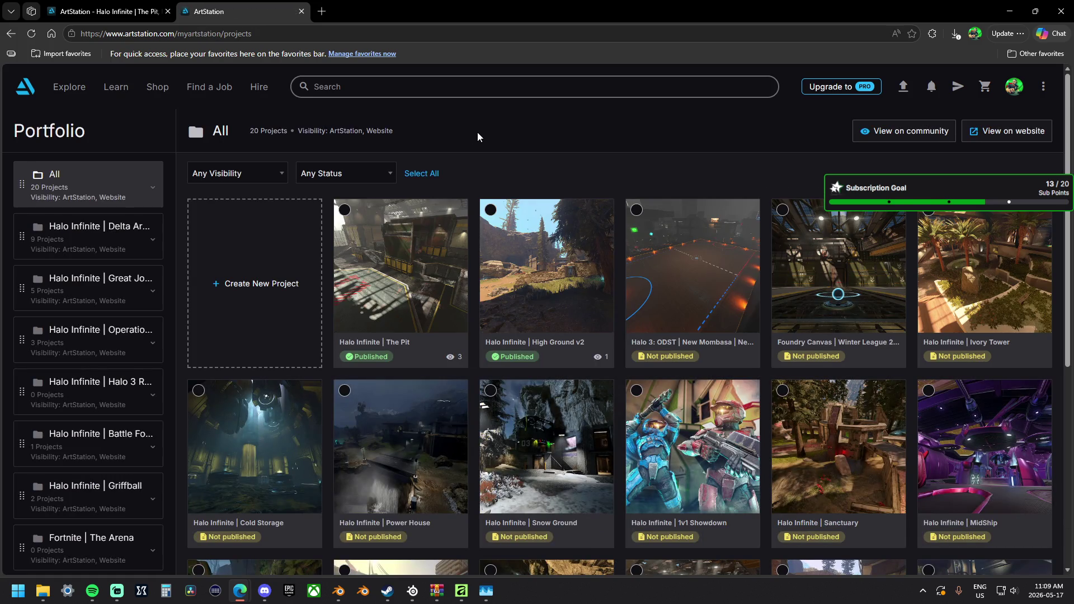
Edit High Ground v2 and trim ' v2' so the title reads 'Halo Infinite | High Ground'.
left_click(562, 267)
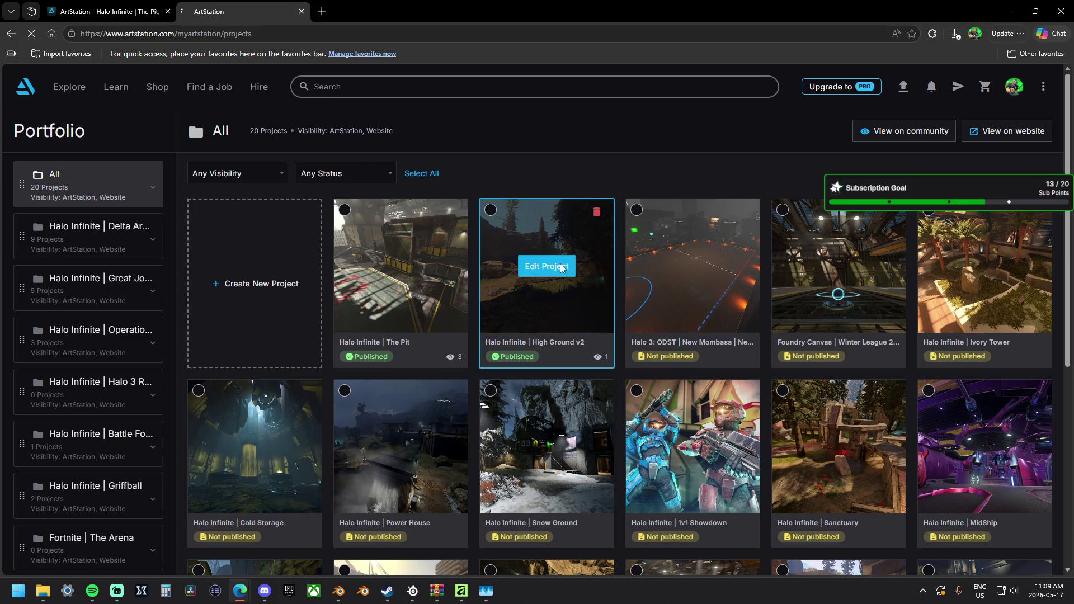
key("BackSpace")
key("BackSpace")
key("BackSpace")
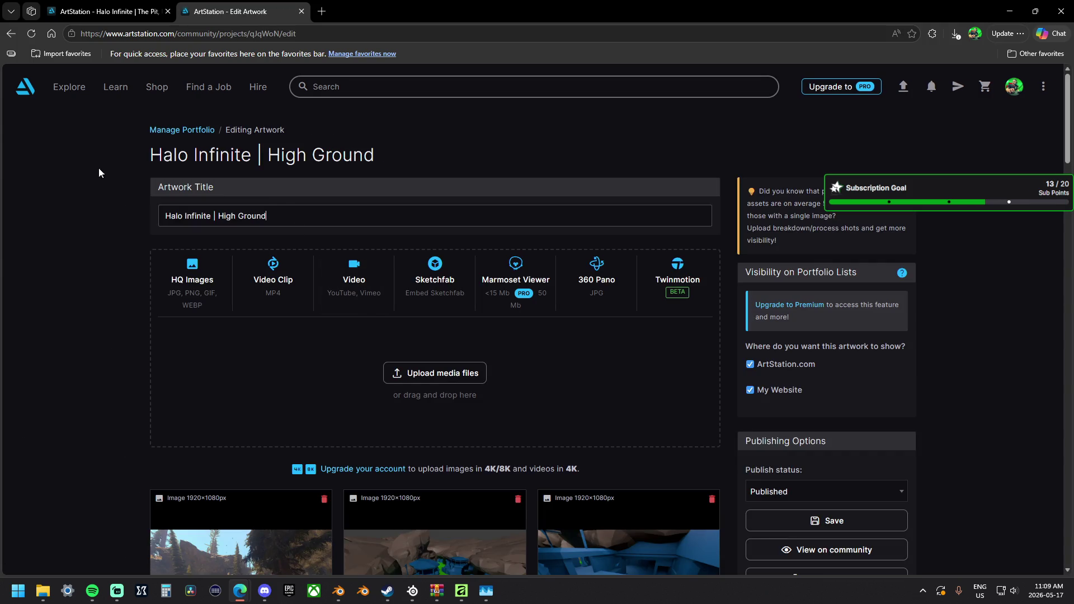